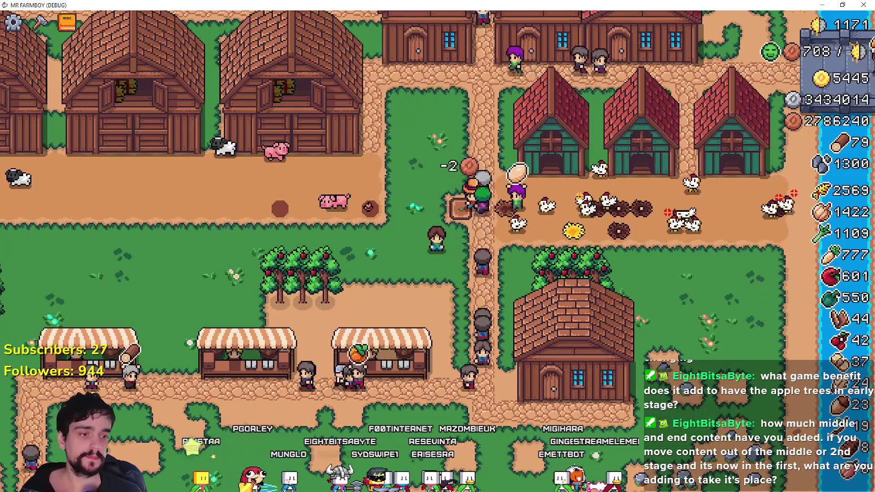
- Glance at the Godot editor, then quit Mr Farmboy from its pause menu with Quit Game
{"action": "key", "text": "alt+Tab"}
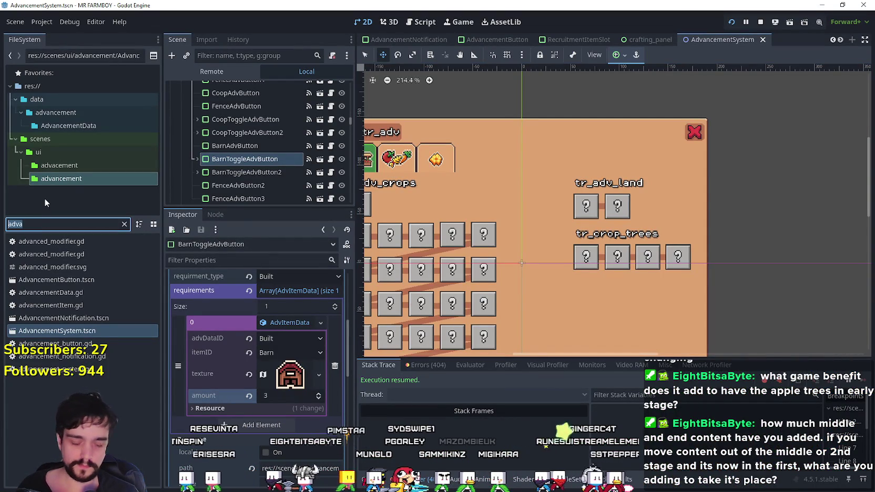
{"action": "key", "text": "alt+Tab"}
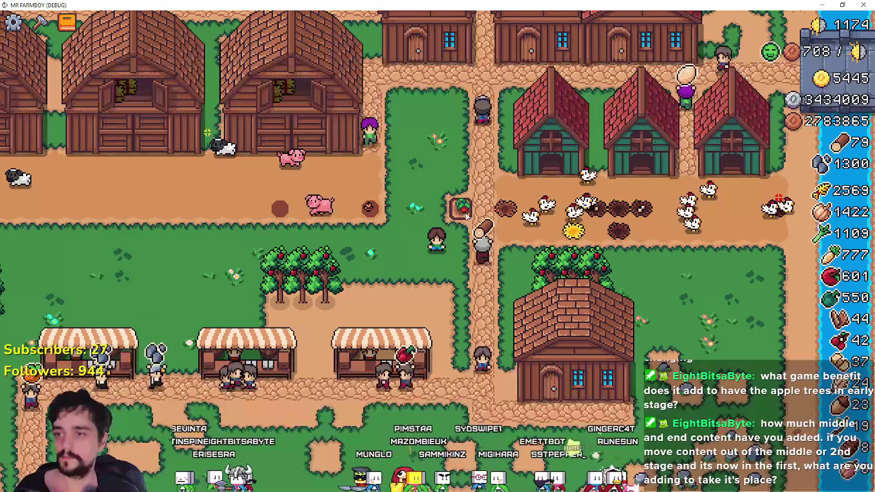
{"action": "scroll", "scroll_direction": "down", "scroll_amount": 3}
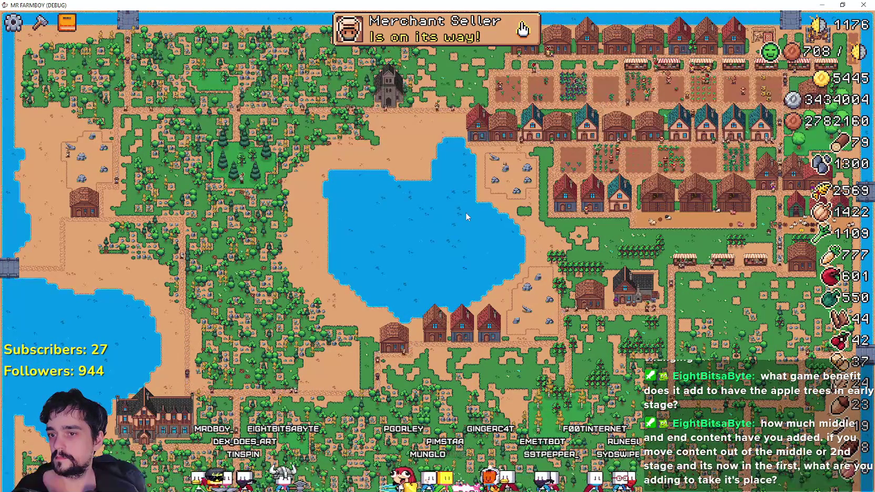
{"action": "scroll", "scroll_direction": "up", "scroll_amount": 3}
{"action": "key", "text": "Escape"}
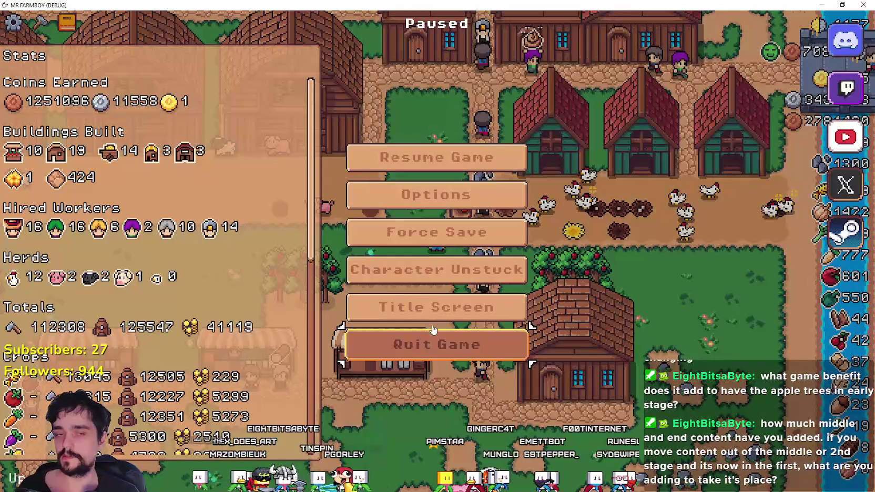
{"action": "left_click", "coordinate": [424, 343]}
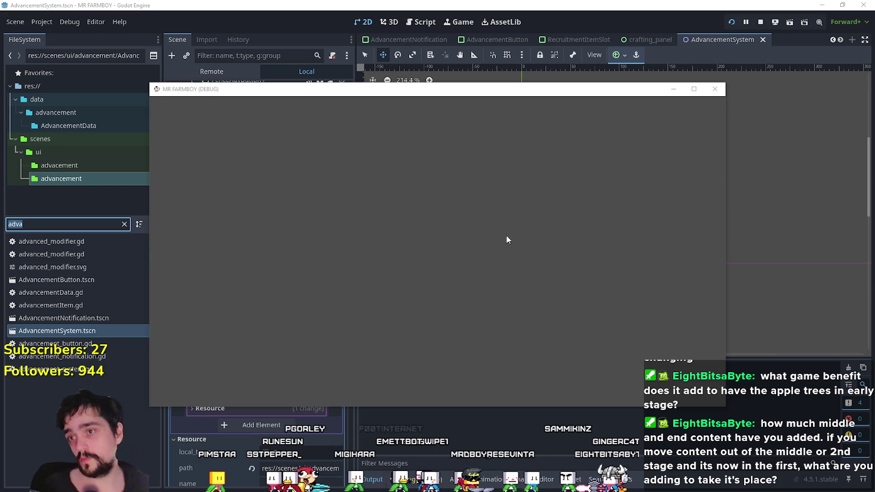
- Open Select Save Game, maximize the game window, and request deletion of Save 4
{"action": "left_click", "coordinate": [404, 234]}
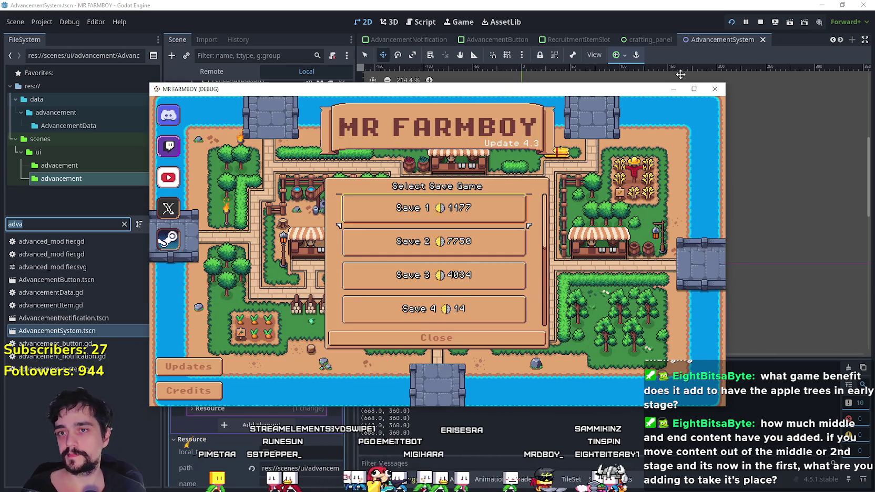
{"action": "left_click", "coordinate": [693, 89]}
{"action": "scroll", "scroll_direction": "down", "scroll_amount": 3}
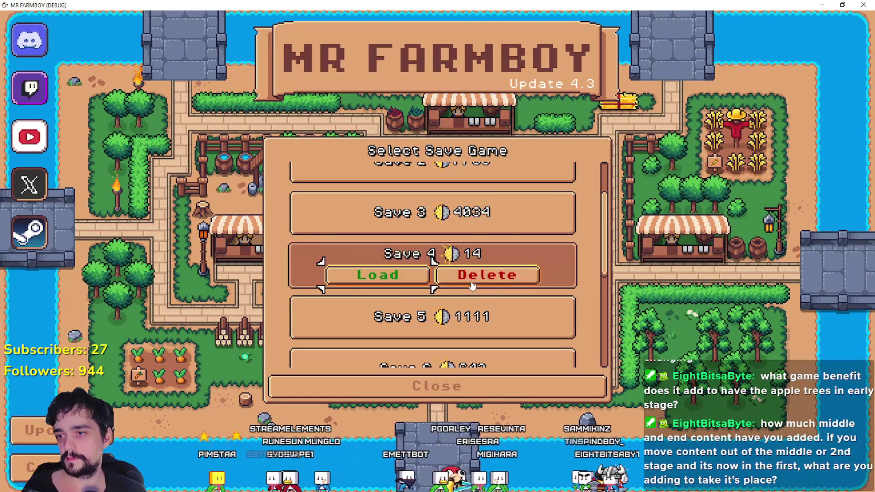
{"action": "left_click", "coordinate": [471, 285]}
{"action": "left_click", "coordinate": [377, 283]}
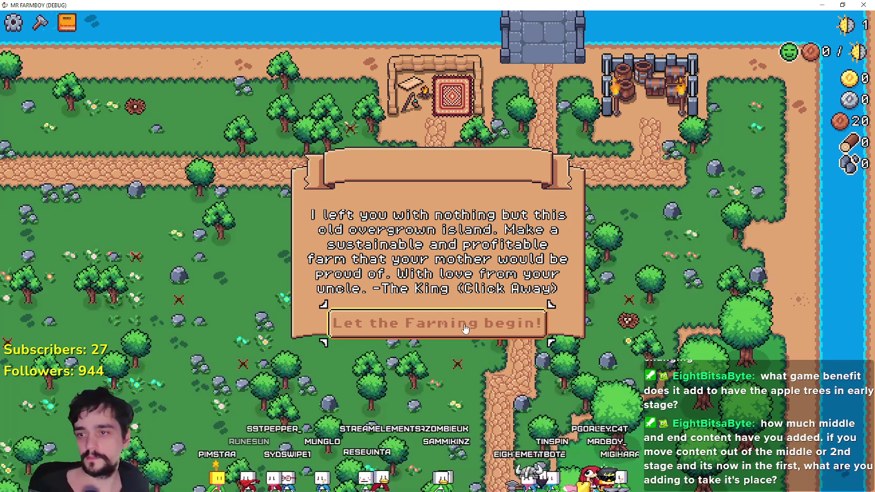
- Dismiss the King's intro letter with 'Let the Farming begin!' on the new island
{"action": "left_click", "coordinate": [502, 305]}
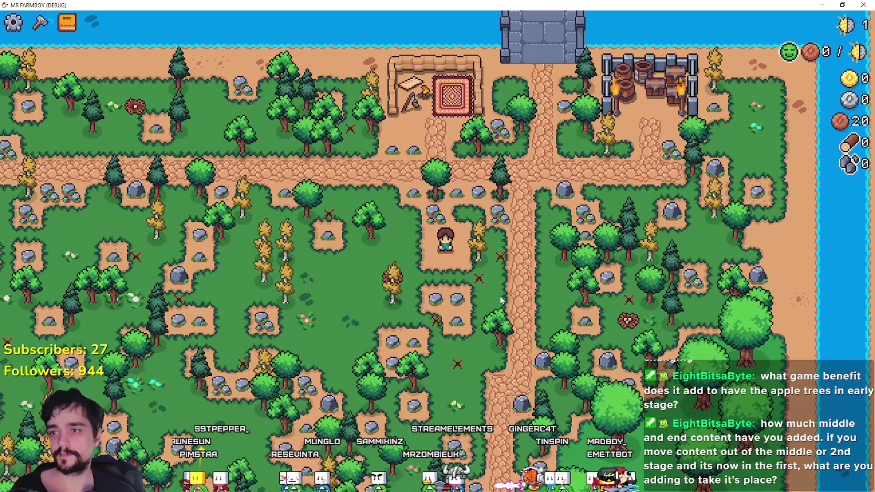
{"action": "scroll", "scroll_direction": "down", "scroll_amount": 3}
{"action": "scroll", "scroll_direction": "up", "scroll_amount": 3}
{"action": "scroll", "scroll_direction": "down", "scroll_amount": 3}
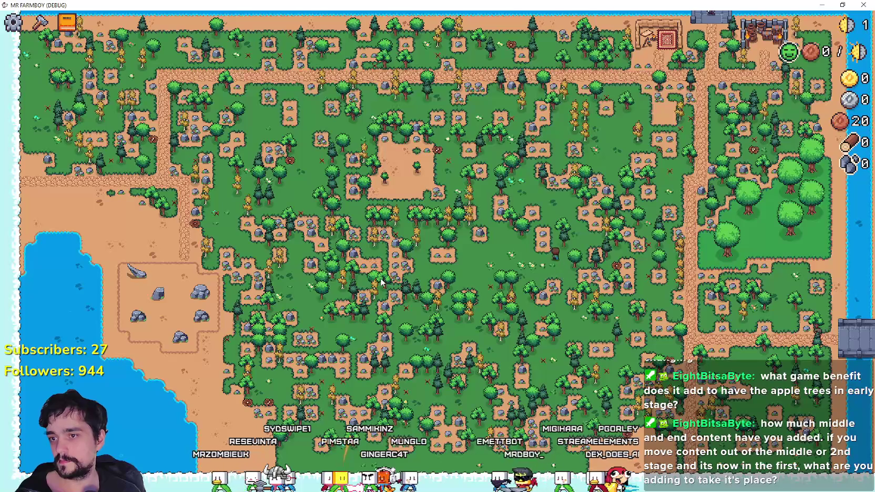
{"action": "scroll", "scroll_direction": "up", "scroll_amount": 3}
- Open Crafting and try the green land, dirt and road tiles while walking around
{"action": "key", "text": "c"}
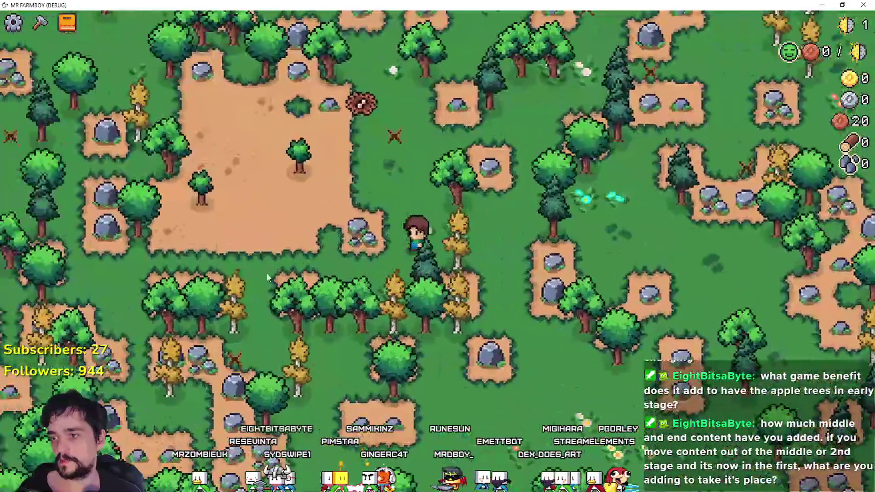
{"action": "left_click", "coordinate": [71, 171]}
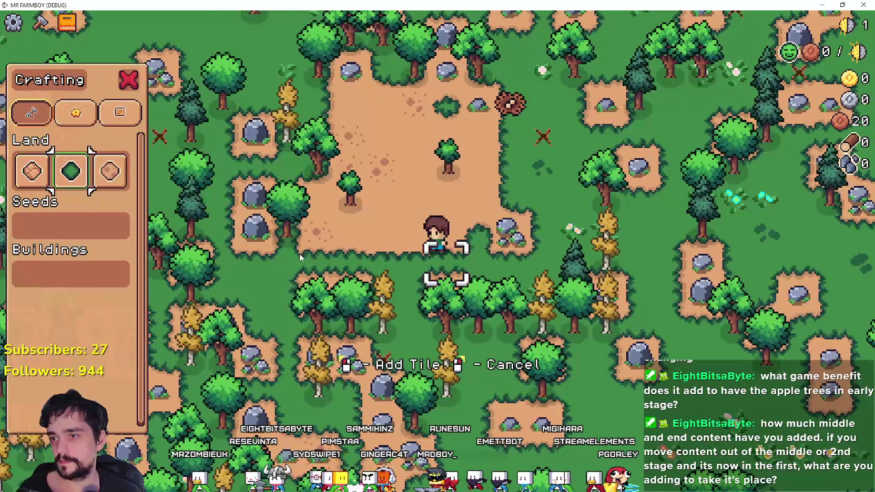
{"action": "key", "text": "a"}
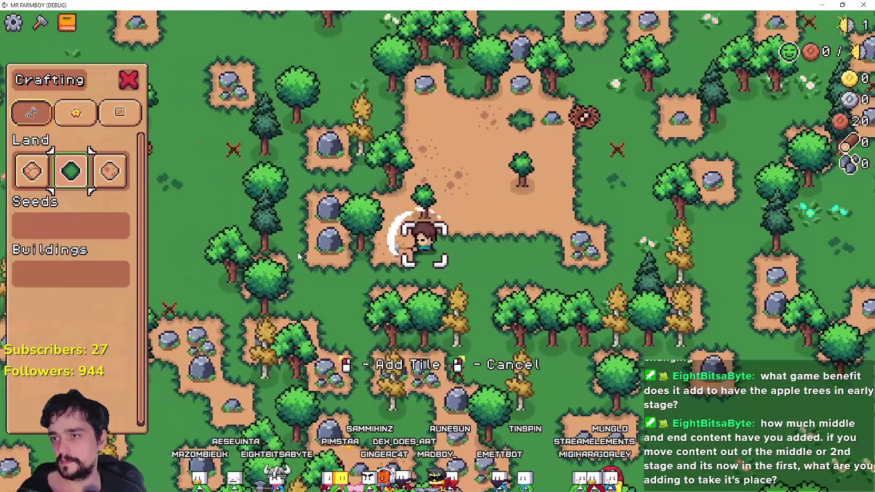
{"action": "key", "text": "s"}
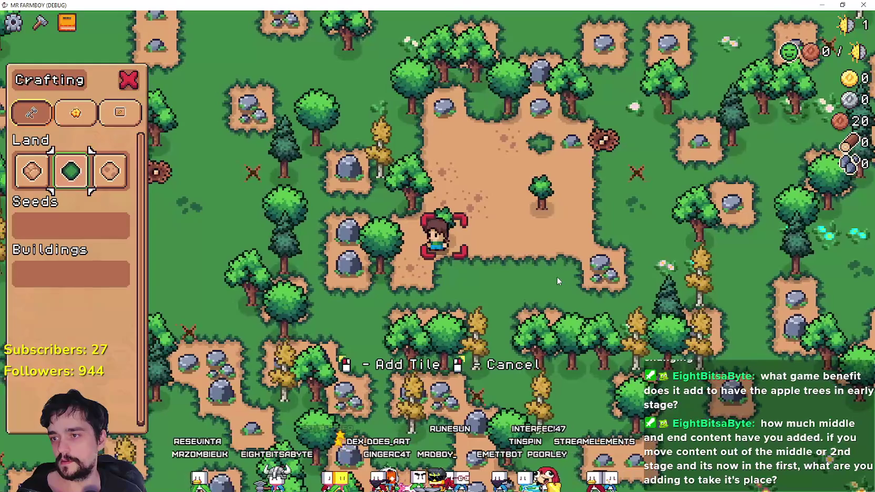
{"action": "key", "text": "w"}
{"action": "key", "text": "d"}
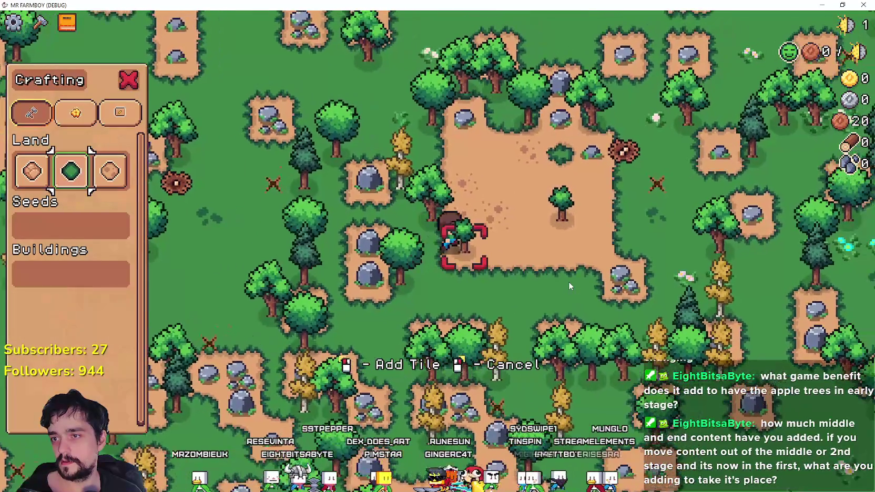
{"action": "left_click", "coordinate": [109, 171]}
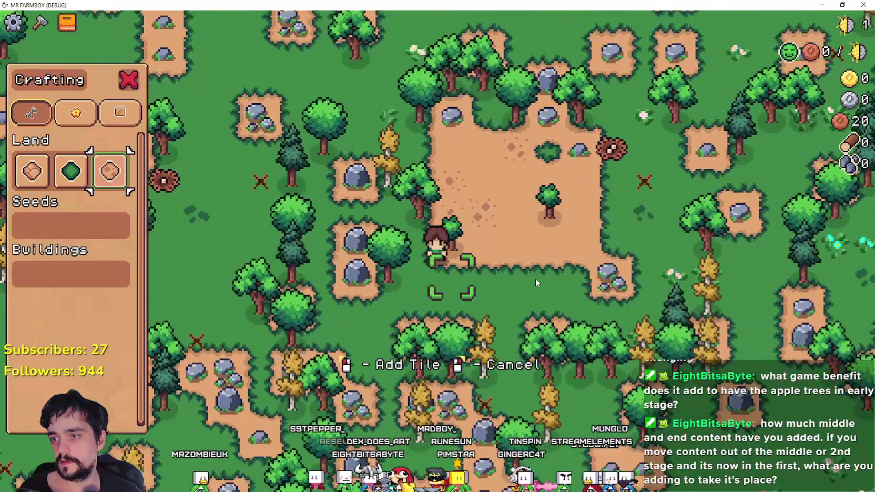
{"action": "left_click", "coordinate": [35, 173]}
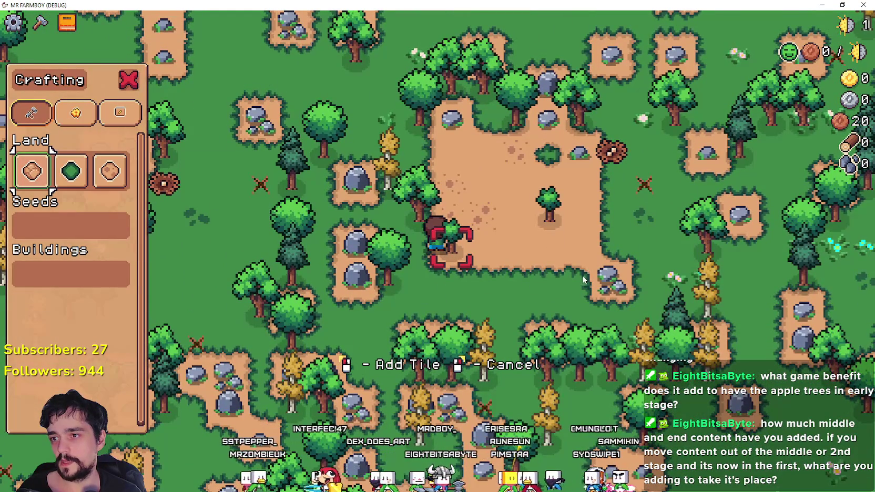
- Mine nearby rocks for stones, cancel tile placement, and view the Advancements tree
{"action": "key", "text": "d"}
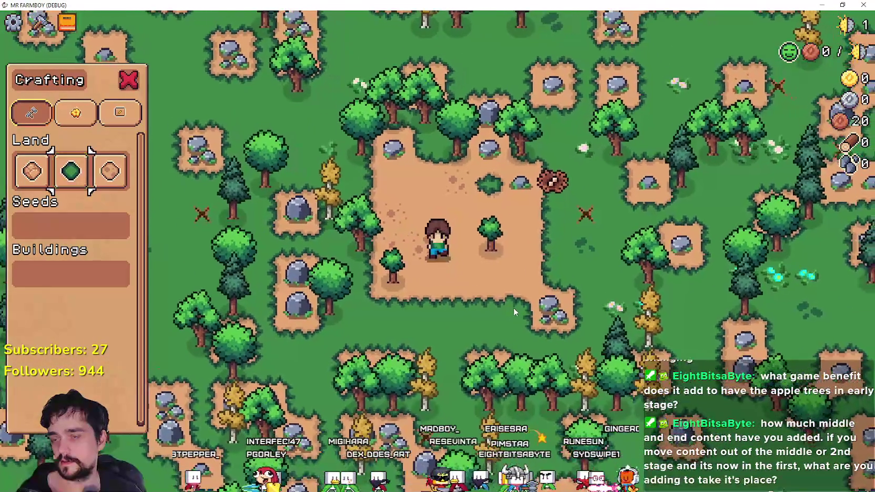
{"action": "left_click", "coordinate": [497, 300]}
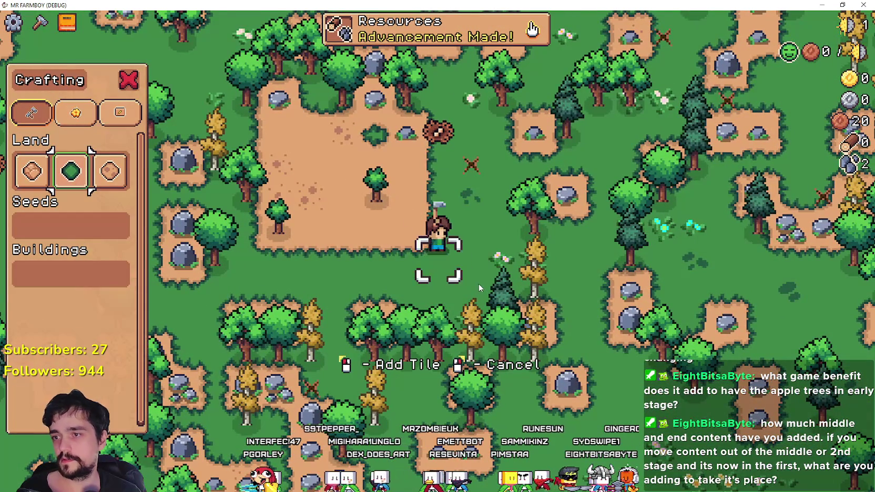
{"action": "key", "text": "w"}
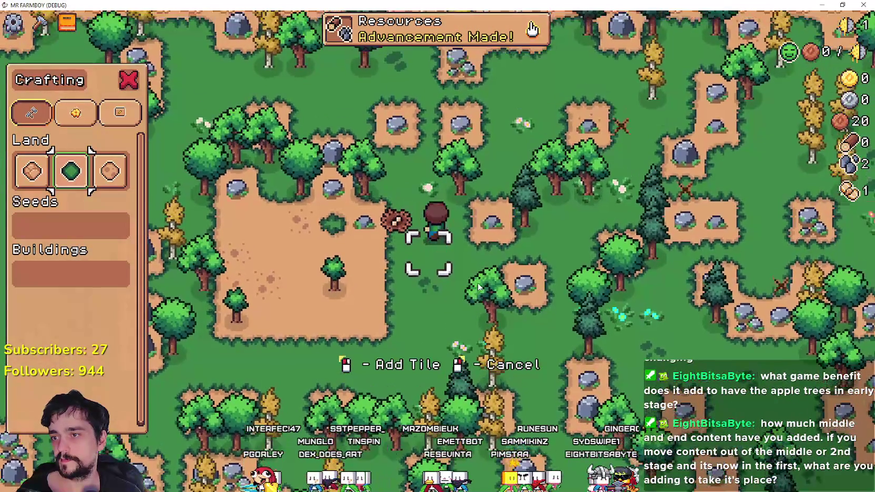
{"action": "key", "text": "w"}
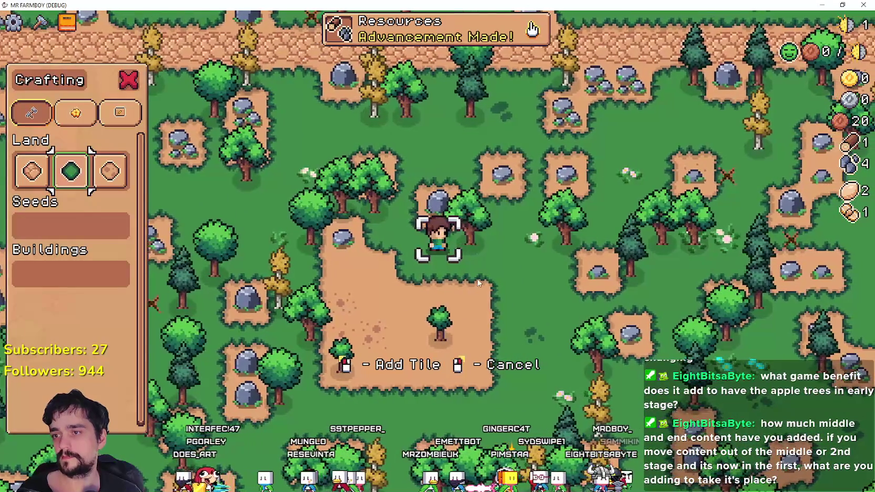
{"action": "right_click", "coordinate": [472, 276]}
{"action": "scroll", "scroll_direction": "down", "scroll_amount": 3}
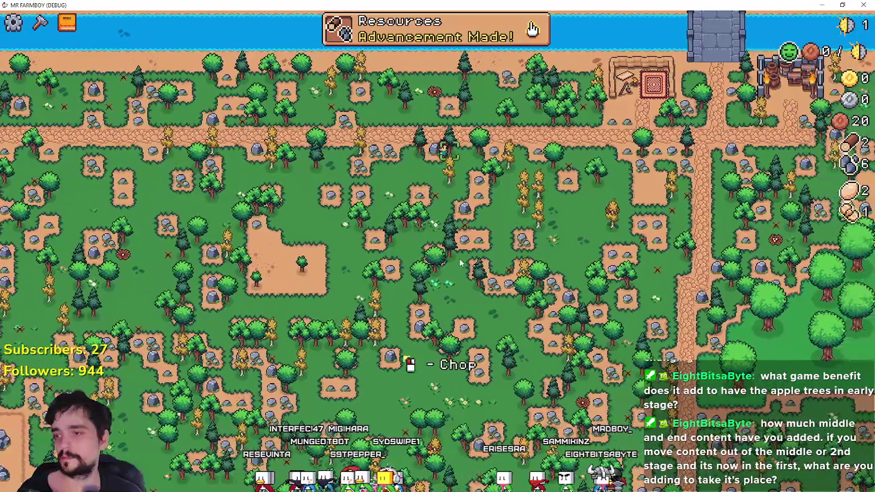
{"action": "key", "text": "c"}
{"action": "left_click", "coordinate": [457, 42]}
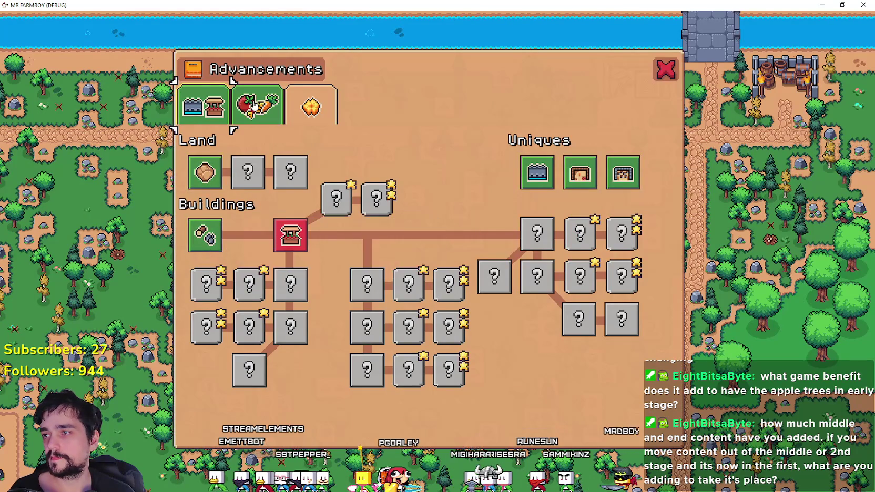
{"action": "left_click", "coordinate": [254, 105]}
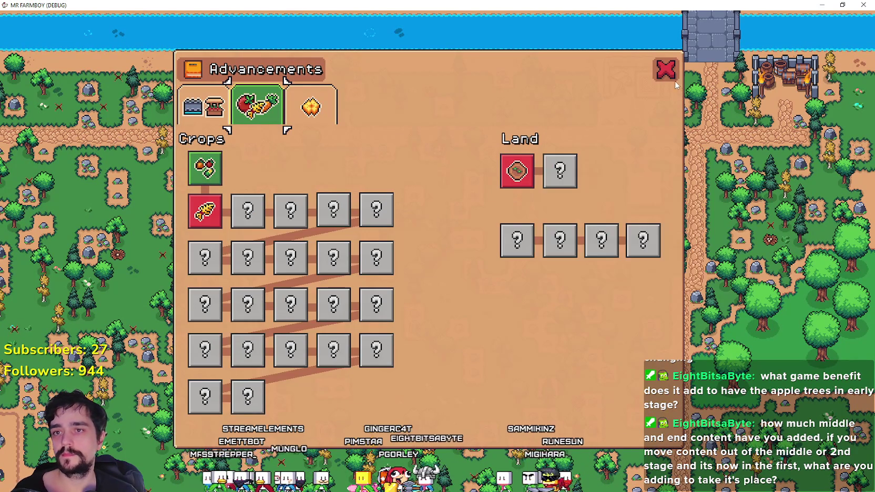
{"action": "left_click", "coordinate": [666, 70]}
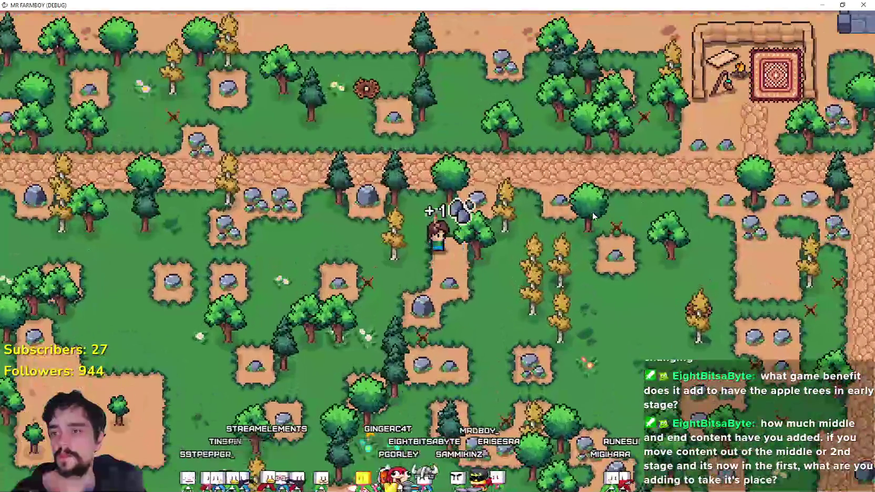
{"action": "scroll", "scroll_direction": "down", "scroll_amount": 3}
{"action": "scroll", "scroll_direction": "down", "scroll_amount": 3}
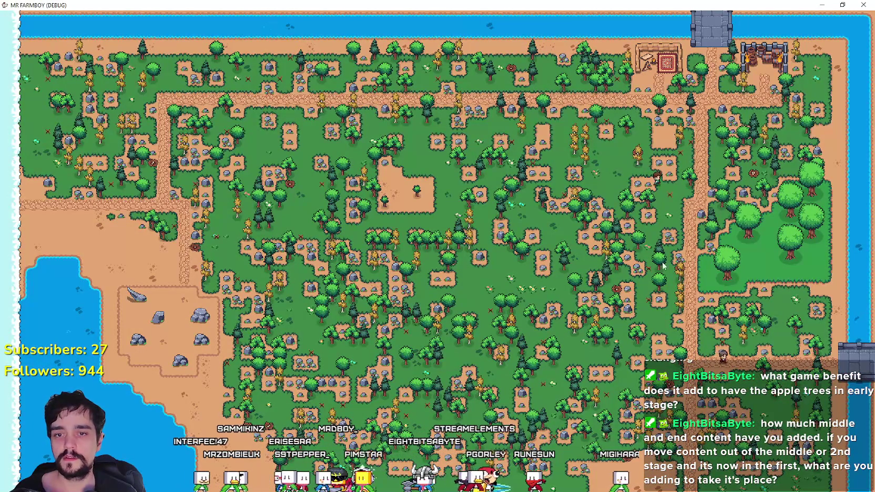
- Try fishing at the riverbank, then chop two nearby trees into logs
{"action": "scroll", "scroll_direction": "up", "scroll_amount": 3}
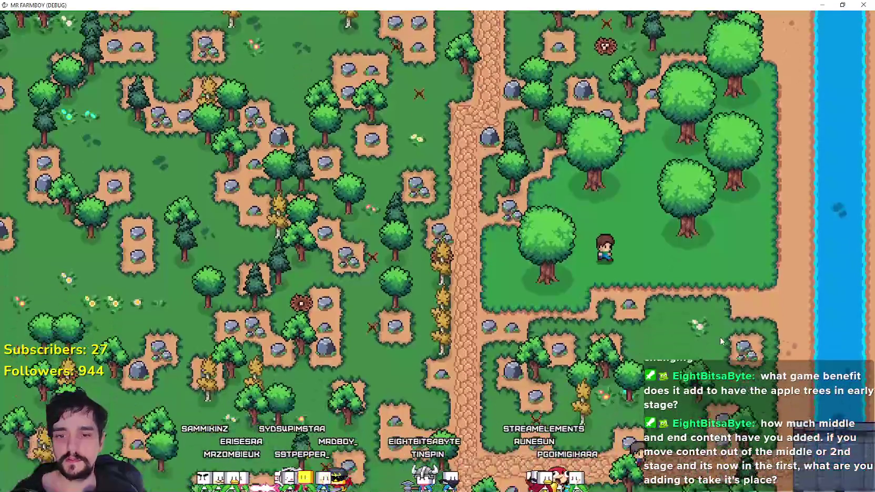
{"action": "scroll", "scroll_direction": "up", "scroll_amount": 3}
{"action": "key", "text": "d"}
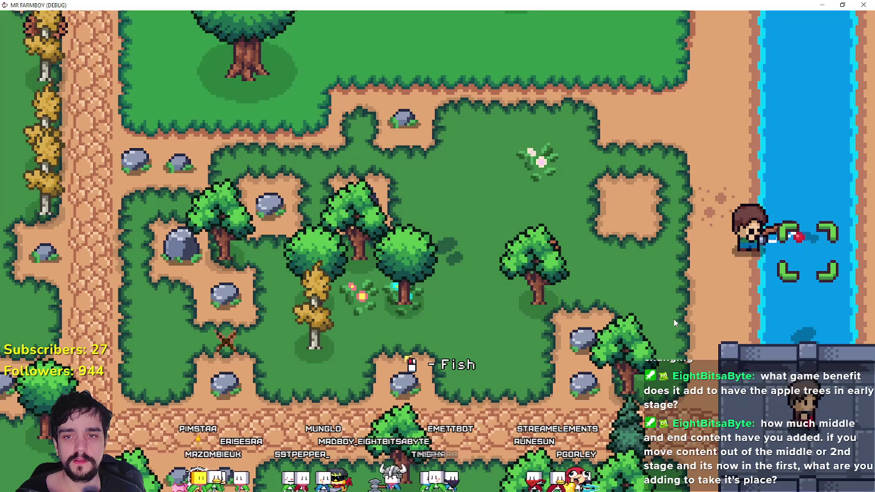
{"action": "left_click", "coordinate": [673, 319]}
{"action": "key", "text": "a"}
{"action": "left_click", "coordinate": [621, 288]}
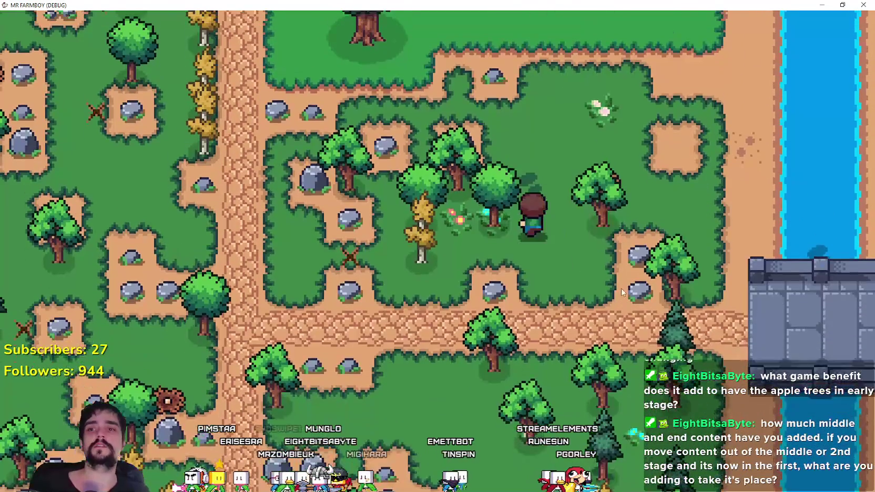
{"action": "key", "text": "s"}
{"action": "key", "text": "d"}
{"action": "left_click", "coordinate": [603, 290]}
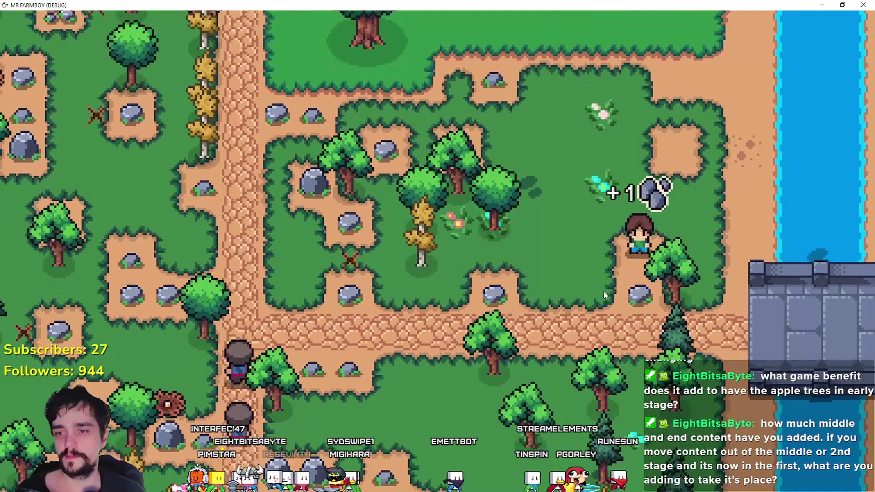
{"action": "scroll", "scroll_direction": "down", "scroll_amount": 3}
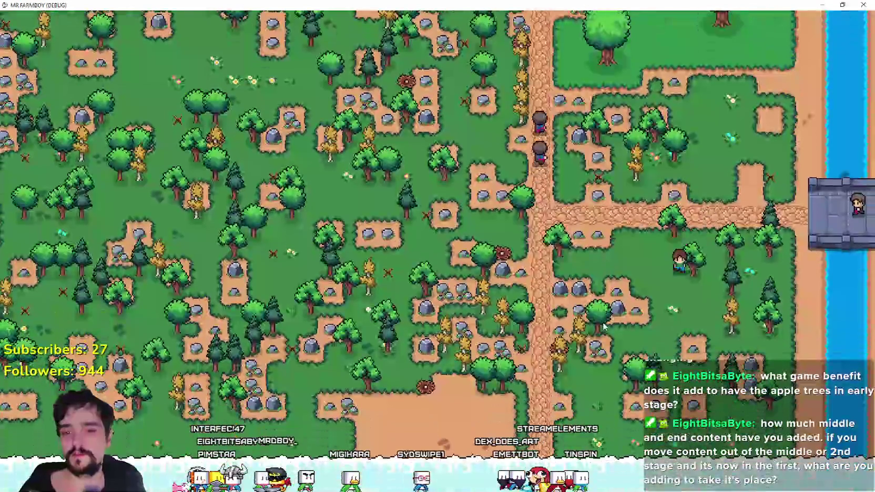
- Walk north up the dirt path and west toward a nearby pickup
{"action": "key", "text": "w"}
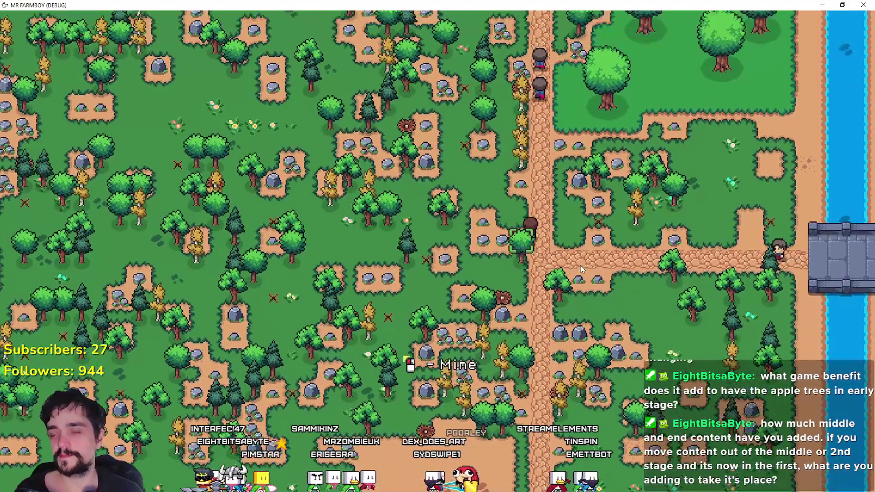
{"action": "key", "text": "w"}
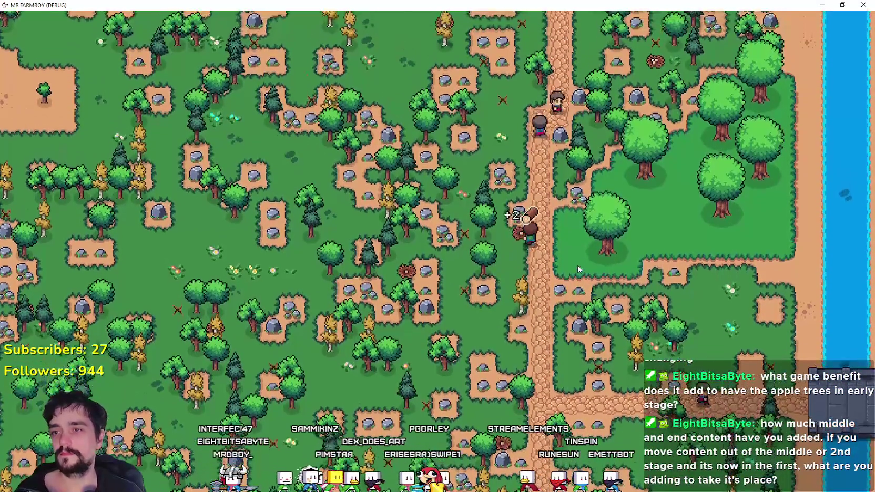
{"action": "key", "text": "w"}
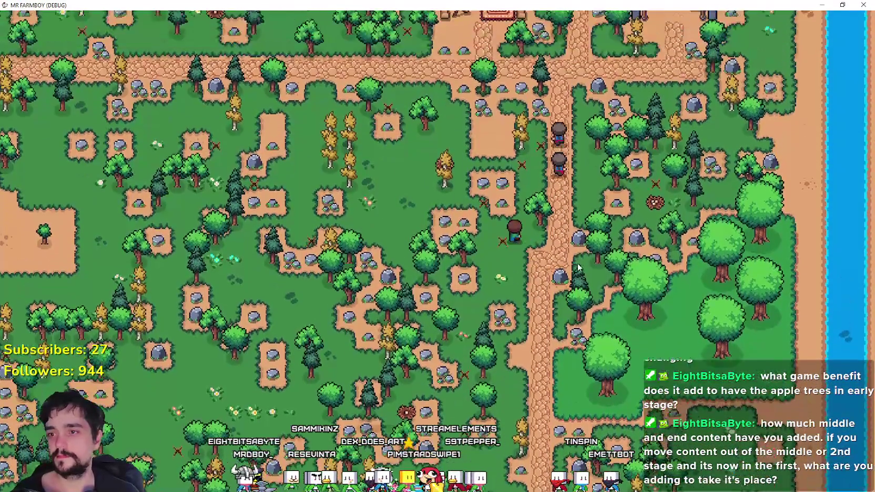
{"action": "key", "text": "a"}
{"action": "scroll", "scroll_direction": "down", "scroll_amount": 3}
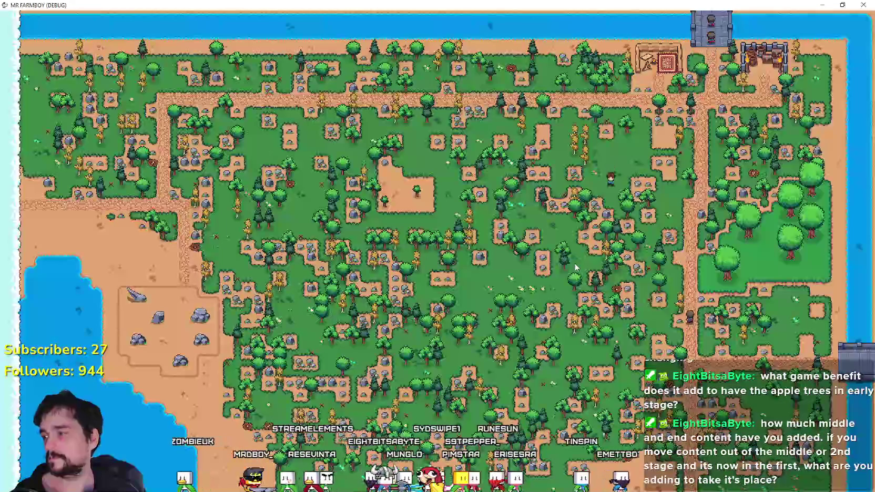
- Mine several rocks while walking north to the camp and around the storage area
{"action": "key", "text": "s"}
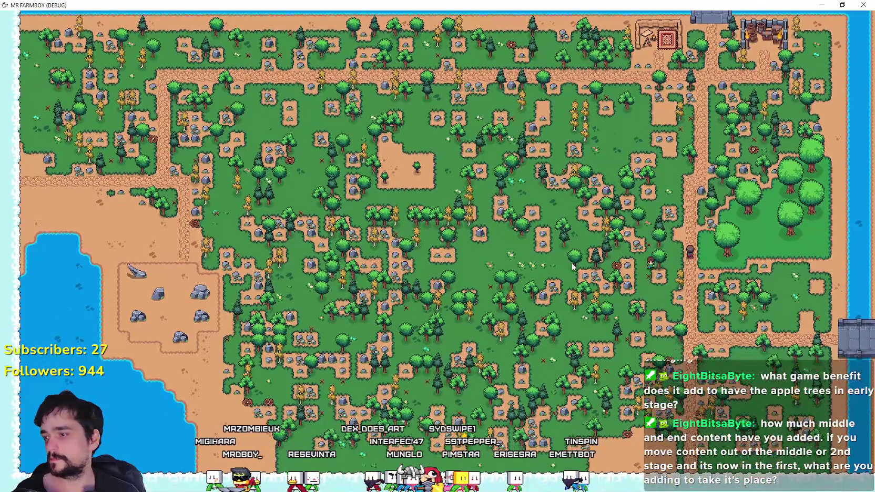
{"action": "scroll", "scroll_direction": "up", "scroll_amount": 3}
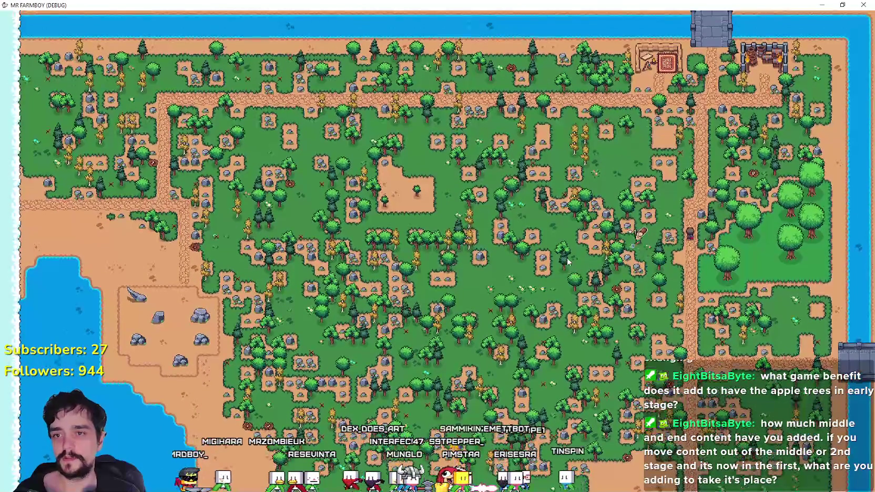
{"action": "scroll", "scroll_direction": "up", "scroll_amount": 3}
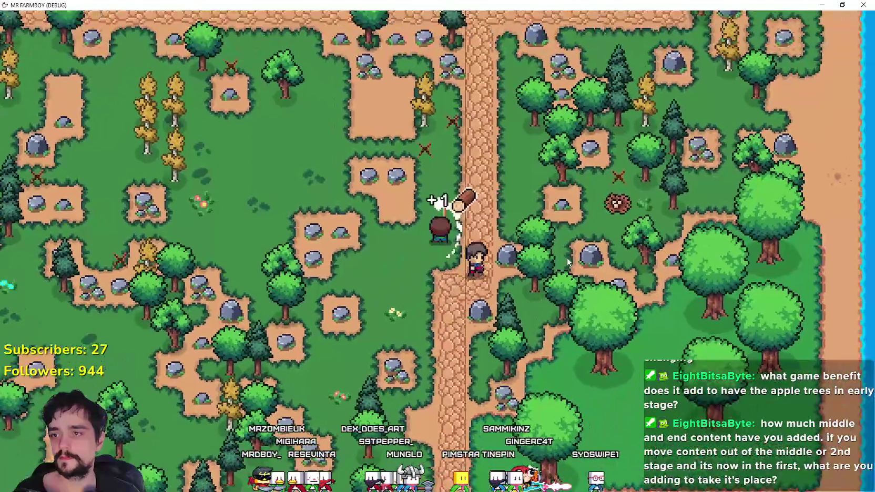
{"action": "key", "text": "w"}
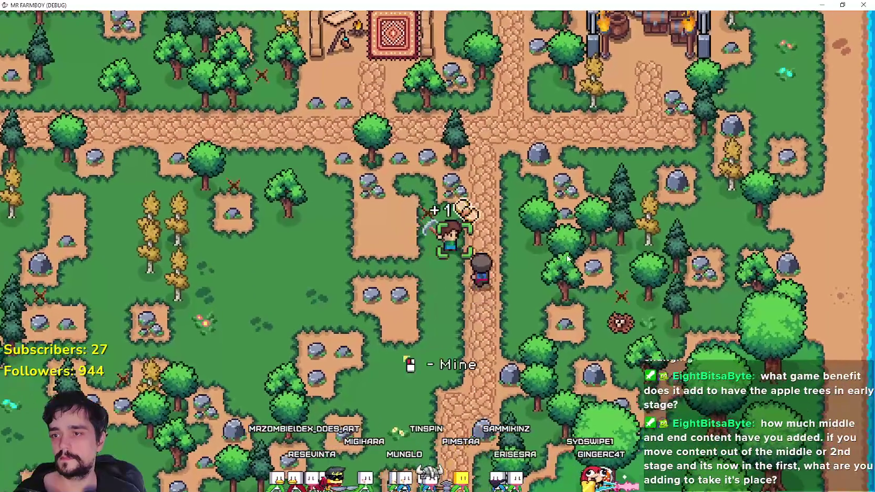
{"action": "key", "text": "w"}
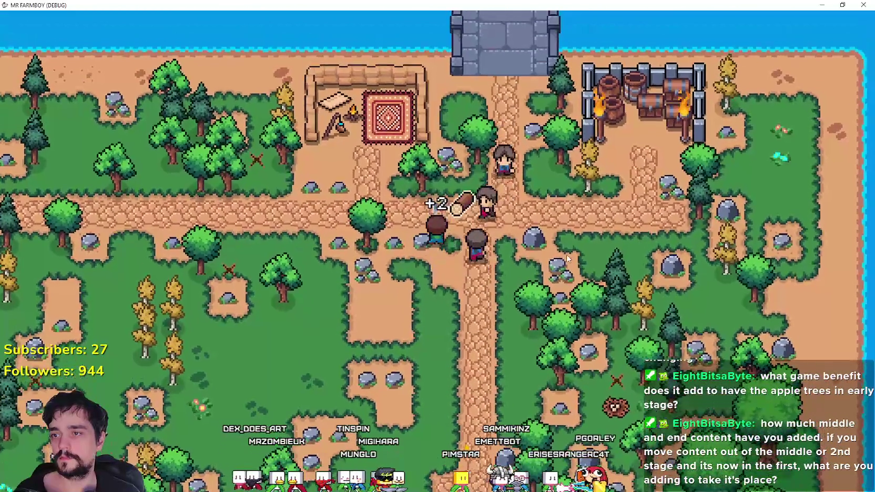
{"action": "key", "text": "a"}
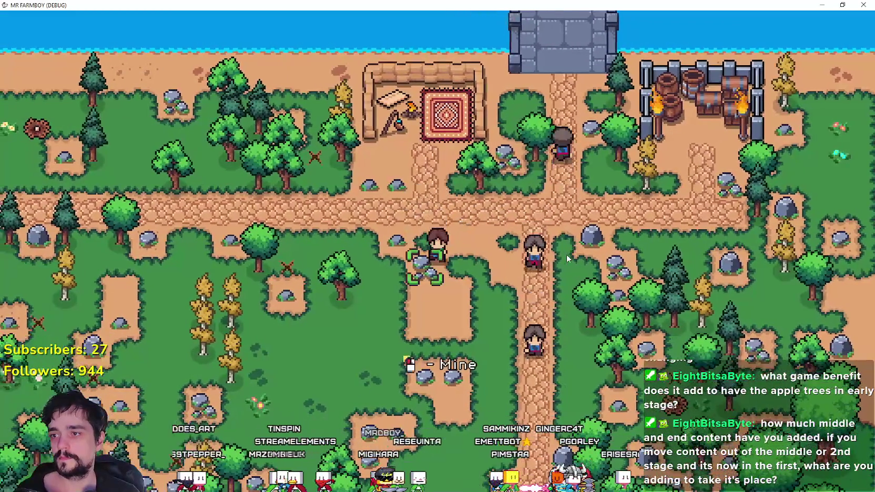
{"action": "key", "text": "s"}
{"action": "key", "text": "w"}
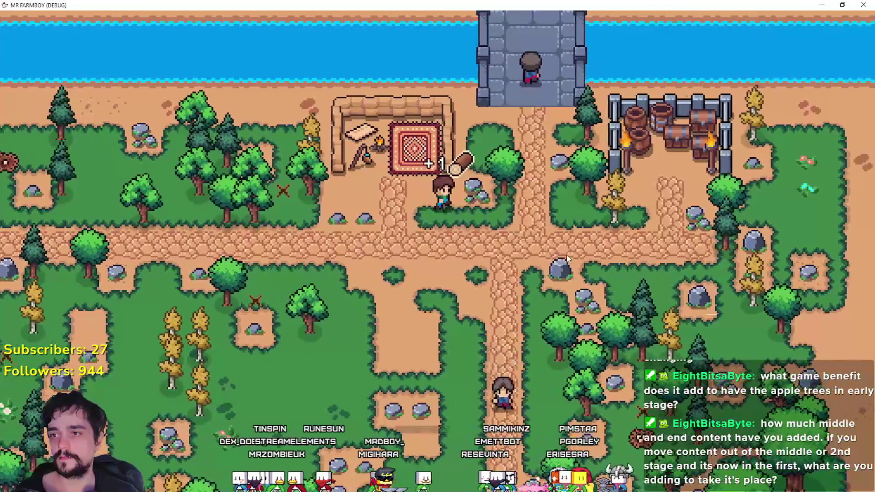
{"action": "key", "text": "d"}
{"action": "key", "text": "w"}
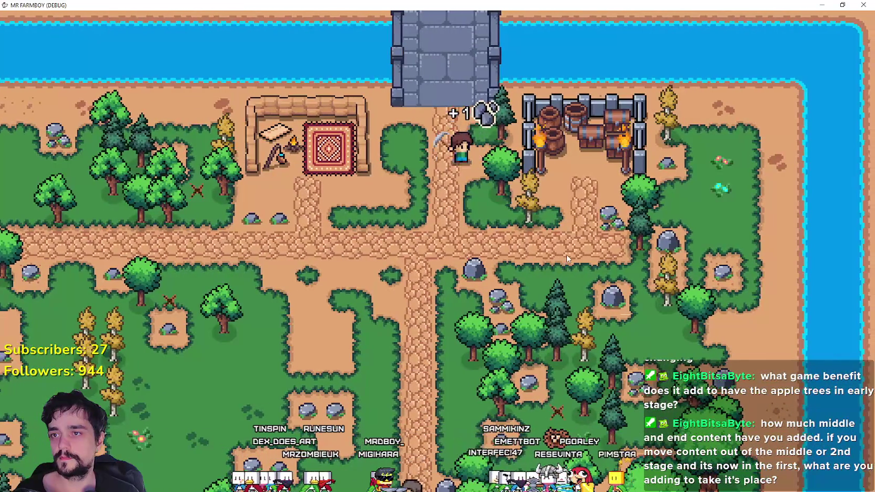
{"action": "key", "text": "d"}
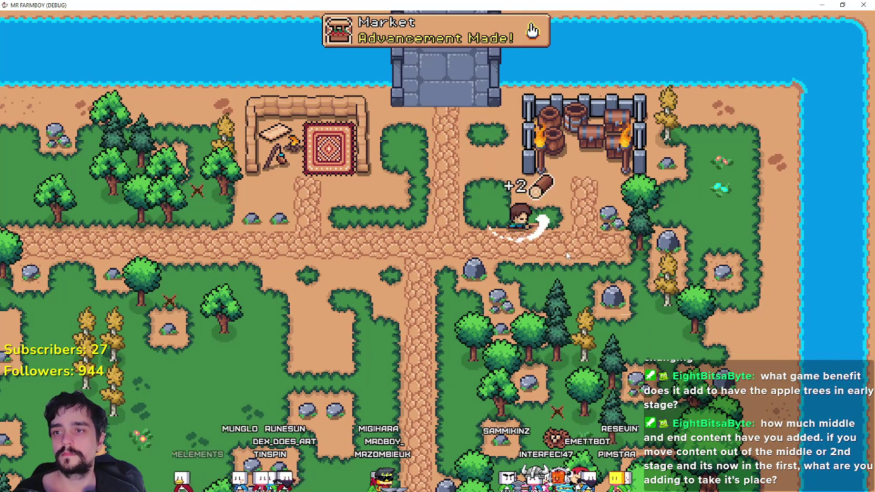
{"action": "key", "text": "a"}
- Open the Crafting panel and select the Market building
{"action": "key", "text": "c"}
{"action": "key", "text": "s"}
{"action": "left_click", "coordinate": [38, 291]}
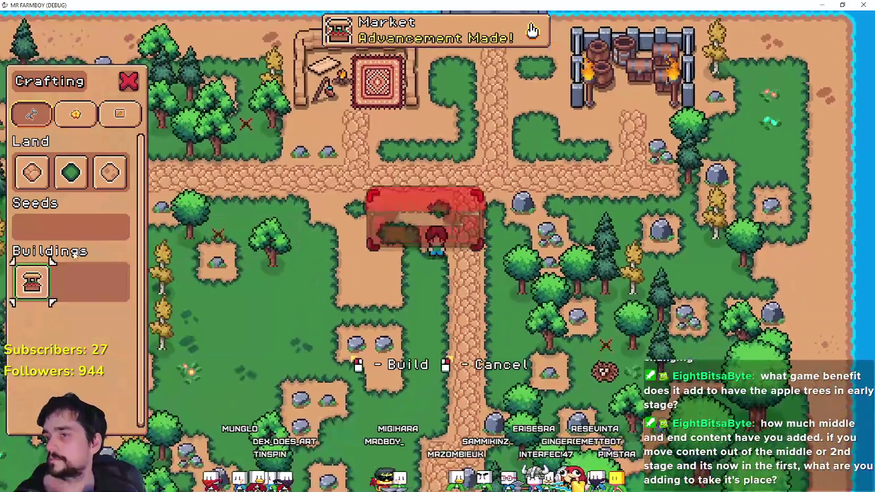
- Build the Market stall on the grass south of the camp
{"action": "left_click", "coordinate": [514, 345]}
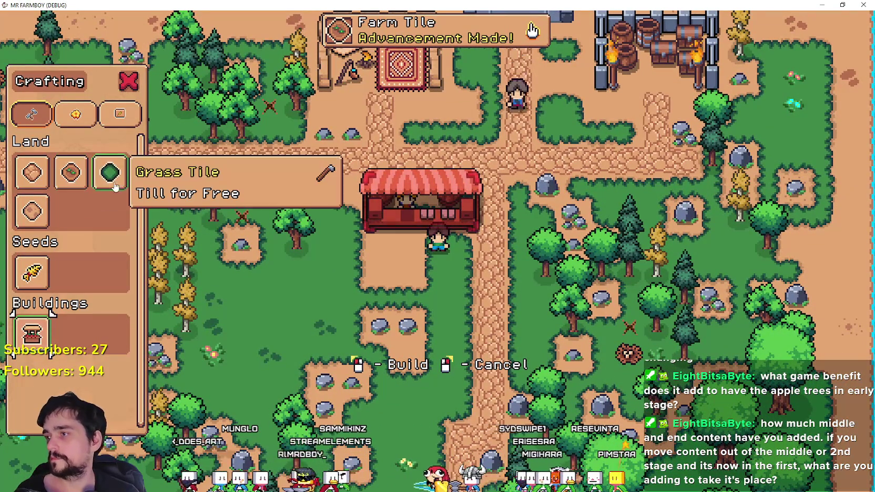
{"action": "key", "text": "s"}
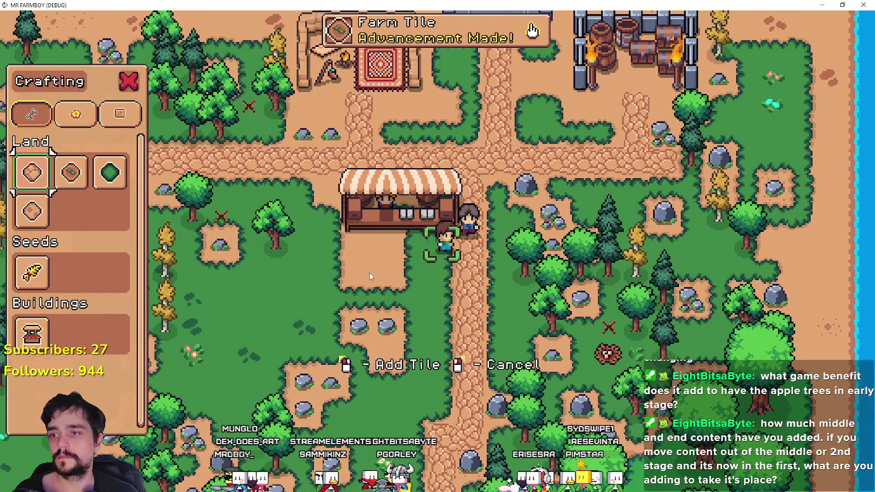
{"action": "key", "text": "a"}
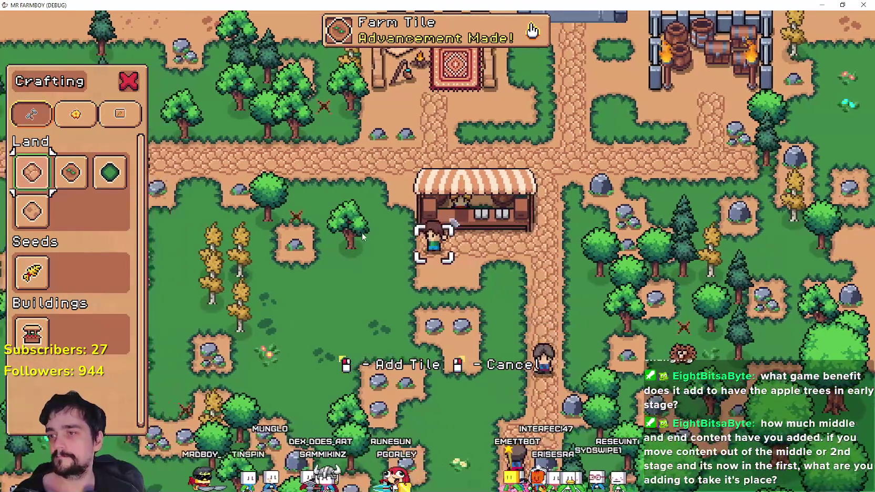
- Switch to Farm Tiles and till a strip right, down and back left around the plot
{"action": "left_click", "coordinate": [31, 210]}
{"action": "left_click", "coordinate": [70, 172]}
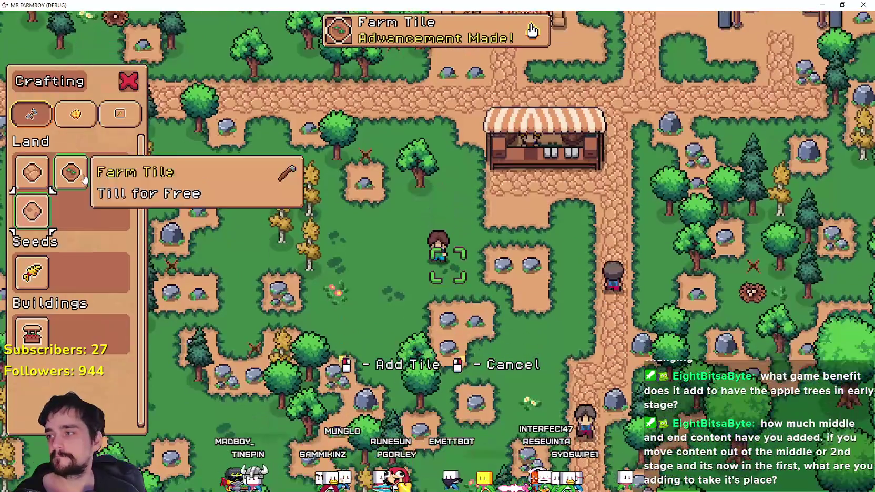
{"action": "key", "text": "s"}
{"action": "key", "text": "d"}
{"action": "left_click", "coordinate": [453, 269]}
{"action": "key", "text": "d"}
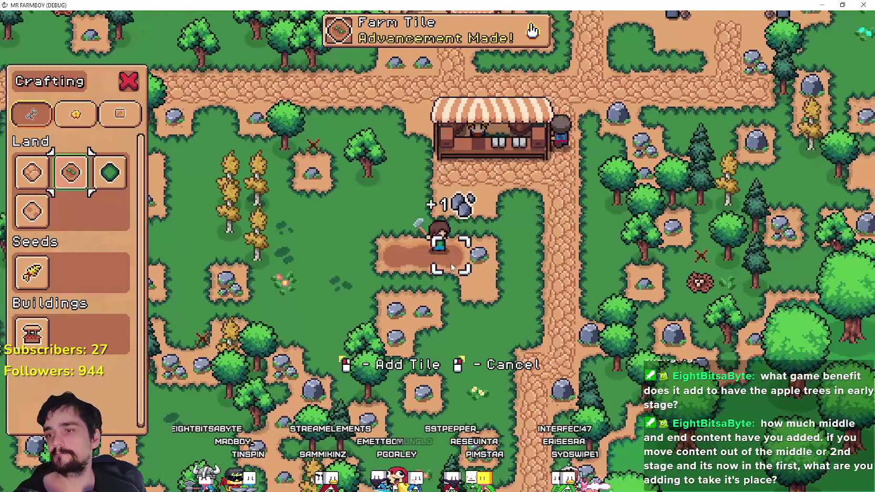
{"action": "left_click", "coordinate": [451, 267]}
{"action": "key", "text": "d"}
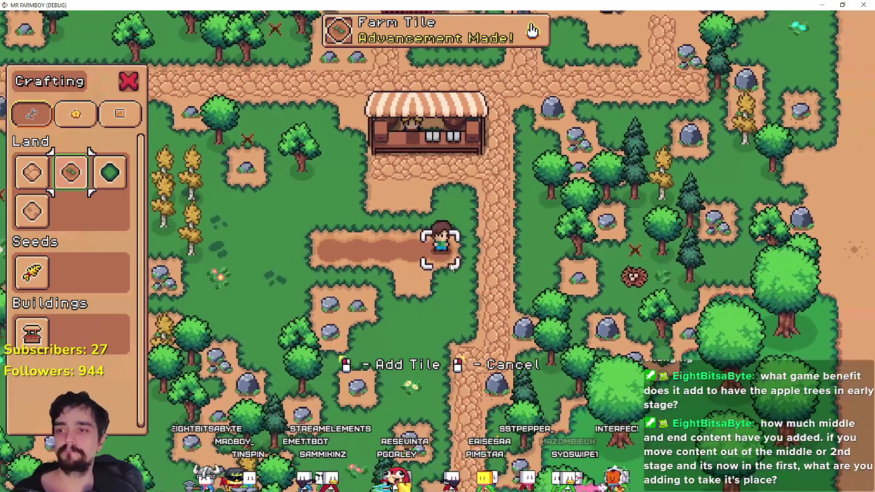
{"action": "left_click", "coordinate": [452, 269]}
{"action": "key", "text": "s"}
{"action": "key", "text": "s"}
{"action": "left_click", "coordinate": [452, 268]}
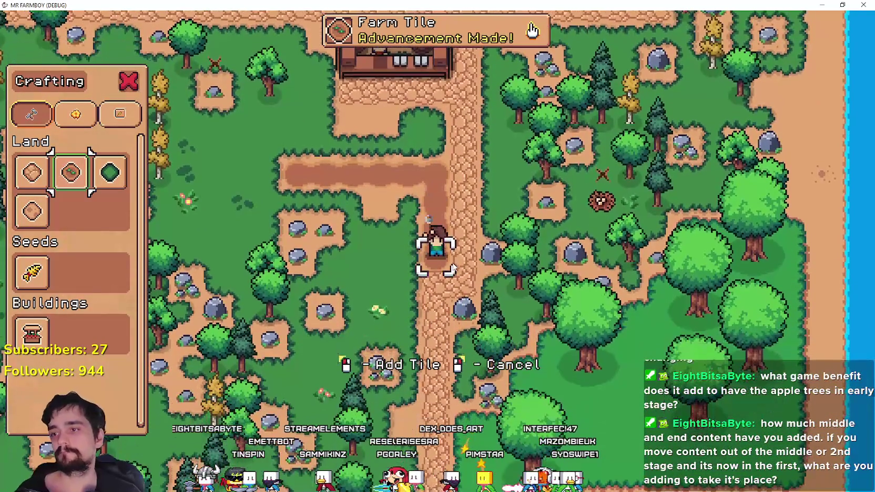
{"action": "key", "text": "s"}
{"action": "left_click", "coordinate": [451, 269]}
{"action": "key", "text": "a"}
{"action": "left_click", "coordinate": [452, 268]}
{"action": "left_click", "coordinate": [453, 267]}
- Till the remaining rock and grass tiles inside the plot, then select Wheat seeds
{"action": "key", "text": "a"}
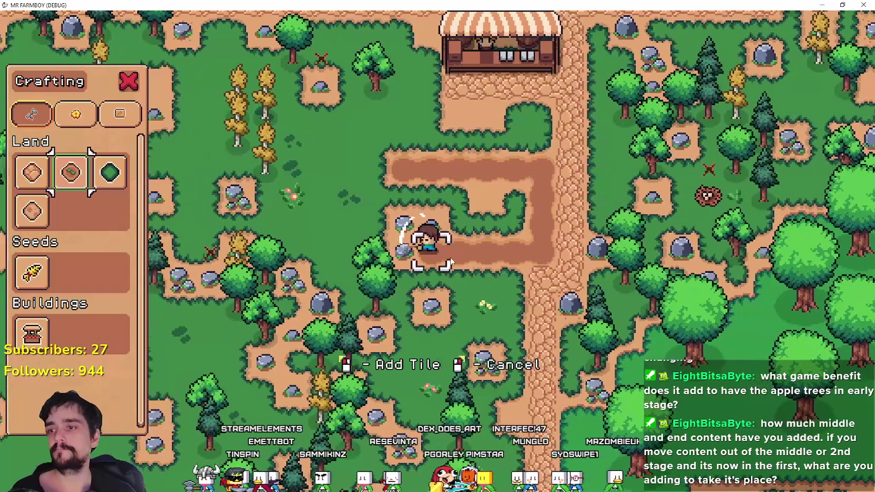
{"action": "key", "text": "w"}
{"action": "left_click", "coordinate": [449, 253]}
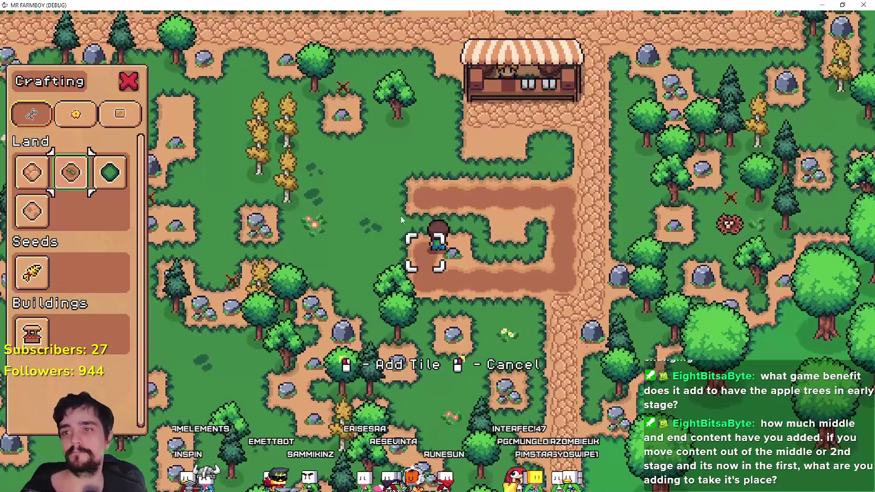
{"action": "key", "text": "w"}
{"action": "key", "text": "d"}
{"action": "left_click", "coordinate": [398, 214]}
{"action": "key", "text": "d"}
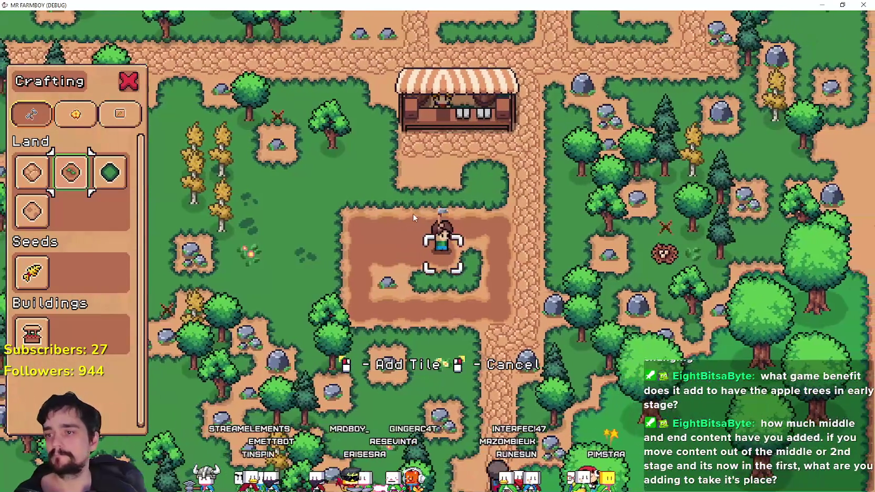
{"action": "key", "text": "s"}
{"action": "left_click", "coordinate": [414, 213]}
{"action": "left_click", "coordinate": [413, 216]}
{"action": "key", "text": "a"}
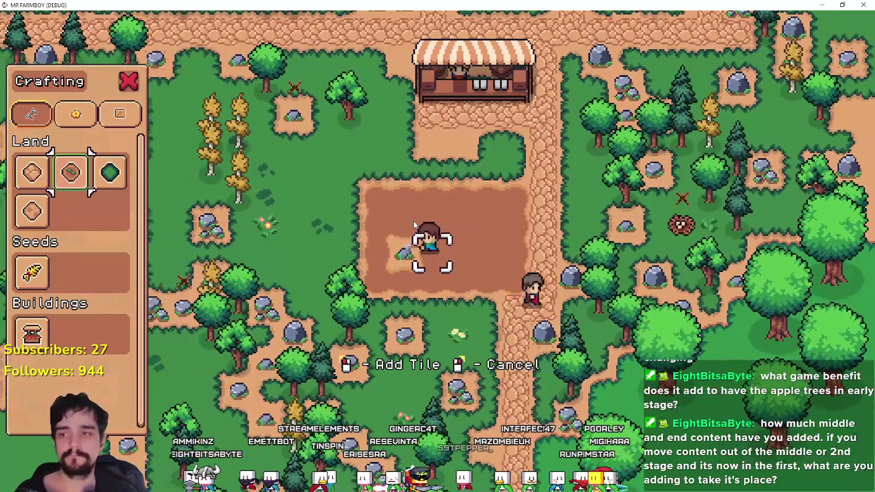
{"action": "left_click", "coordinate": [413, 221]}
{"action": "left_click", "coordinate": [29, 284]}
- Plant wheat sprouts along the top row of the farm plot
{"action": "key", "text": "d"}
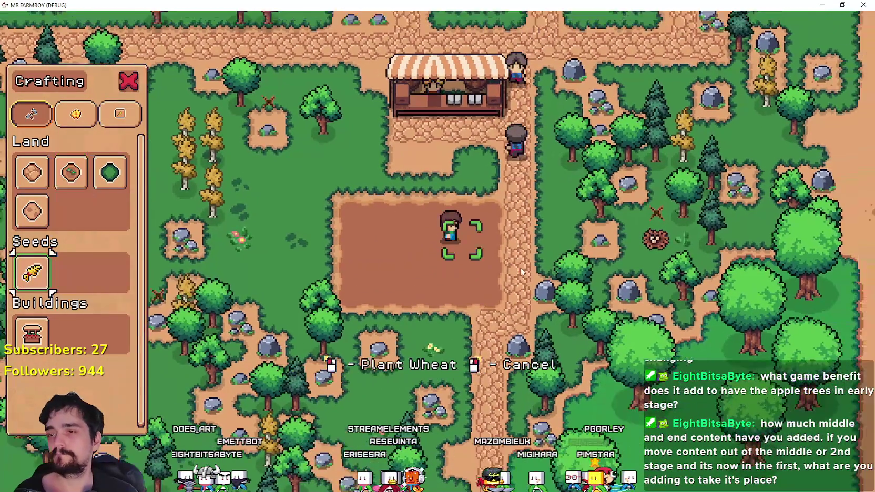
{"action": "key", "text": "w"}
{"action": "left_click", "coordinate": [503, 261]}
{"action": "key", "text": "a"}
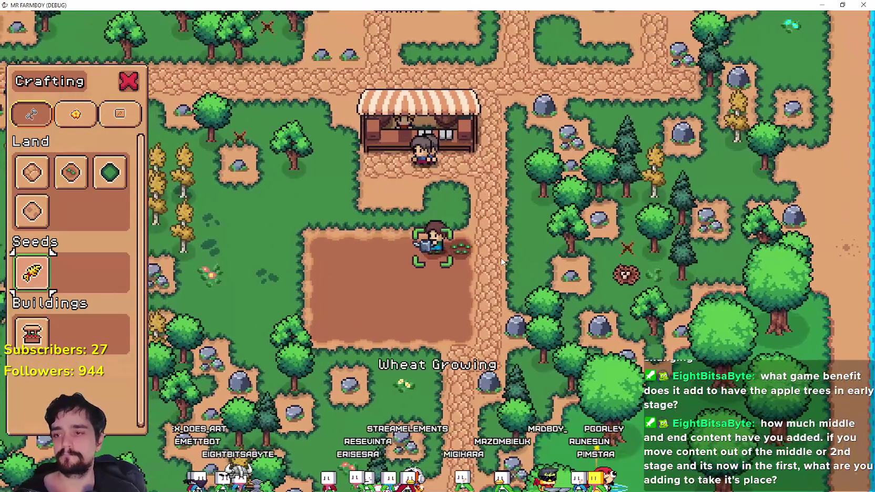
{"action": "left_click", "coordinate": [501, 258]}
{"action": "key", "text": "a"}
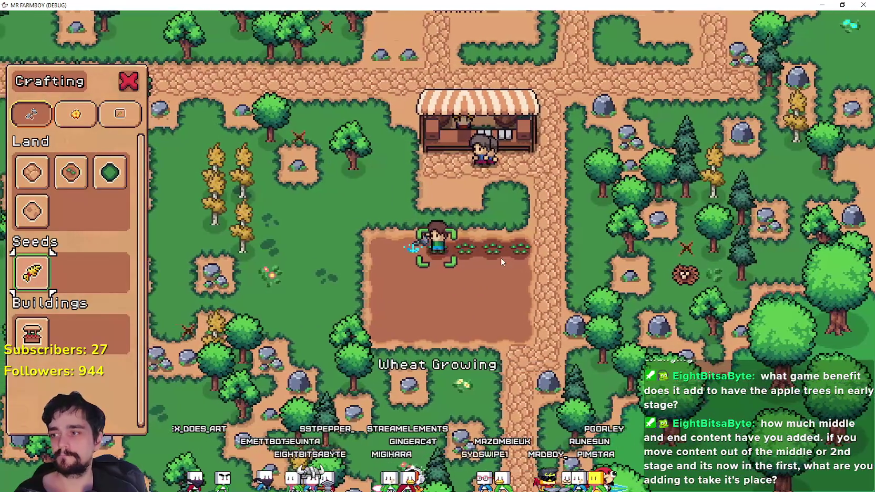
{"action": "left_click", "coordinate": [500, 257]}
{"action": "left_click", "coordinate": [501, 257]}
{"action": "left_click", "coordinate": [500, 257]}
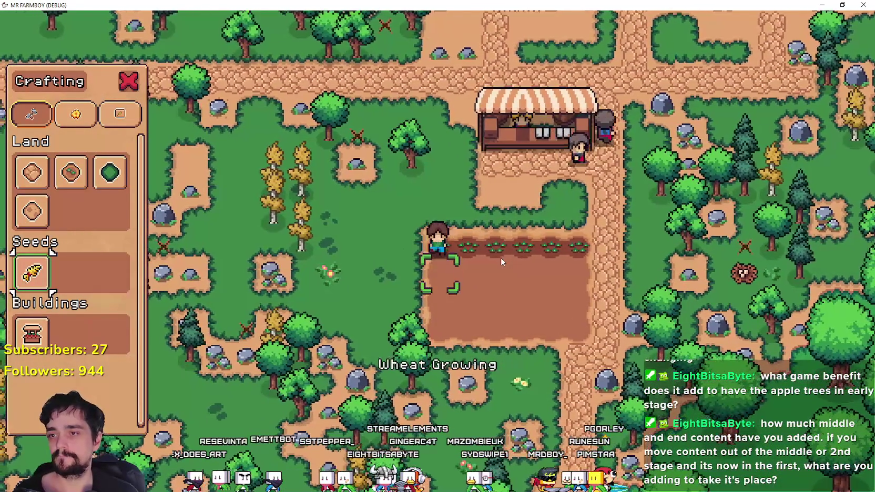
- Plant a second row of wheat sprouts below the first
{"action": "key", "text": "s"}
{"action": "left_click", "coordinate": [500, 257]}
{"action": "key", "text": "d"}
{"action": "left_click", "coordinate": [500, 257]}
{"action": "key", "text": "d"}
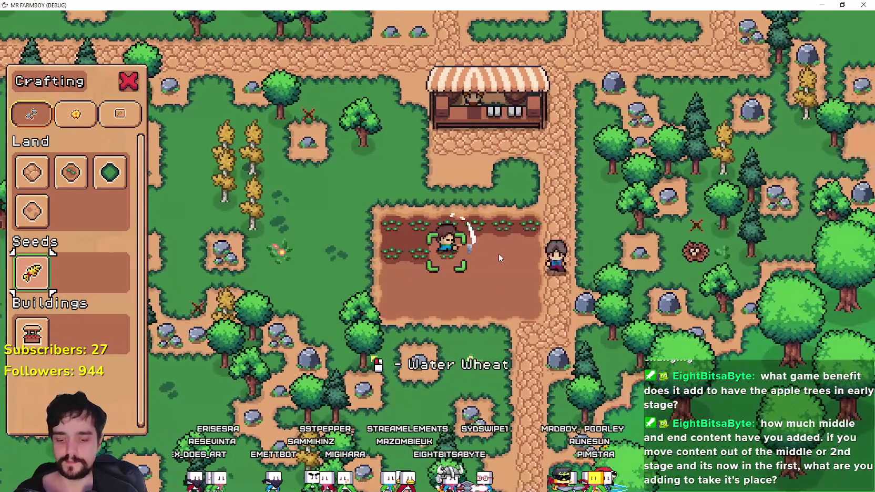
{"action": "left_click", "coordinate": [498, 253]}
{"action": "key", "text": "d"}
{"action": "left_click", "coordinate": [498, 253]}
{"action": "key", "text": "d"}
{"action": "left_click", "coordinate": [498, 253]}
{"action": "key", "text": "d"}
{"action": "left_click", "coordinate": [498, 254]}
- Open the Market stall and put the eggs in the Sell slot
{"action": "key", "text": "w"}
{"action": "key", "text": "e"}
{"action": "left_click", "coordinate": [456, 214]}
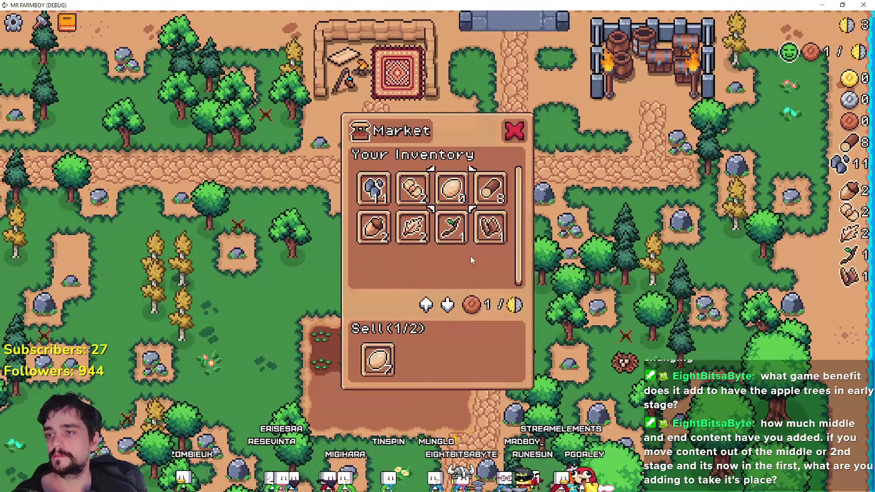
- Close the market, till a new patch of soil, and plant wheat on it
{"action": "key", "text": "Escape"}
{"action": "key", "text": "s"}
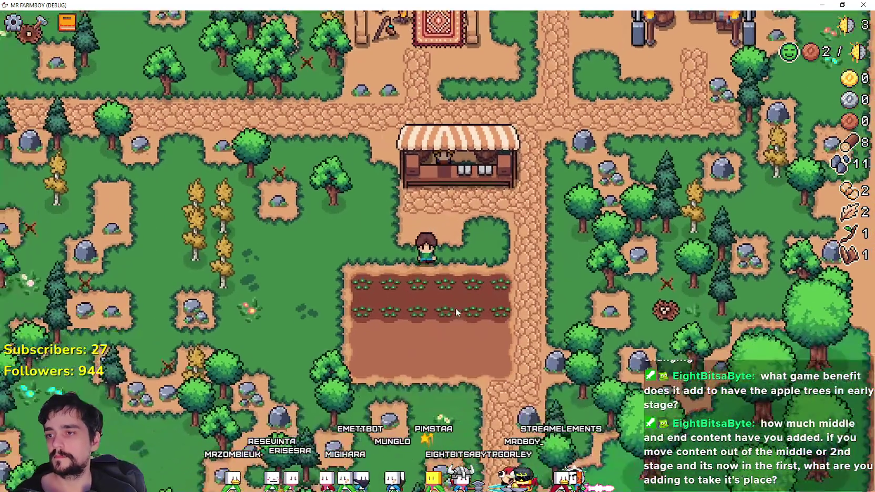
{"action": "key", "text": "c"}
{"action": "key", "text": "w"}
{"action": "left_click", "coordinate": [71, 171]}
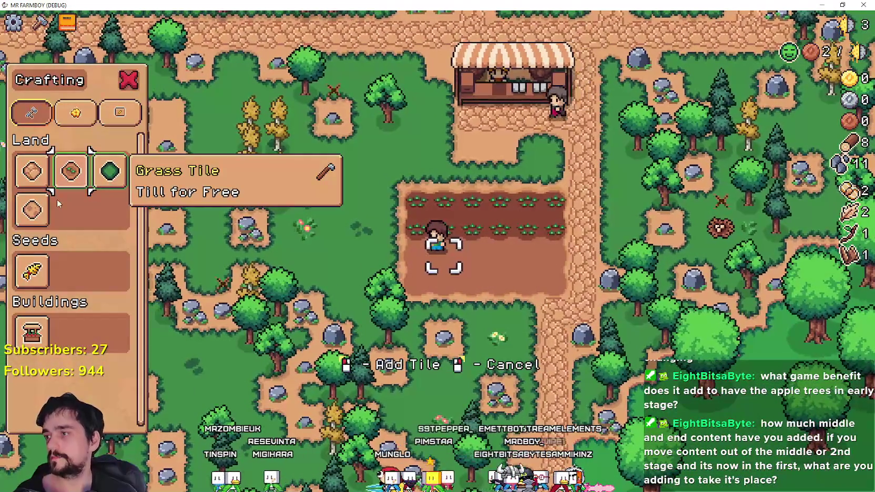
{"action": "left_click", "coordinate": [25, 269]}
{"action": "left_click", "coordinate": [598, 309]}
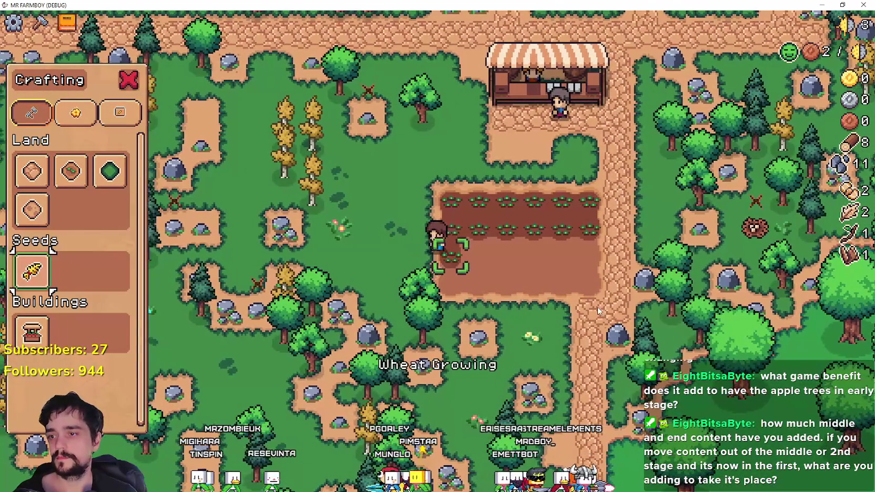
- Water the wheat sprouts across both rows of the field
{"action": "left_click", "coordinate": [510, 257]}
{"action": "key", "text": "d"}
{"action": "left_click", "coordinate": [510, 257]}
{"action": "left_click", "coordinate": [510, 257]}
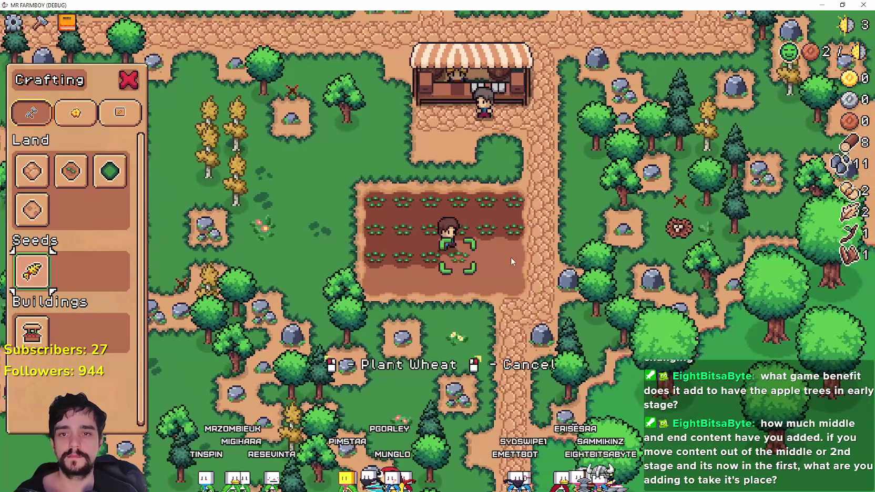
{"action": "key", "text": "d"}
{"action": "key", "text": "s"}
{"action": "key", "text": "d"}
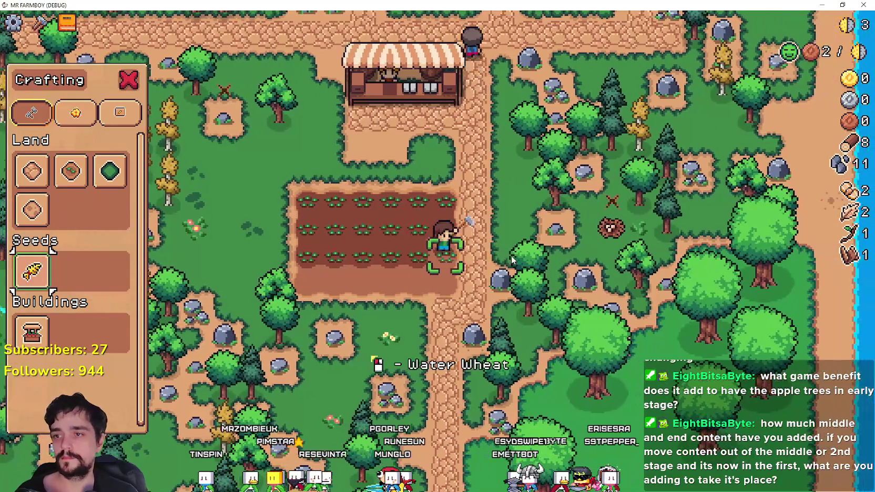
{"action": "key", "text": "a"}
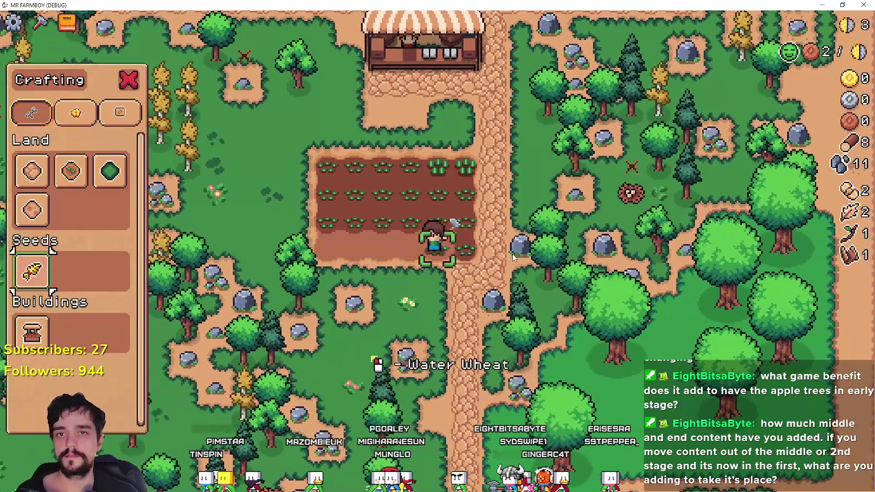
{"action": "left_click", "coordinate": [508, 246]}
{"action": "key", "text": "a"}
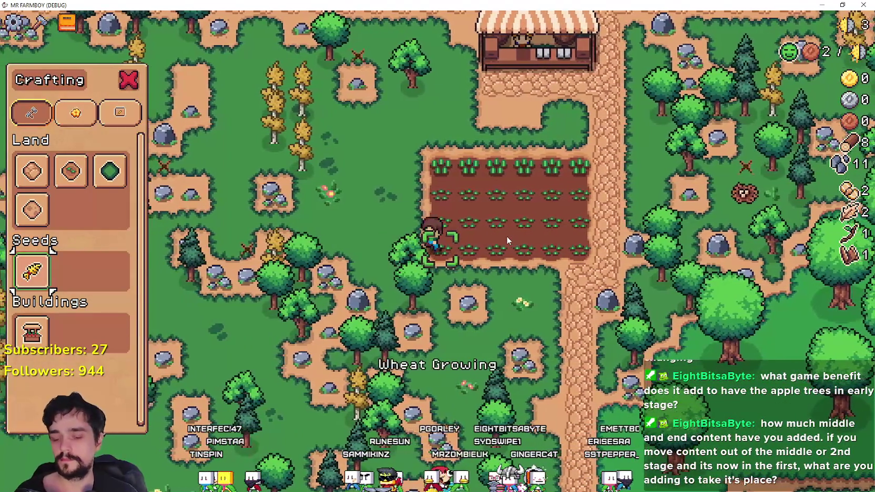
- Check the Advancements tree, pause the game, and return to the Godot editor
{"action": "key", "text": "Tab"}
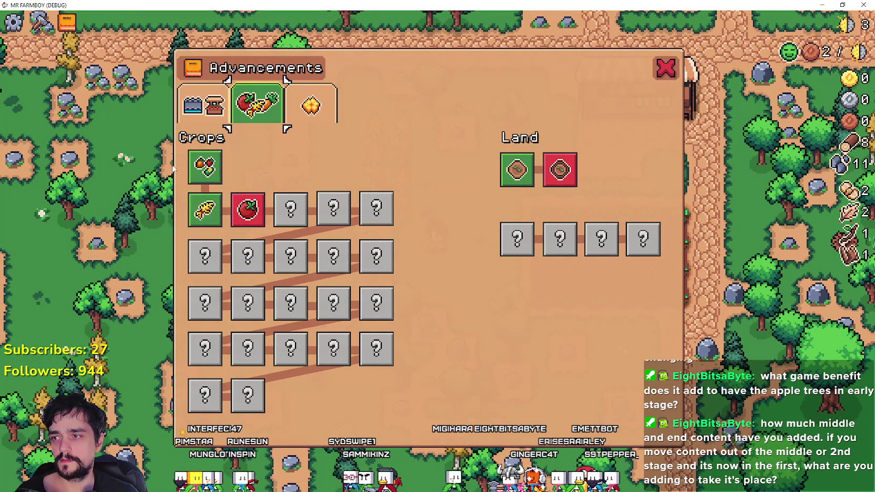
{"action": "key", "text": "Escape"}
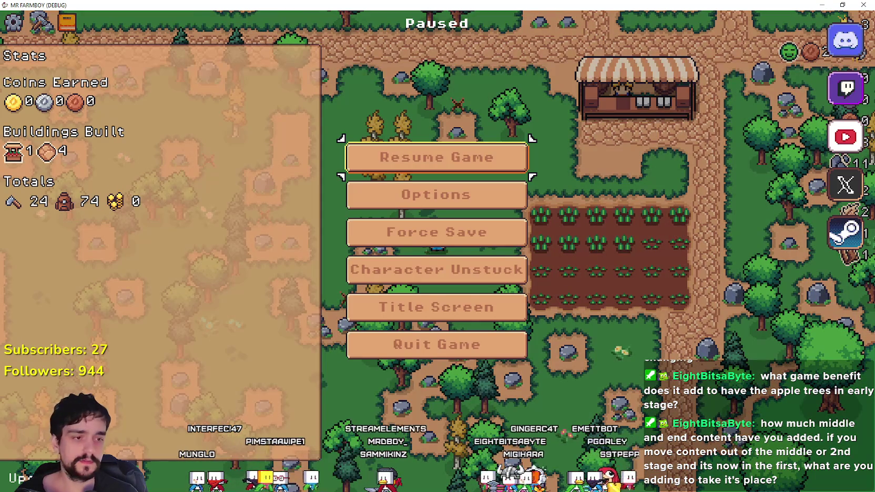
{"action": "key", "text": "alt+Tab"}
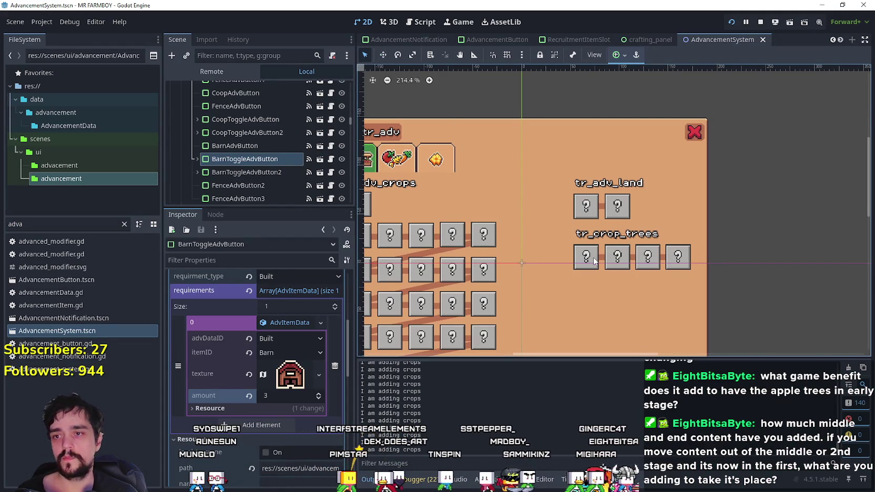
- Reparent AppleAdvButton under farm2AdvButton3 and save the AdvancementSystem scene
{"action": "left_click", "coordinate": [594, 262]}
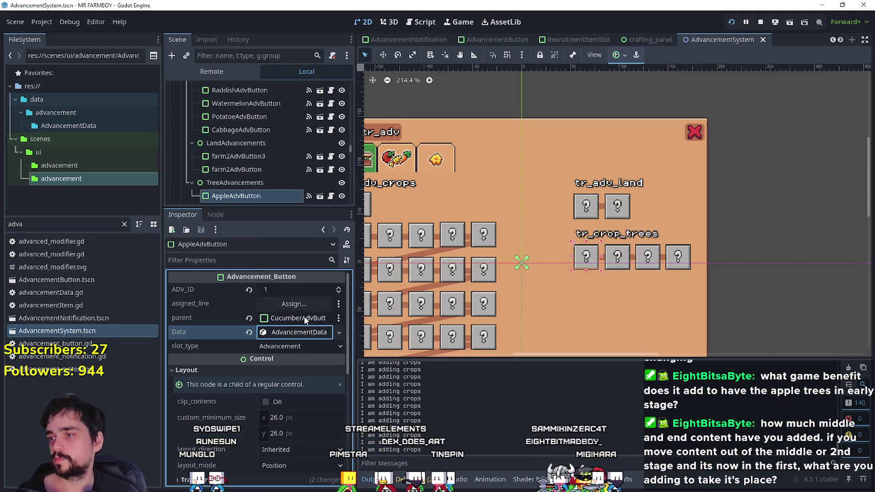
{"action": "scroll", "scroll_direction": "down", "scroll_amount": 3}
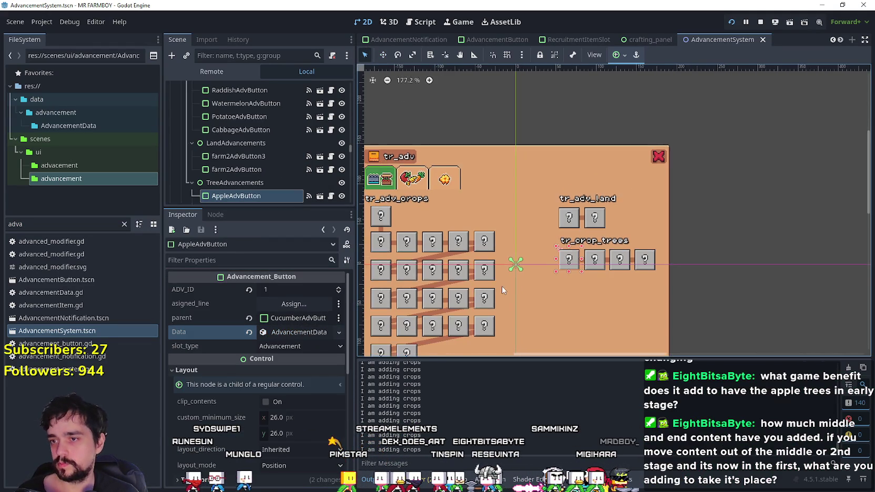
{"action": "left_click", "coordinate": [298, 318]}
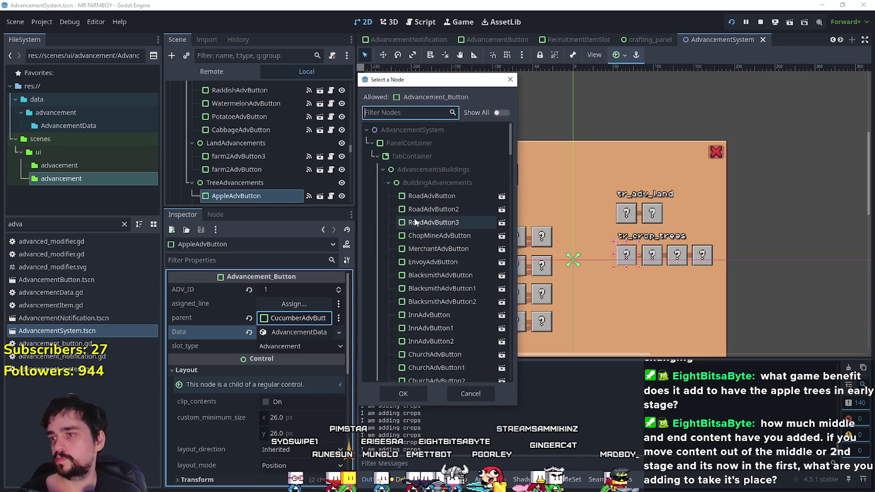
{"action": "left_click_drag", "start_coordinate": [440, 81], "coordinate": [449, 150]}
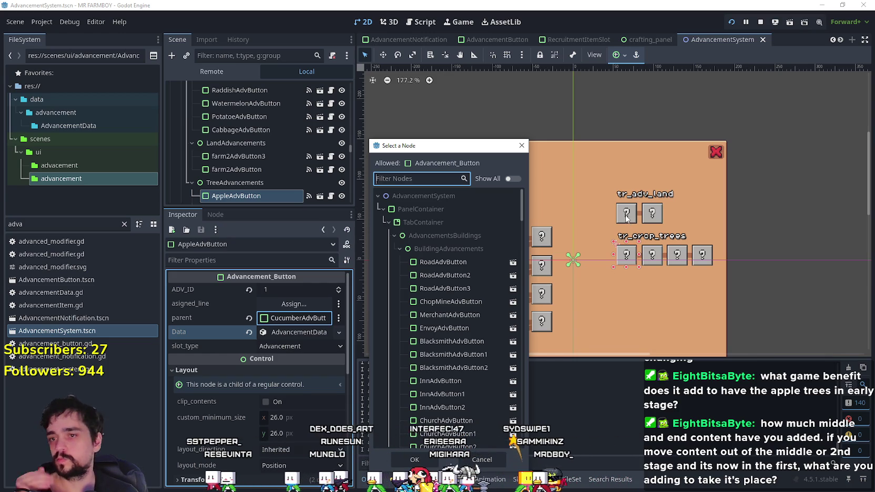
{"action": "scroll", "scroll_direction": "down", "scroll_amount": 3}
{"action": "scroll", "scroll_direction": "down", "scroll_amount": 3}
{"action": "left_click", "coordinate": [458, 316]}
{"action": "scroll", "scroll_direction": "down", "scroll_amount": 3}
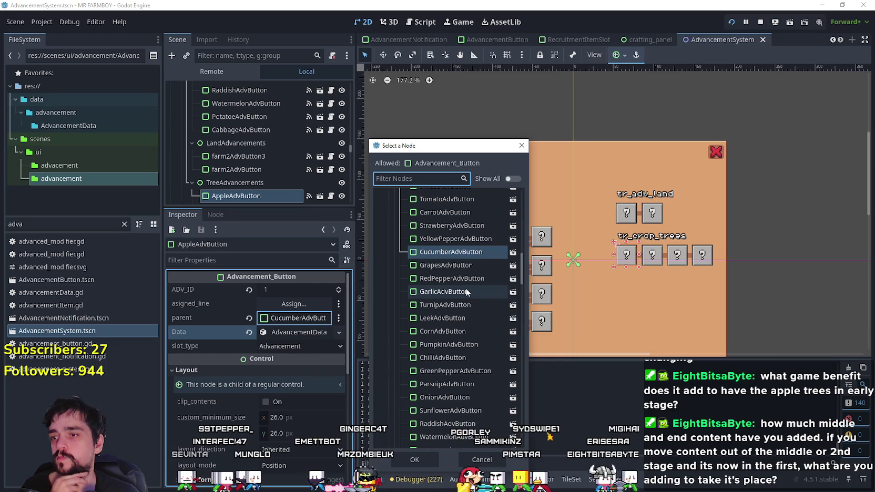
{"action": "scroll", "scroll_direction": "up", "scroll_amount": 3}
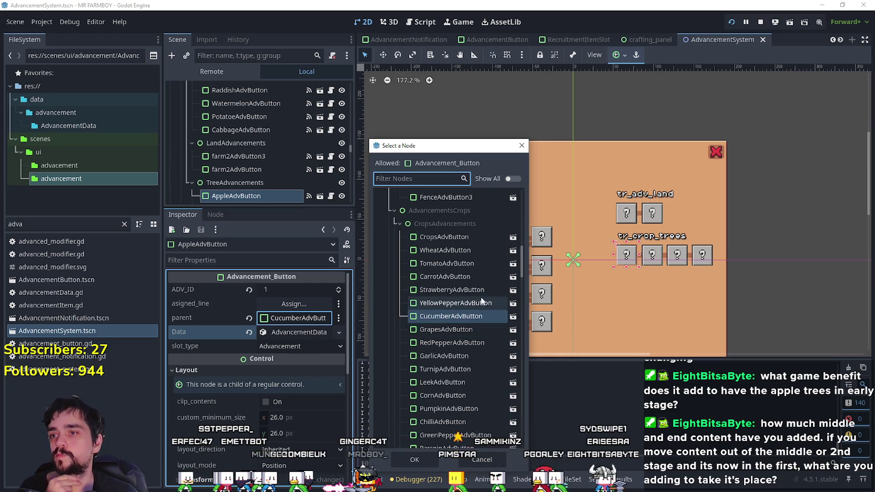
{"action": "scroll", "scroll_direction": "up", "scroll_amount": 3}
{"action": "scroll", "scroll_direction": "down", "scroll_amount": 3}
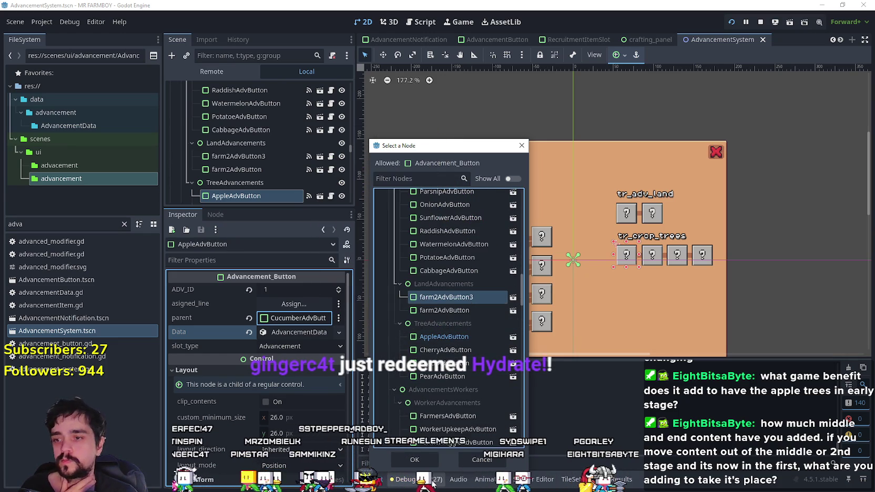
{"action": "left_click", "coordinate": [430, 461]}
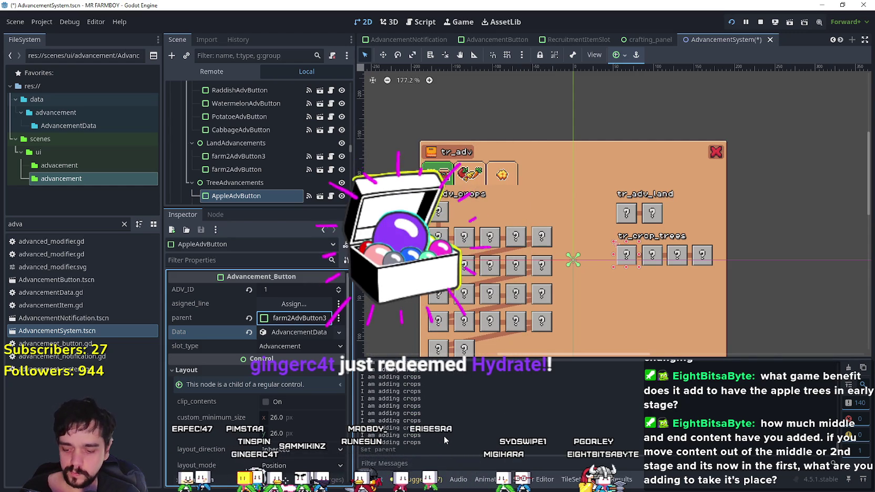
{"action": "key", "text": "ctrl+s"}
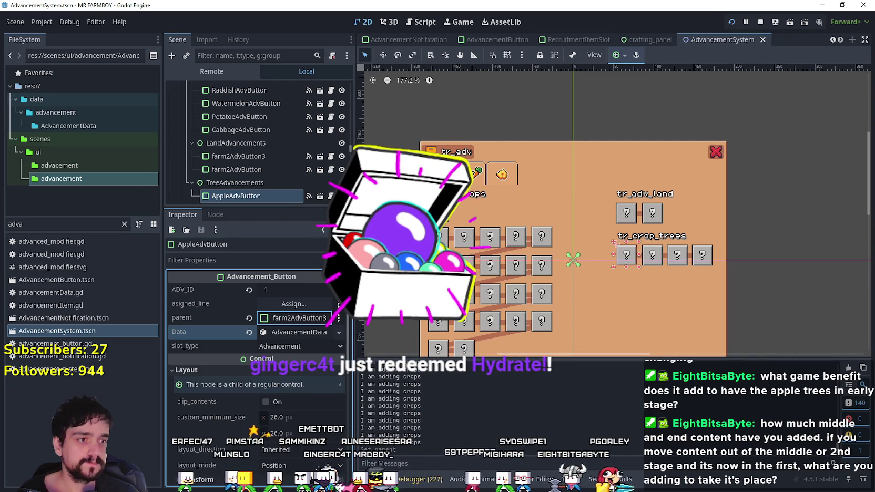
- Check the advancements in the running game, then quit it from the pause menu
{"action": "key", "text": "alt+Tab"}
{"action": "left_click", "coordinate": [445, 164]}
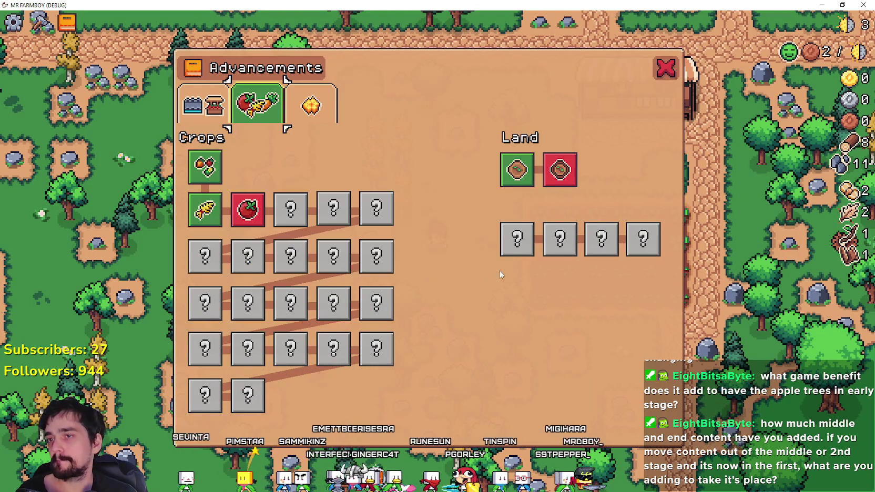
{"action": "mouse_move", "coordinate": [522, 169]}
{"action": "key", "text": "Escape"}
{"action": "key", "text": "Escape"}
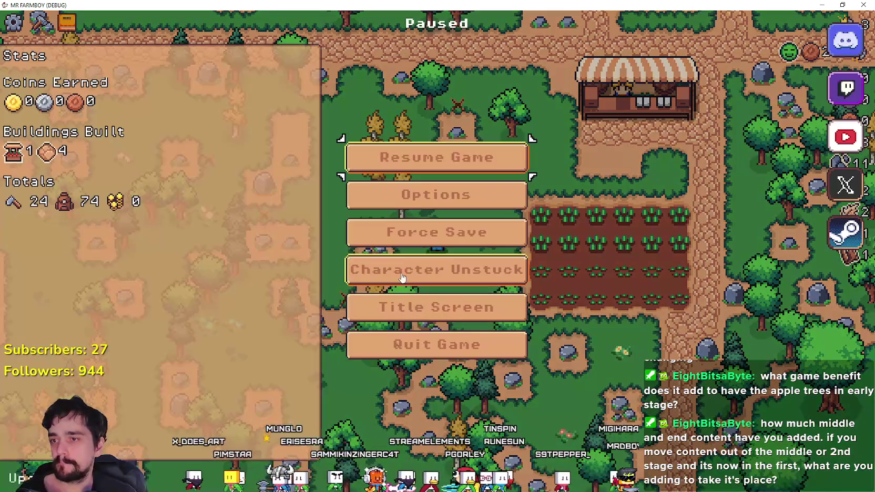
{"action": "left_click", "coordinate": [477, 345]}
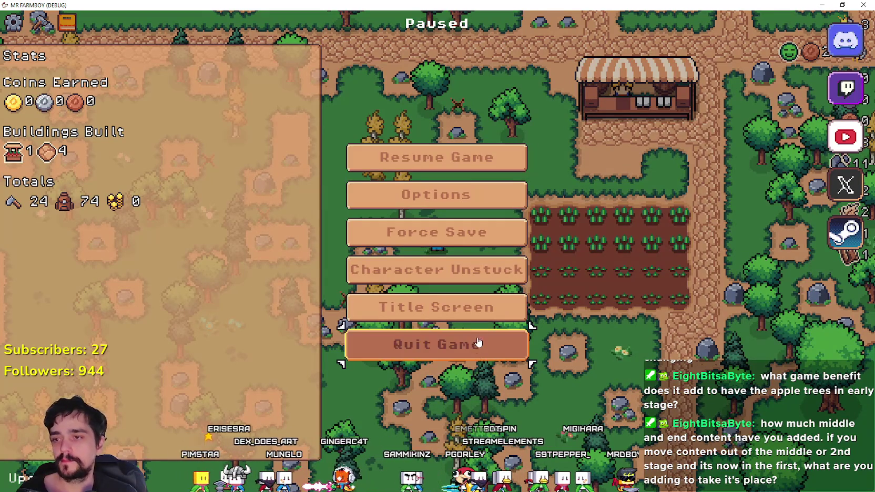
{"action": "left_click", "coordinate": [488, 351]}
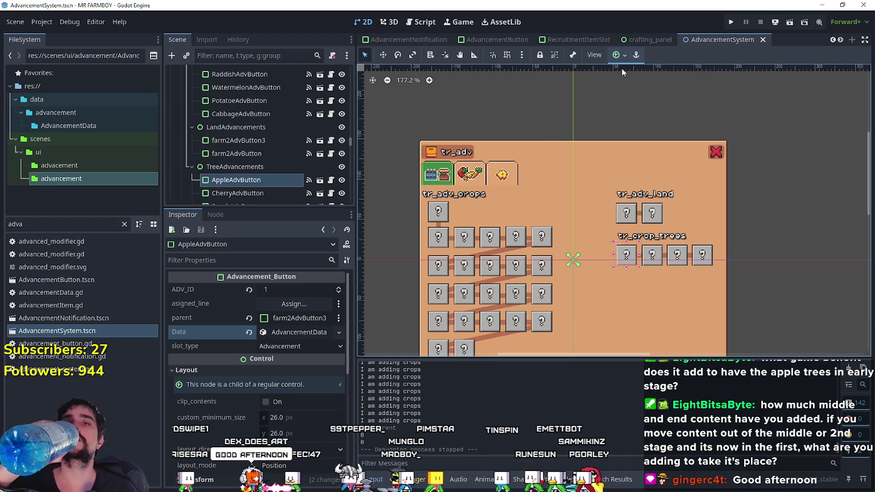
- Relaunch the Mr Farmboy project in debug from the editor toolbar
{"action": "left_click", "coordinate": [728, 22]}
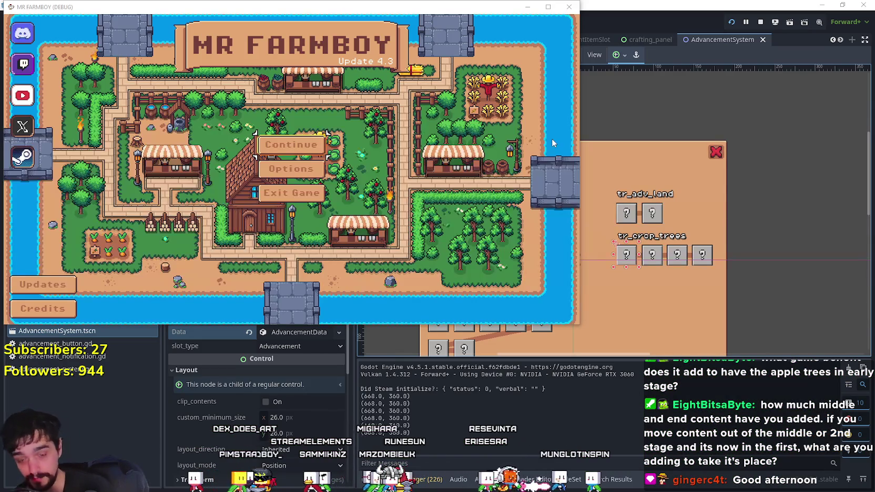
- Replace Save 4 with a new Realistic Economy game and dismiss the King's intro letter
{"action": "left_click", "coordinate": [291, 147]}
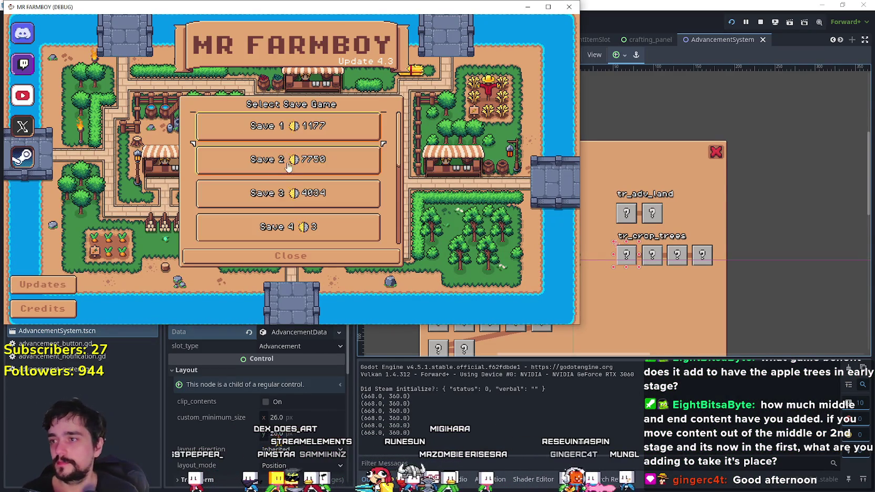
{"action": "scroll", "scroll_direction": "down", "scroll_amount": 3}
{"action": "left_click", "coordinate": [290, 173]}
{"action": "left_click", "coordinate": [322, 167]}
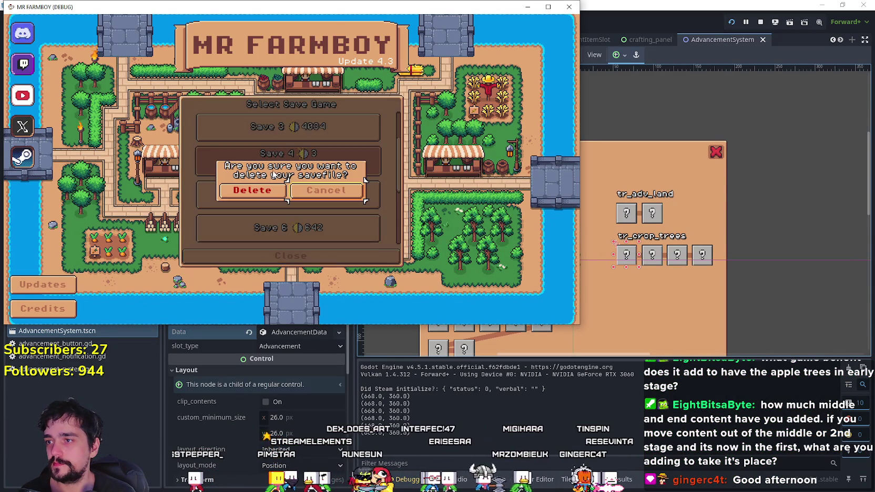
{"action": "left_click", "coordinate": [266, 193]}
{"action": "left_click", "coordinate": [399, 139]}
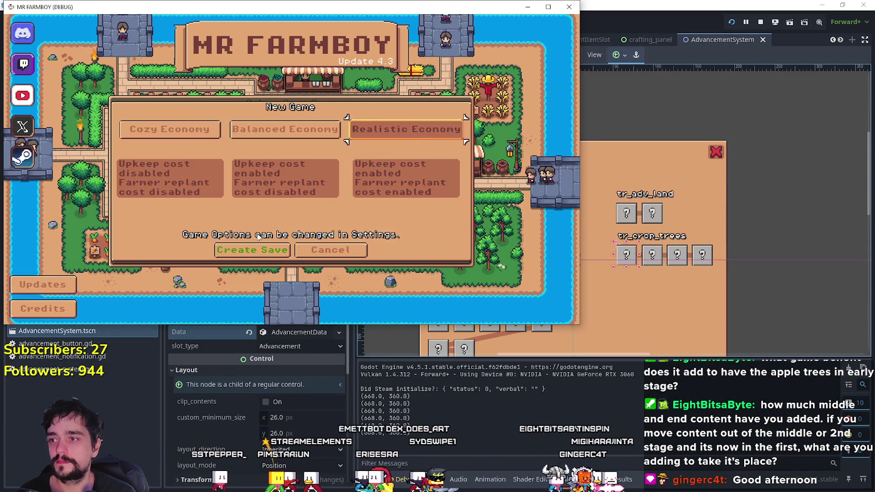
{"action": "left_click", "coordinate": [252, 249]}
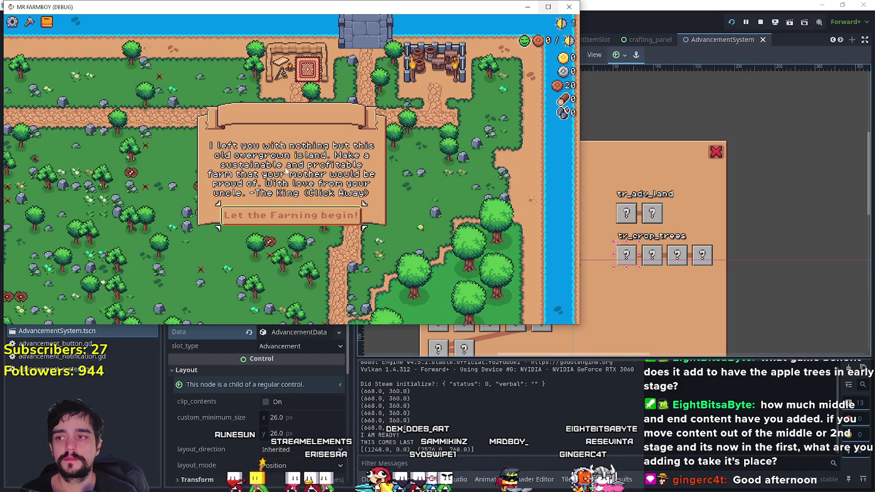
{"action": "key", "text": "Return"}
- Maximize the game window, gather wood and stone, and check the crops advancements
{"action": "left_click", "coordinate": [557, 6]}
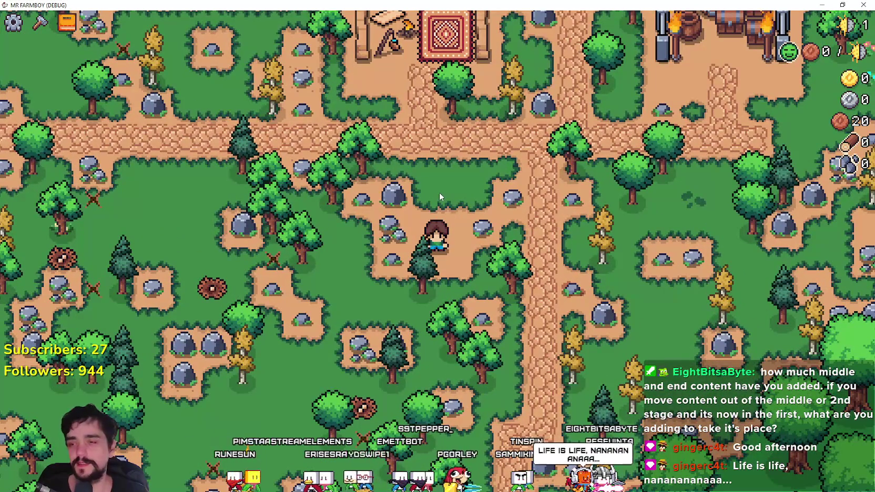
{"action": "key", "text": "w"}
{"action": "key", "text": "d"}
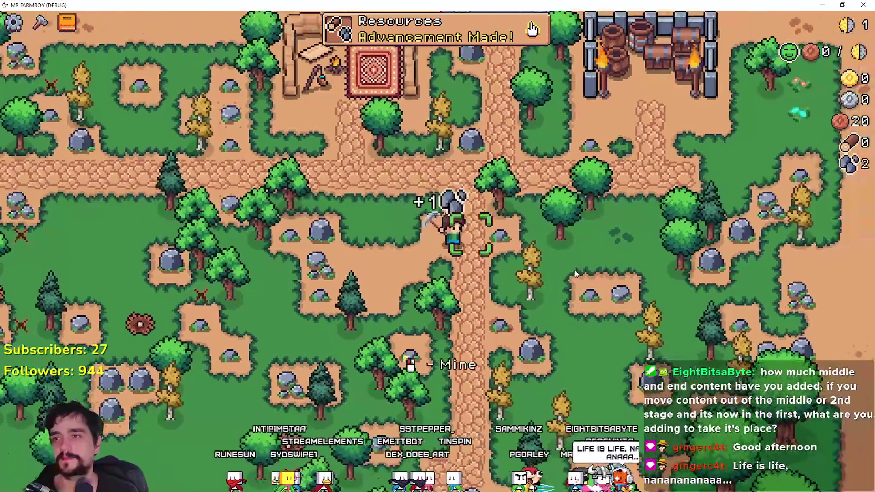
{"action": "key", "text": "d"}
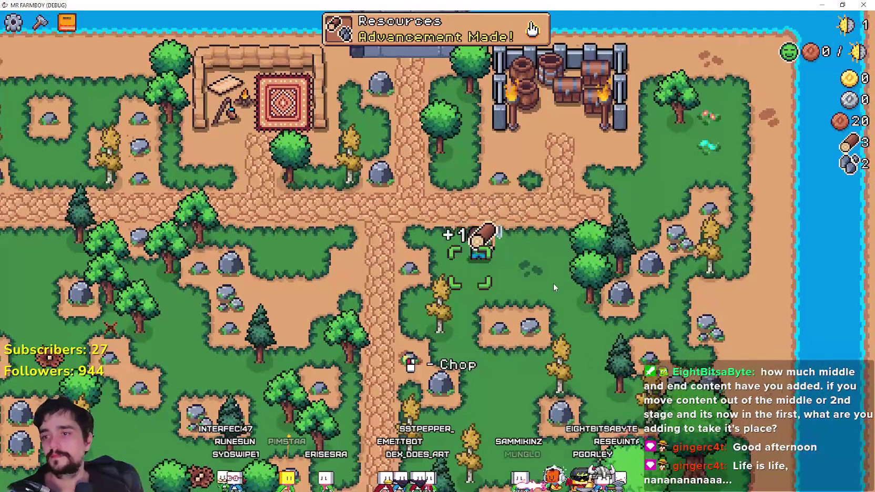
{"action": "key", "text": "w"}
{"action": "key", "text": "a"}
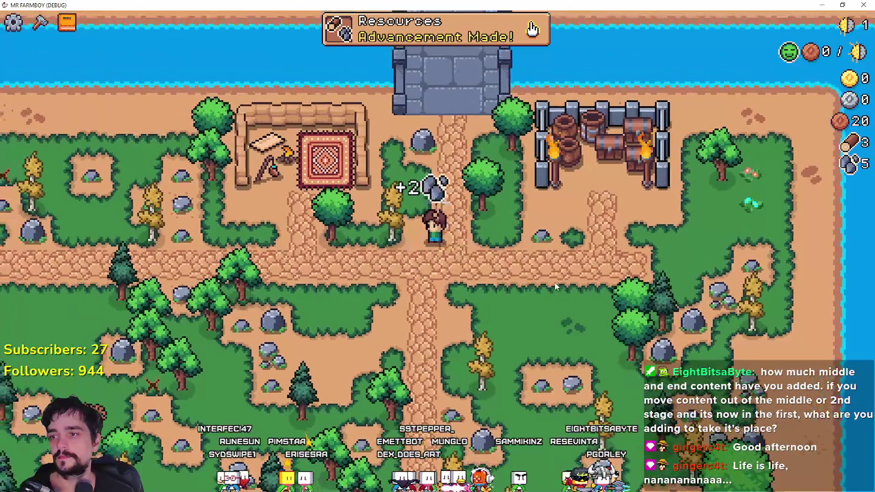
{"action": "key", "text": "w"}
{"action": "key", "text": "d"}
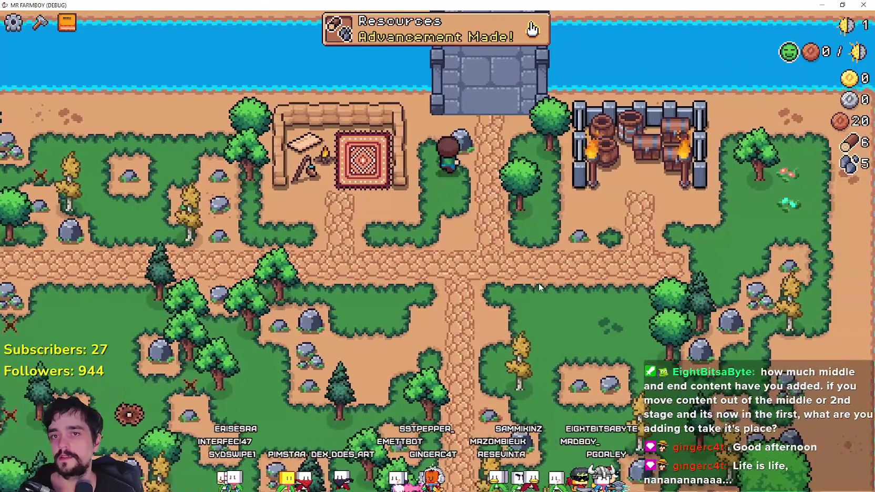
{"action": "key", "text": "Tab"}
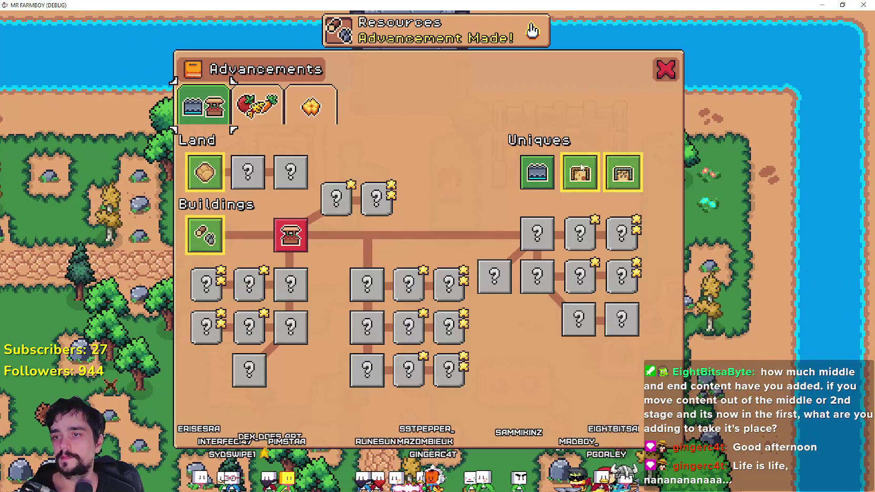
{"action": "left_click", "coordinate": [257, 108]}
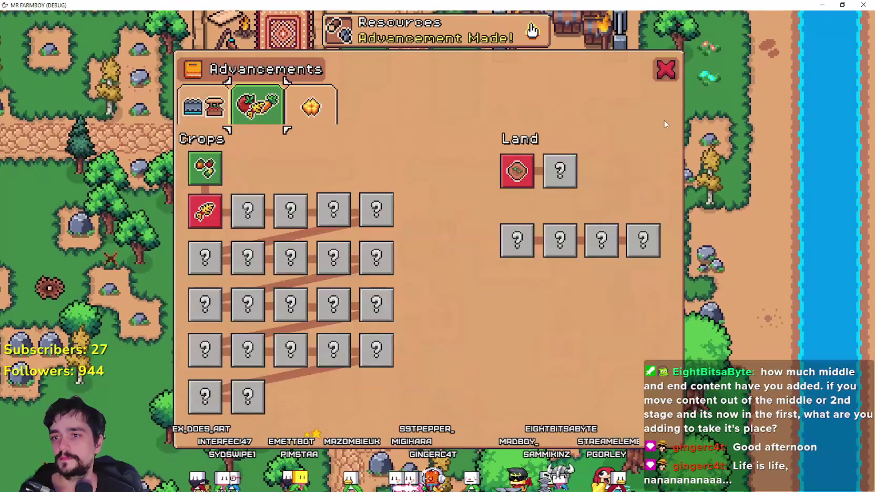
{"action": "left_click", "coordinate": [661, 74]}
- Walk around the island chopping more trees for logs and mining rocks for stone
{"action": "key", "text": "w"}
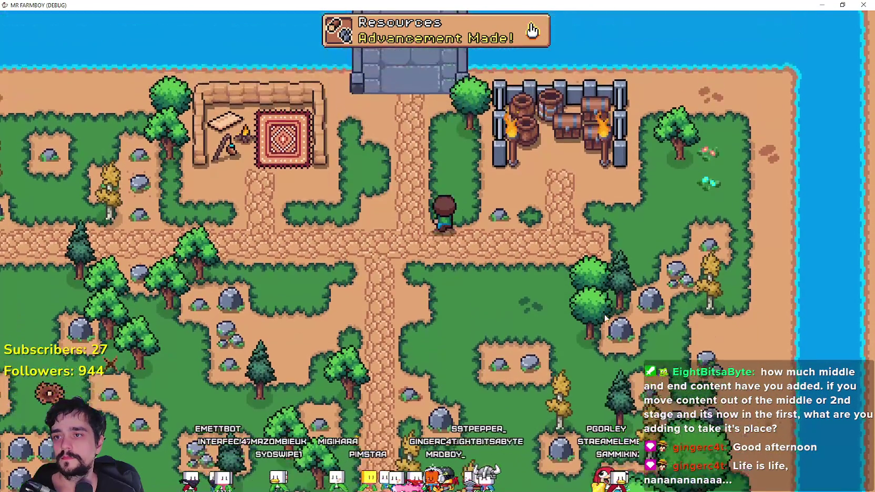
{"action": "key", "text": "s"}
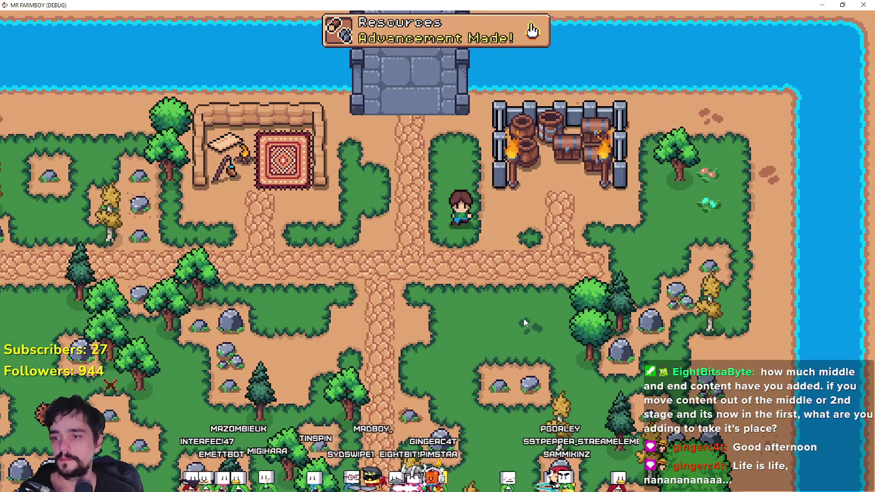
{"action": "key", "text": "a"}
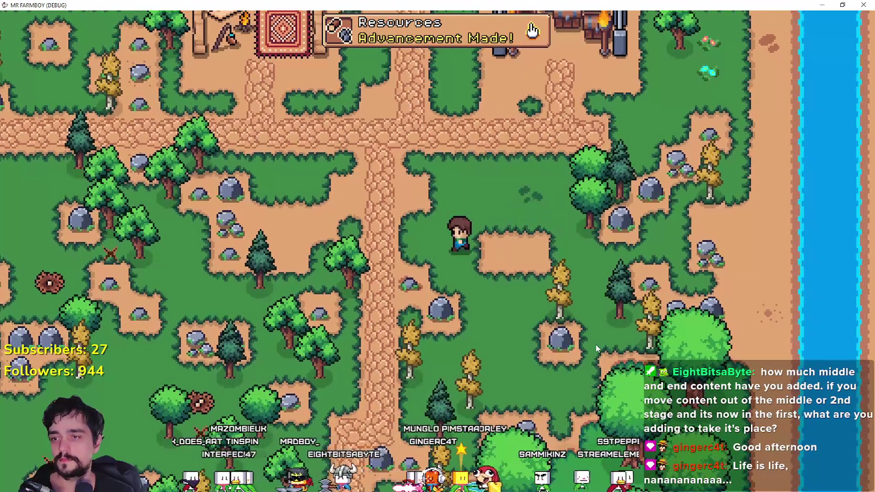
{"action": "key", "text": "s"}
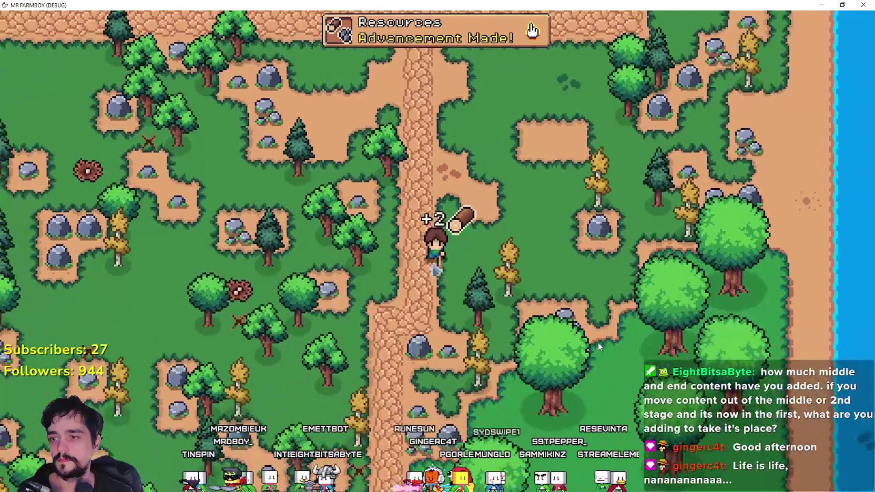
{"action": "key", "text": "d"}
{"action": "key", "text": "w"}
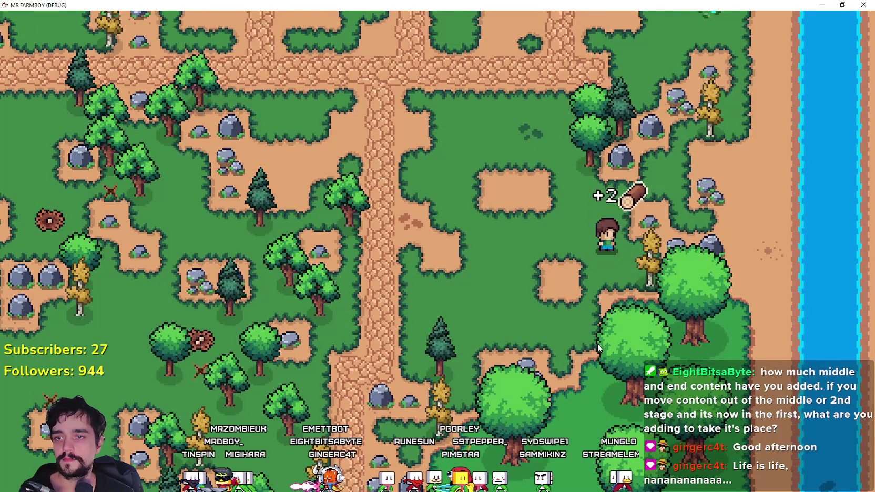
{"action": "key", "text": "a"}
{"action": "key", "text": "w"}
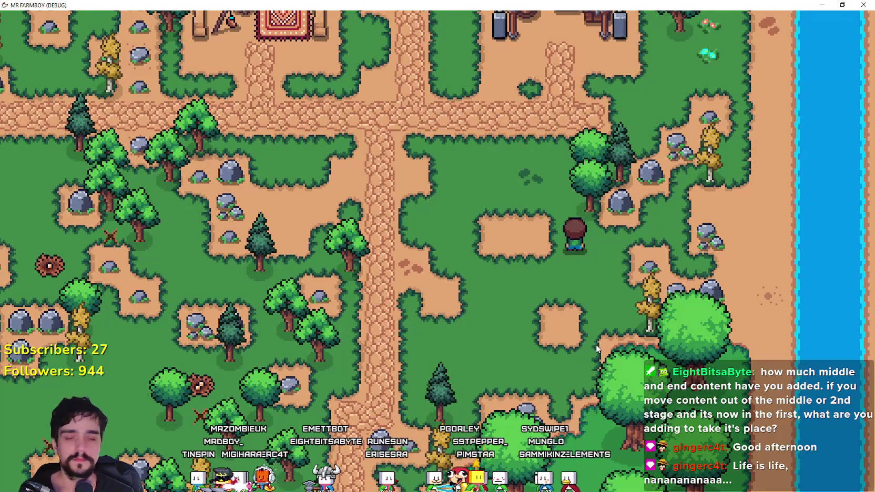
{"action": "key", "text": "w"}
{"action": "left_click", "coordinate": [595, 343]}
{"action": "key", "text": "d"}
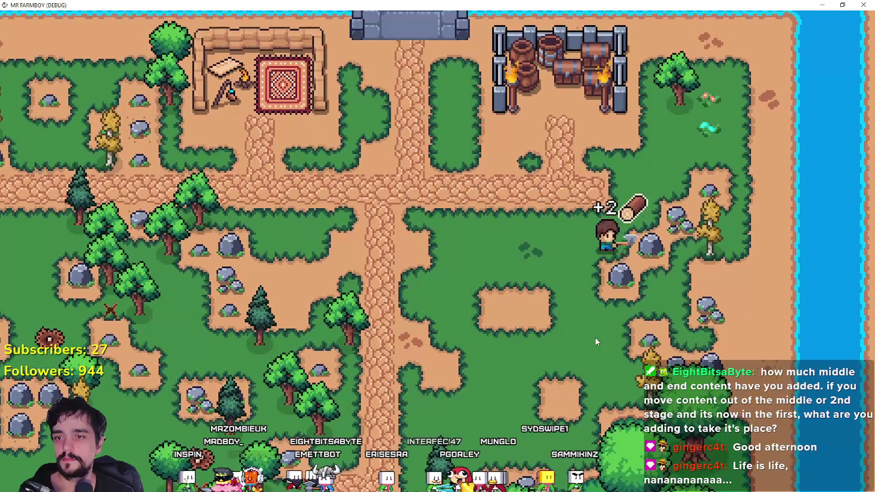
{"action": "key", "text": "w"}
{"action": "key", "text": "d"}
{"action": "left_click", "coordinate": [596, 341]}
{"action": "key", "text": "d"}
{"action": "key", "text": "s"}
- Mine another rock and reopen the Advancements overview to confirm the Market advancement
{"action": "key", "text": "Tab"}
{"action": "key", "text": "Tab"}
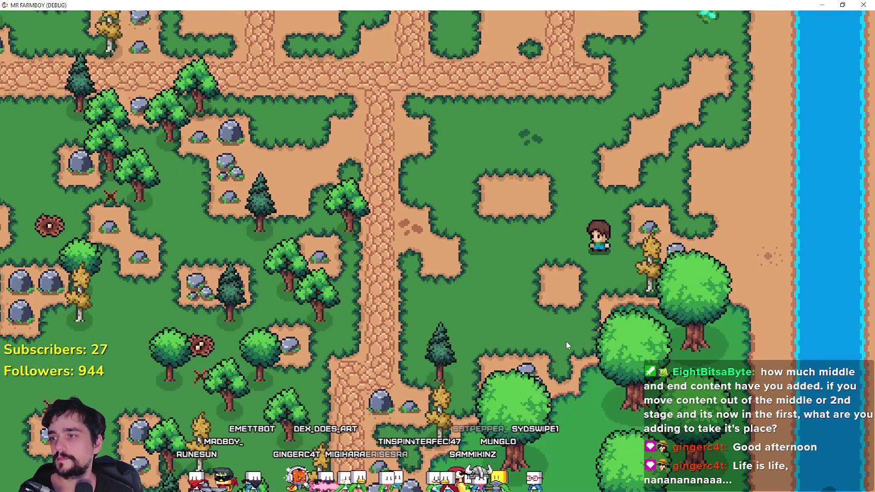
{"action": "key", "text": "d"}
{"action": "left_click", "coordinate": [566, 323]}
{"action": "key", "text": "Tab"}
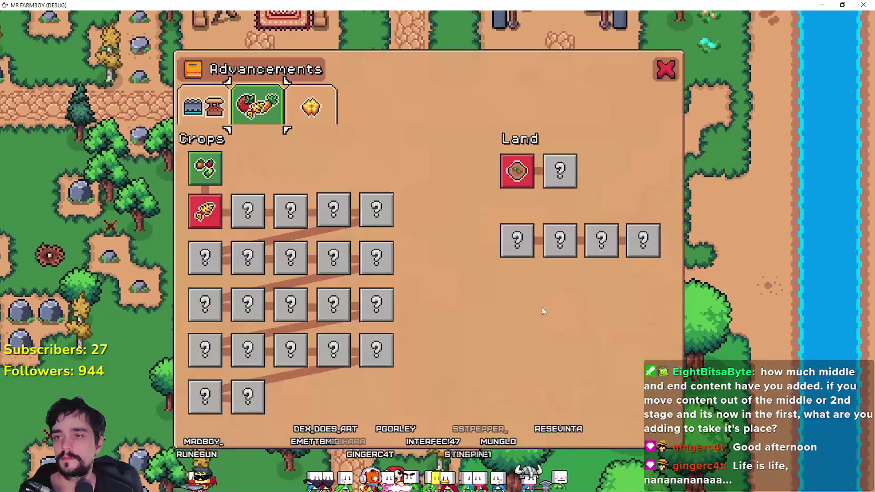
{"action": "key", "text": "Tab"}
- Open the crafting list and build the Market above the central path
{"action": "key", "text": "a"}
{"action": "key", "text": "w"}
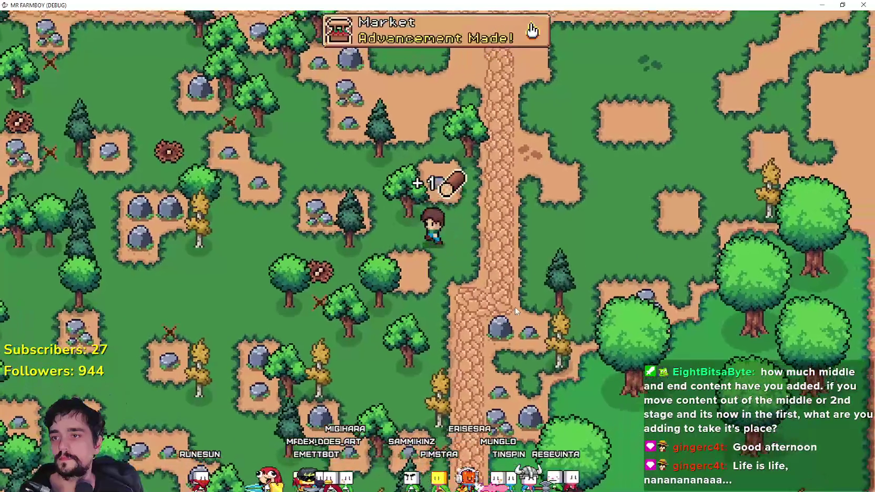
{"action": "key", "text": "c"}
{"action": "key", "text": "d"}
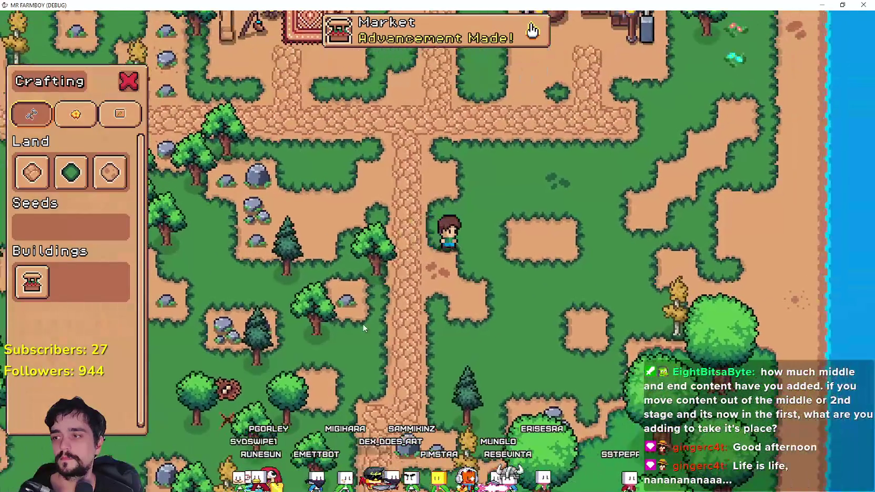
{"action": "key", "text": "Tab"}
{"action": "key", "text": "Tab"}
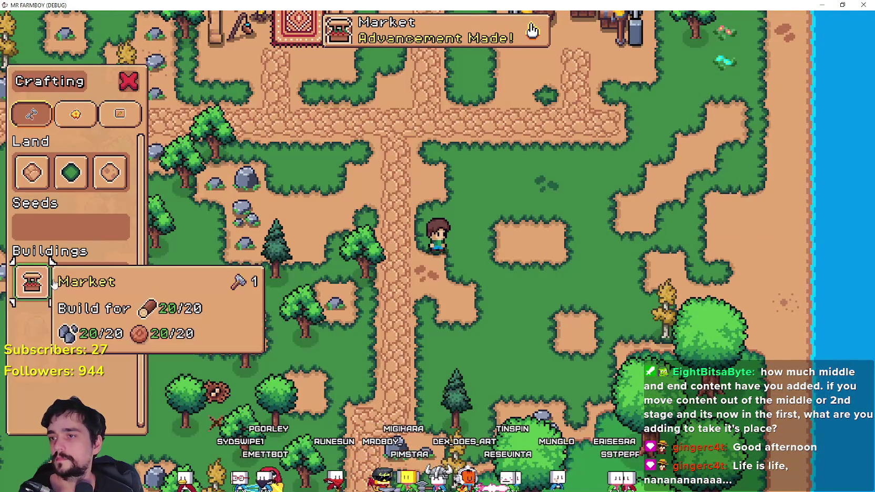
{"action": "left_click", "coordinate": [59, 286]}
{"action": "left_click", "coordinate": [523, 298]}
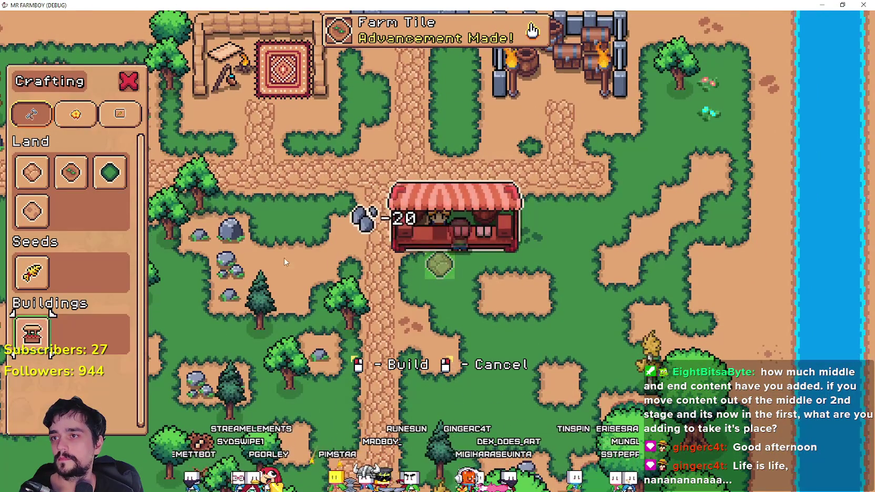
- Lay a sand tile directly below the Market
{"action": "left_click", "coordinate": [71, 173]}
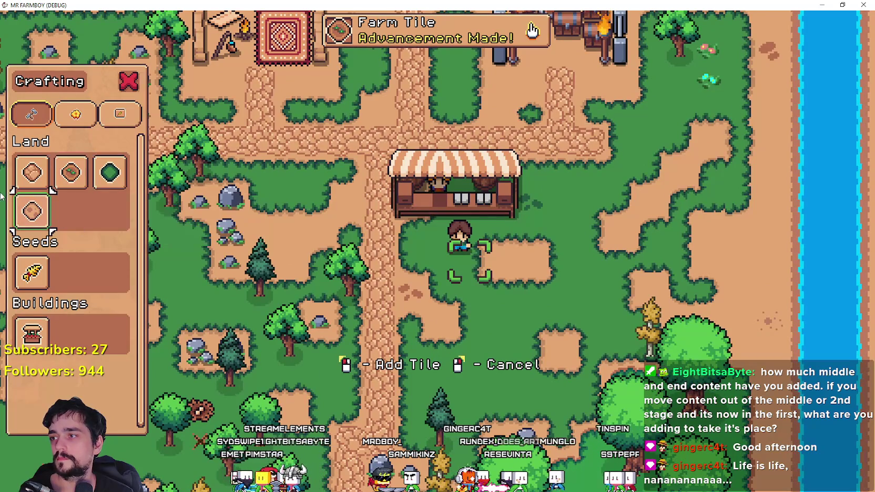
{"action": "left_click", "coordinate": [32, 173]}
{"action": "key", "text": "w"}
{"action": "key", "text": "d"}
{"action": "left_click", "coordinate": [528, 347]}
{"action": "key", "text": "a"}
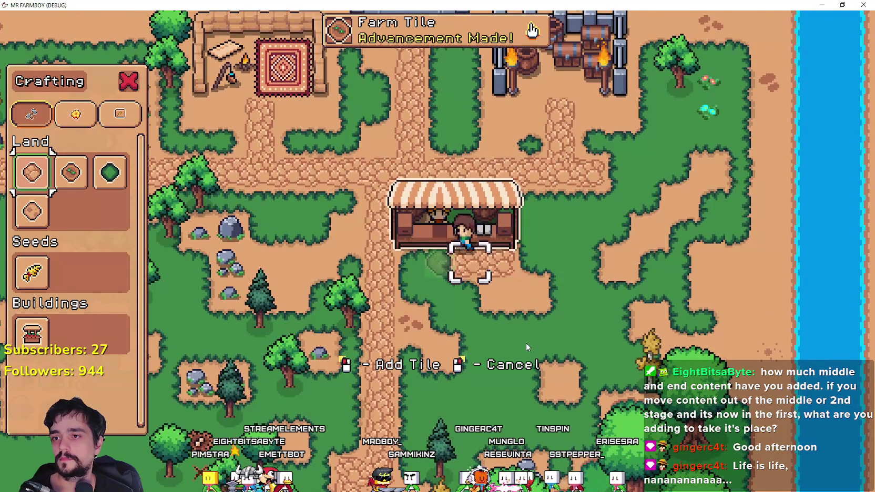
{"action": "right_click", "coordinate": [526, 343]}
- Check the new Farm Tile advancement, then pause and close the game with F8
{"action": "key", "text": "Tab"}
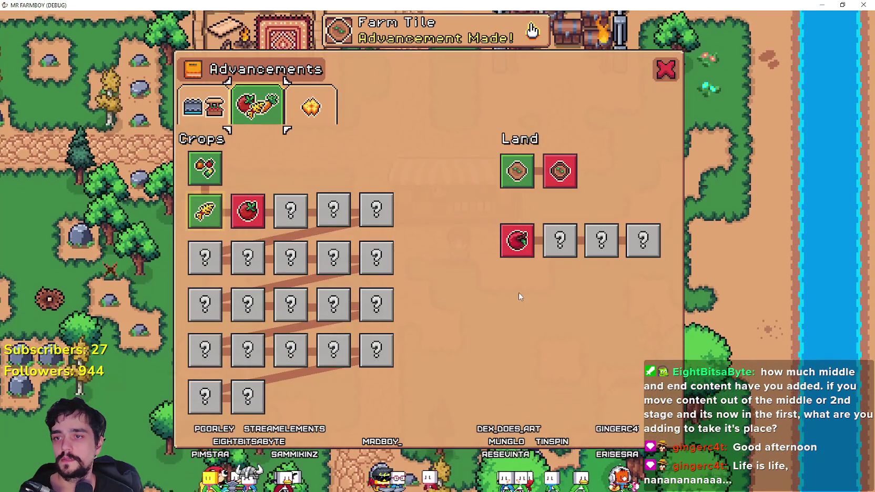
{"action": "key", "text": "Escape"}
{"action": "key", "text": "Escape"}
{"action": "key", "text": "F8"}
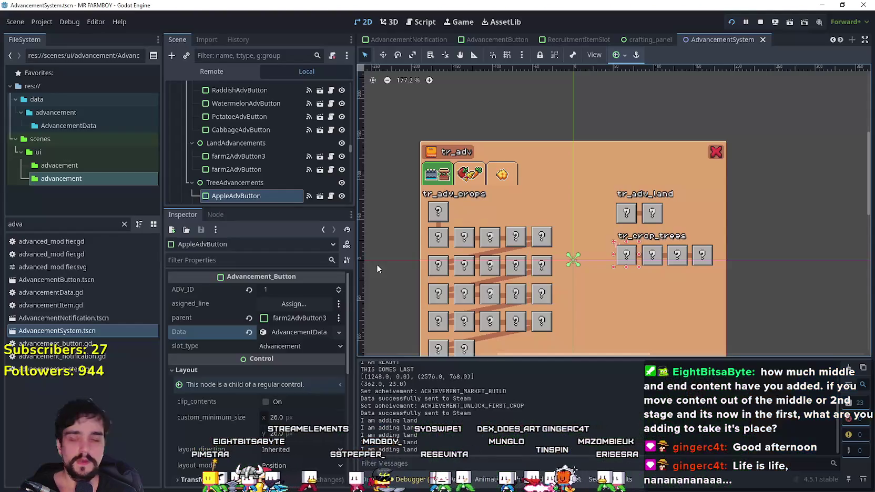
- Open advancement_button.gd and search it for TreesLabel
{"action": "left_click", "coordinate": [331, 195]}
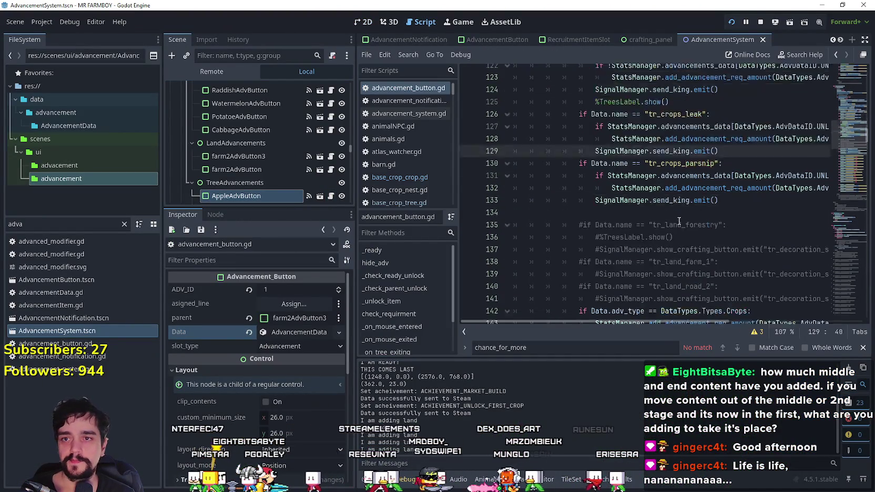
{"action": "scroll", "scroll_direction": "up", "scroll_amount": 3}
{"action": "left_click", "coordinate": [595, 170]}
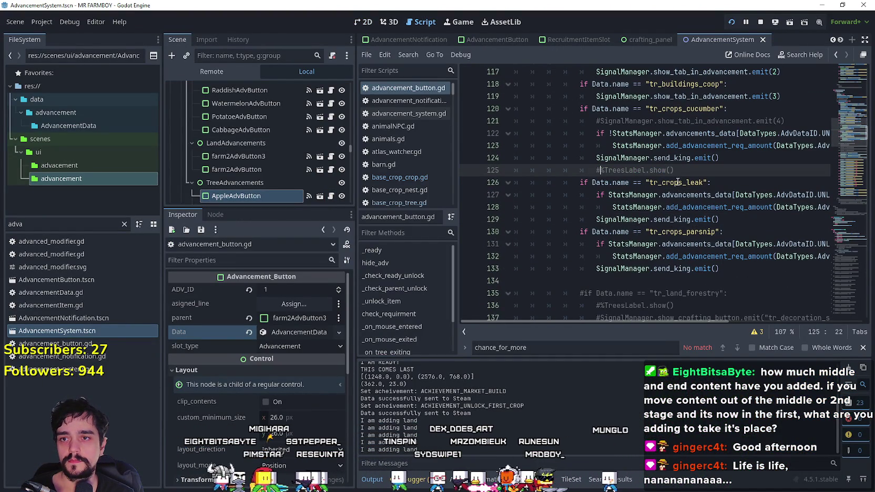
{"action": "double_click", "coordinate": [635, 171]}
{"action": "key", "text": "ctrl+f"}
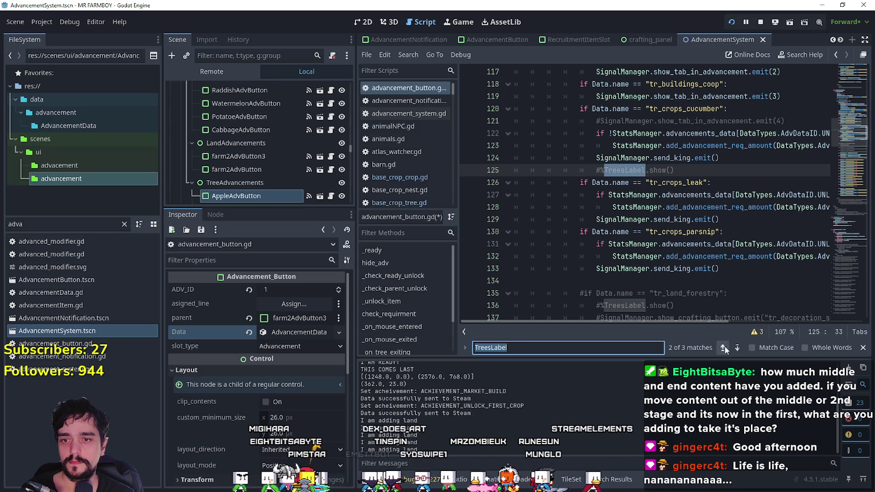
{"action": "left_click", "coordinate": [724, 347]}
{"action": "left_click", "coordinate": [724, 348]}
{"action": "left_click", "coordinate": [737, 347]}
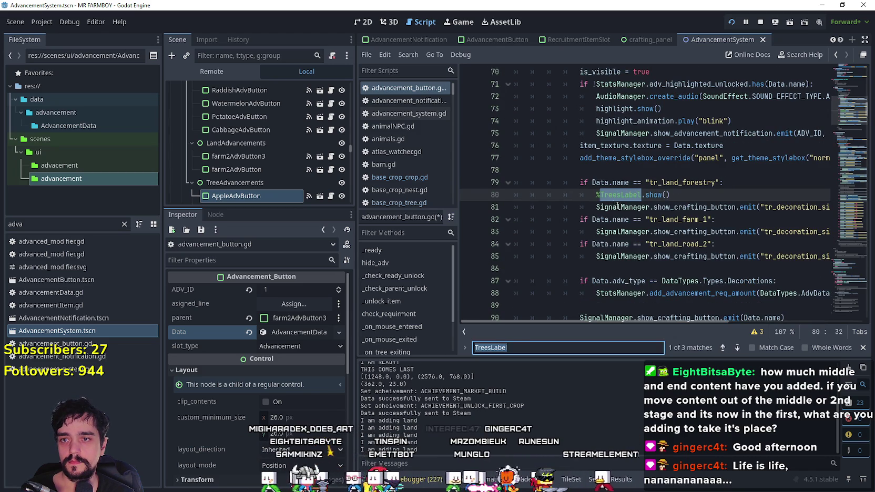
- Step through the TreesLabel matches on lines 80 and 136
{"action": "left_click", "coordinate": [613, 204]}
{"action": "left_click", "coordinate": [593, 196]}
{"action": "type", "text": "#"}
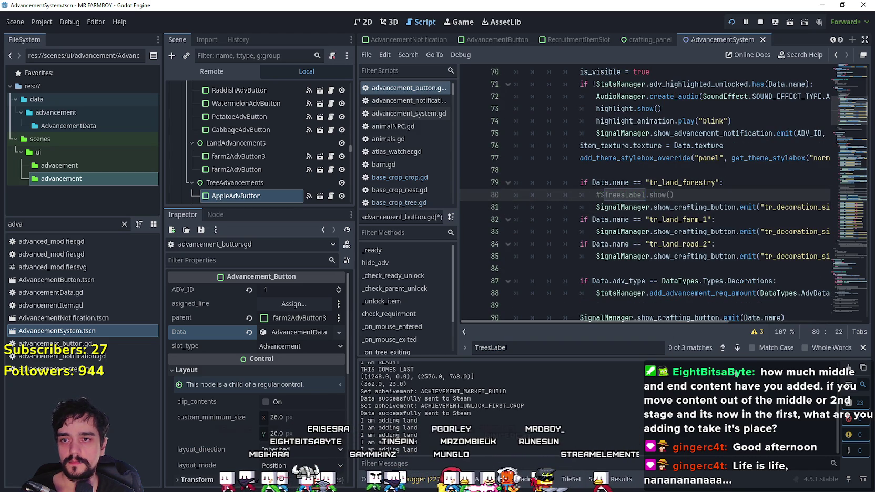
{"action": "left_click", "coordinate": [723, 350]}
{"action": "left_click", "coordinate": [723, 350]}
{"action": "left_click", "coordinate": [723, 350]}
{"action": "left_click", "coordinate": [723, 347]}
{"action": "left_click", "coordinate": [723, 348]}
{"action": "scroll", "scroll_direction": "down", "scroll_amount": 3}
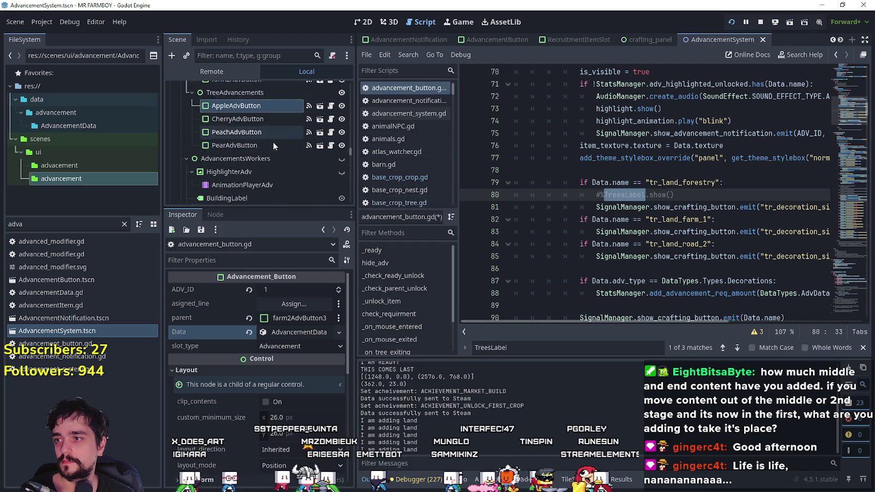
- Select the TreesLabel node in the Scene dock and show its signals
{"action": "scroll", "scroll_direction": "up", "scroll_amount": 3}
{"action": "scroll", "scroll_direction": "up", "scroll_amount": 3}
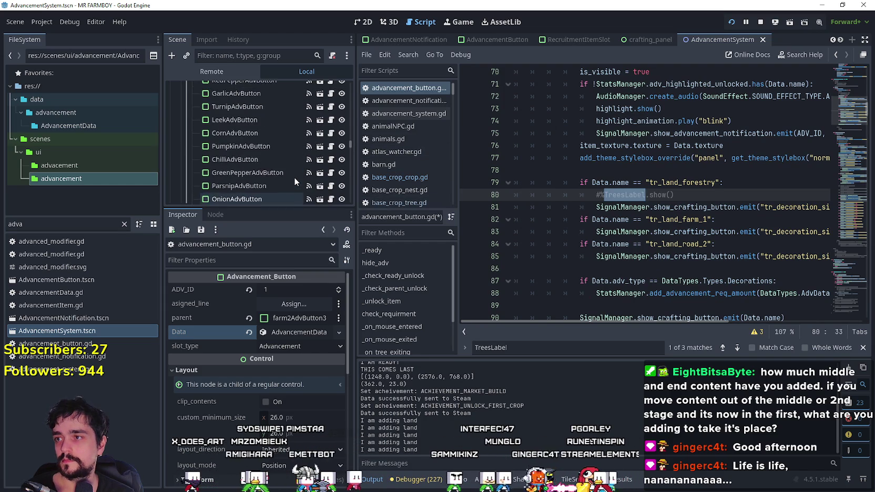
{"action": "scroll", "scroll_direction": "up", "scroll_amount": 3}
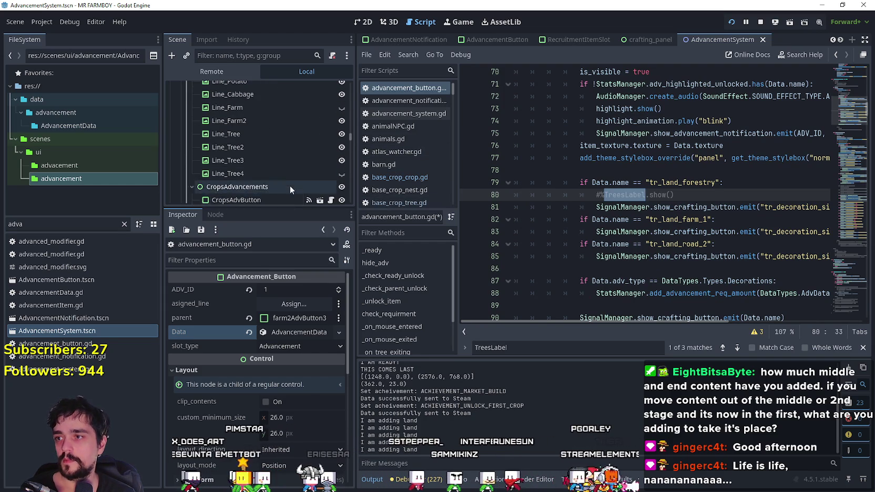
{"action": "scroll", "scroll_direction": "up", "scroll_amount": 3}
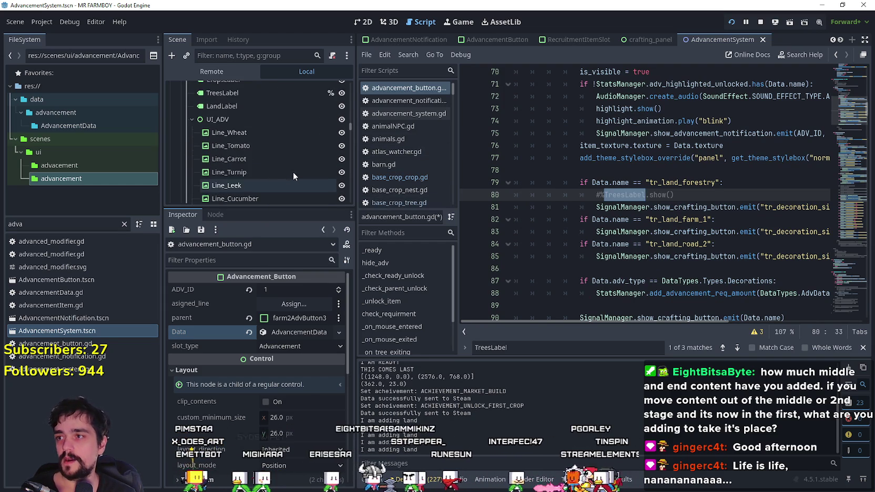
{"action": "left_click", "coordinate": [292, 138]}
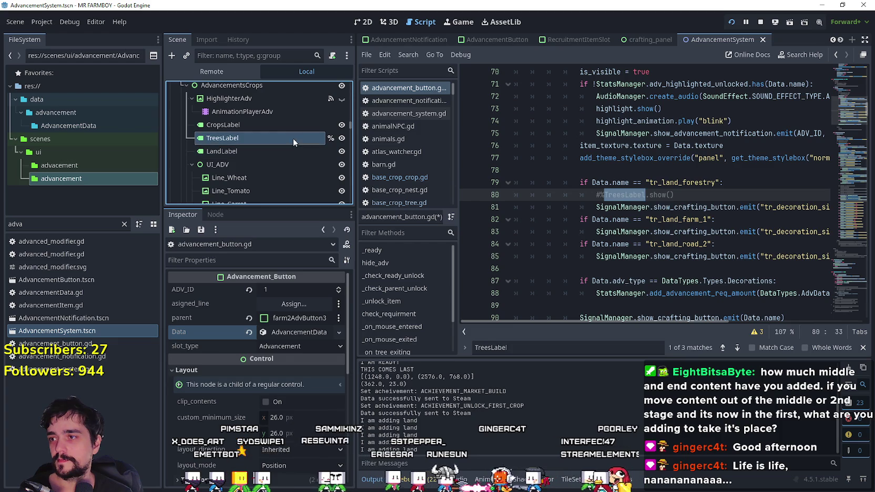
{"action": "left_click", "coordinate": [215, 214]}
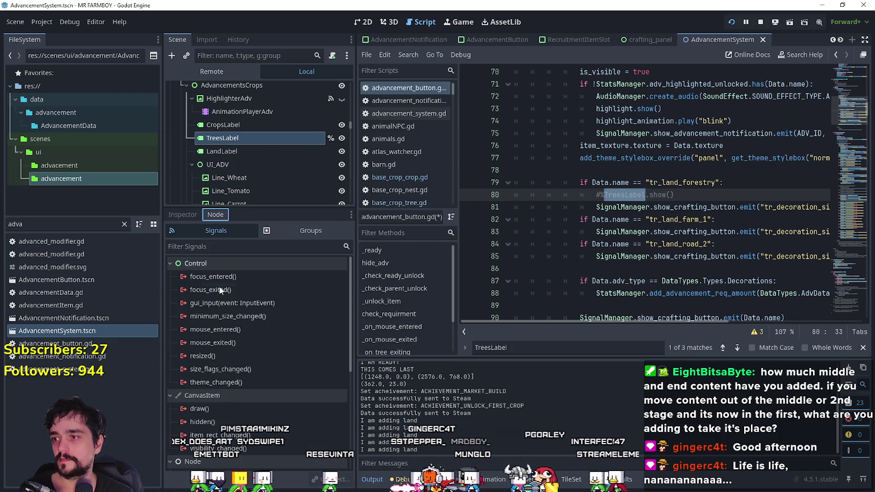
- Jump to the next TreesLabel match in advancement_button.gd
{"action": "scroll", "scroll_direction": "down", "scroll_amount": 3}
{"action": "scroll", "scroll_direction": "up", "scroll_amount": 3}
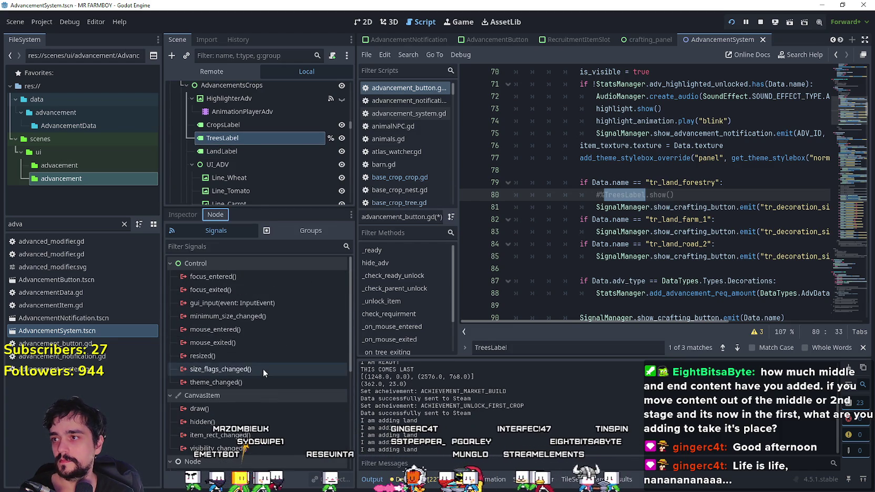
{"action": "scroll", "scroll_direction": "up", "scroll_amount": 3}
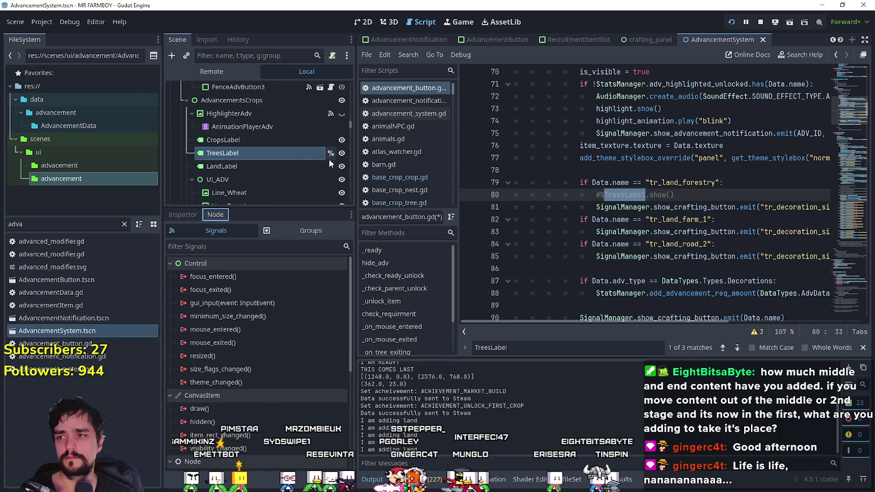
{"action": "left_click", "coordinate": [722, 348]}
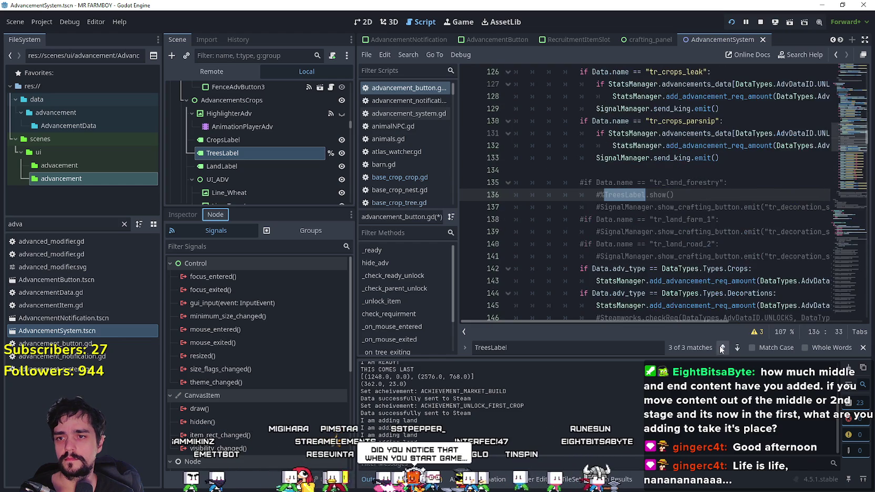
{"action": "scroll", "scroll_direction": "up", "scroll_amount": 3}
{"action": "left_click_drag", "start_coordinate": [852, 100], "coordinate": [849, 63]}
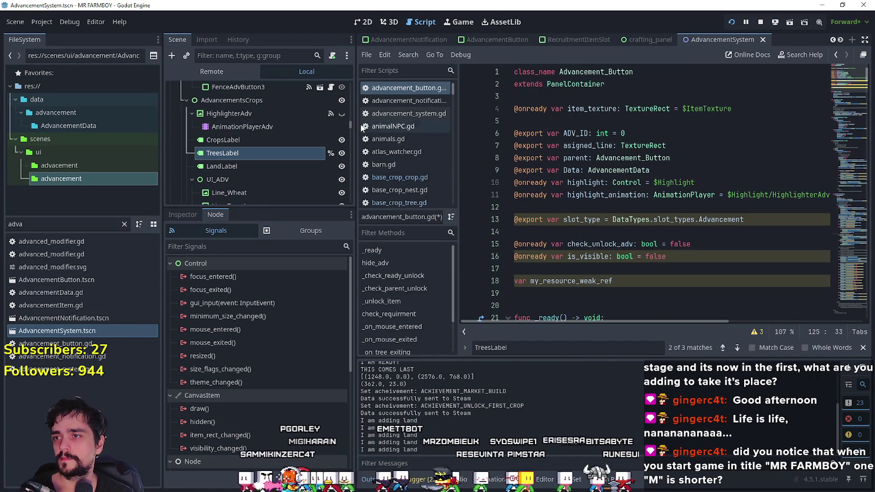
- Open advancement_system.gd and save it with the trees_label.hide() call commented out
{"action": "scroll", "scroll_direction": "up", "scroll_amount": 3}
{"action": "left_click", "coordinate": [331, 88]}
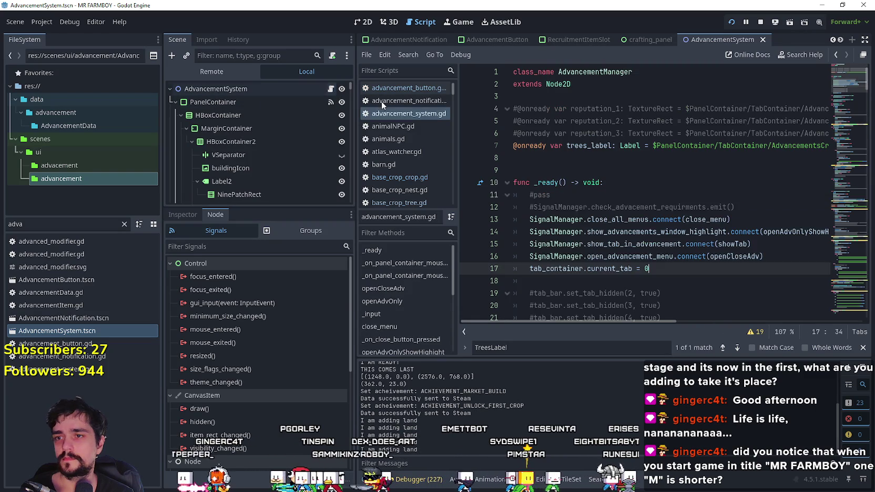
{"action": "scroll", "scroll_direction": "down", "scroll_amount": 3}
{"action": "left_click", "coordinate": [622, 187]}
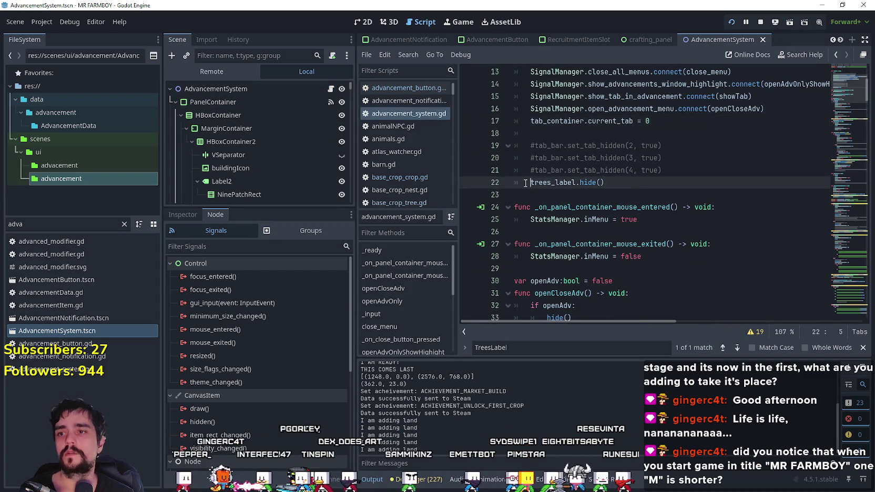
{"action": "type", "text": "#"}
{"action": "key", "text": "ctrl+s"}
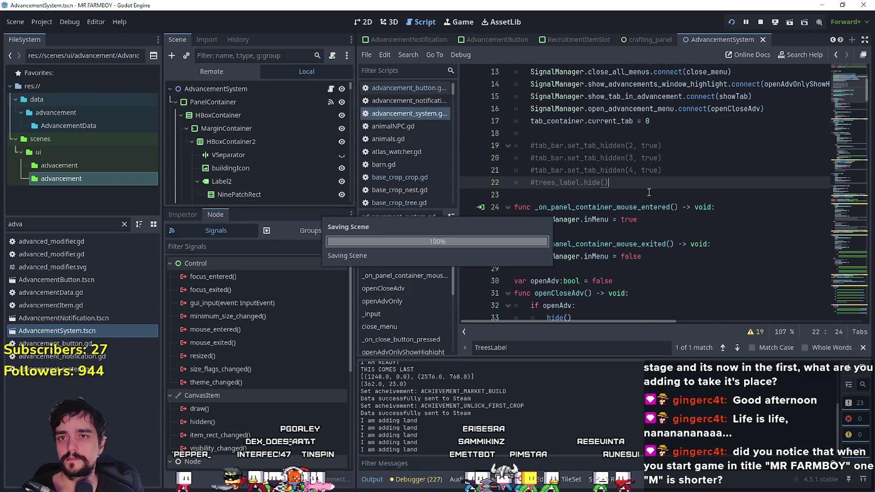
- Comment out the trees_label declaration on line 7 with # and save
{"action": "key", "text": "ctrl+f"}
{"action": "left_click", "coordinate": [735, 348]}
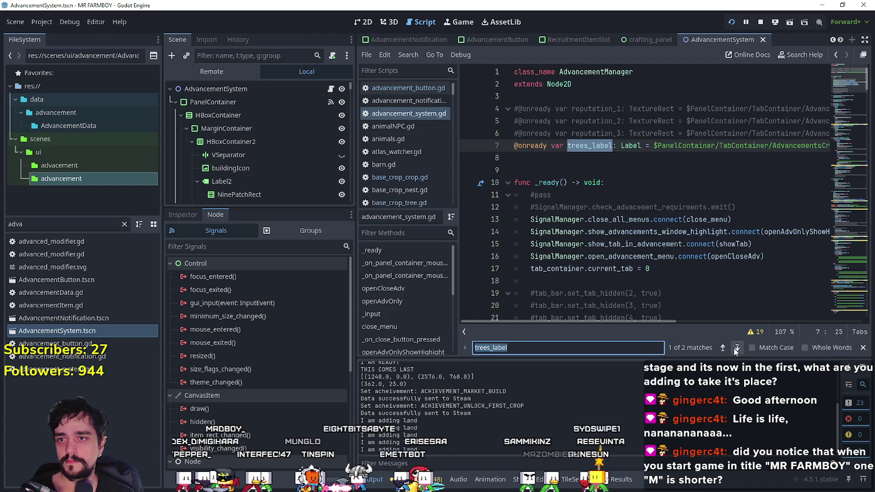
{"action": "left_click", "coordinate": [515, 147]}
{"action": "type", "text": "#"}
{"action": "left_click", "coordinate": [553, 155]}
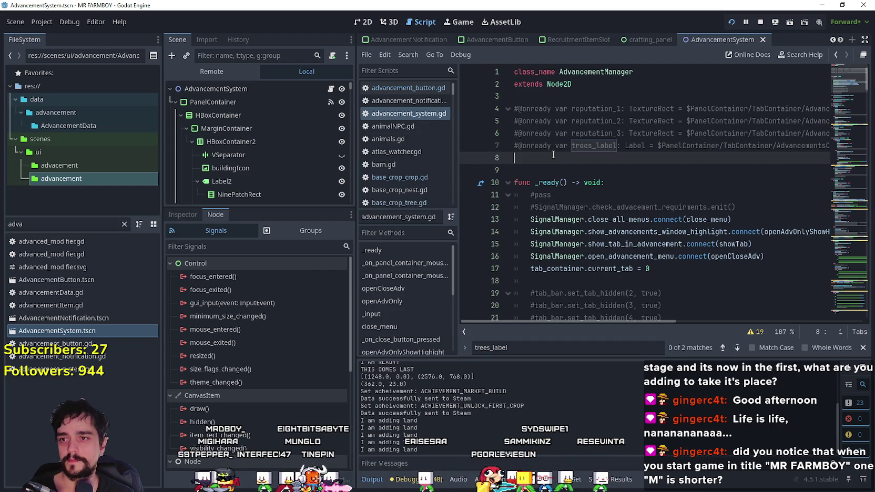
{"action": "key", "text": "ctrl+s"}
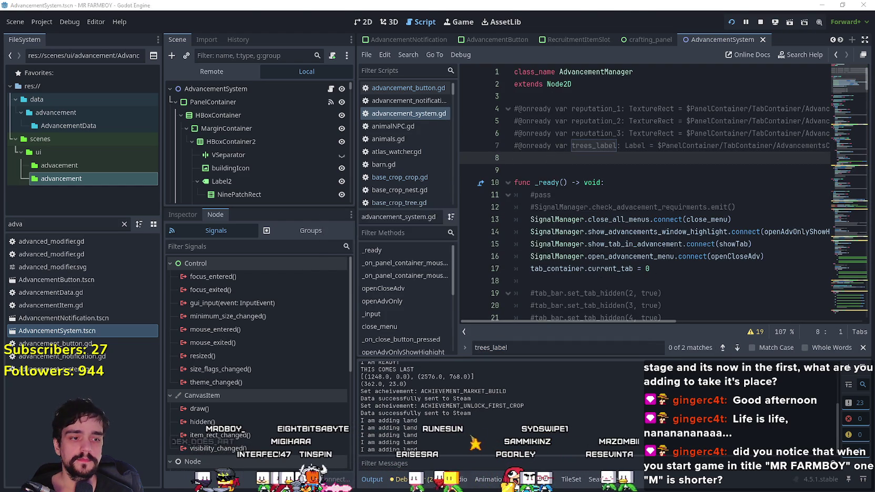
- Quit the running test game and relaunch it with F5
{"action": "key", "text": "Escape"}
{"action": "key", "text": "Escape"}
{"action": "left_click", "coordinate": [461, 343]}
{"action": "key", "text": "F5"}
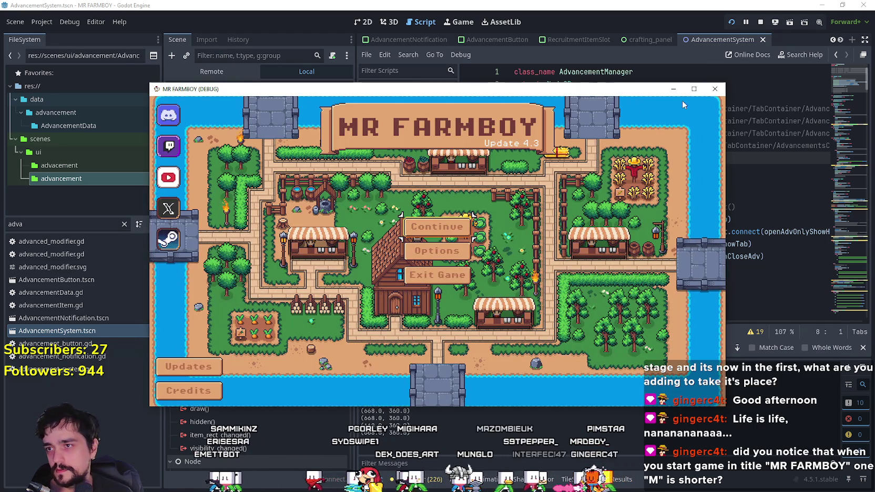
- Snip the maximized title screen's MR FARMBOY logo and paste it into Aseprite as Sprite-0001
{"action": "left_click", "coordinate": [693, 89]}
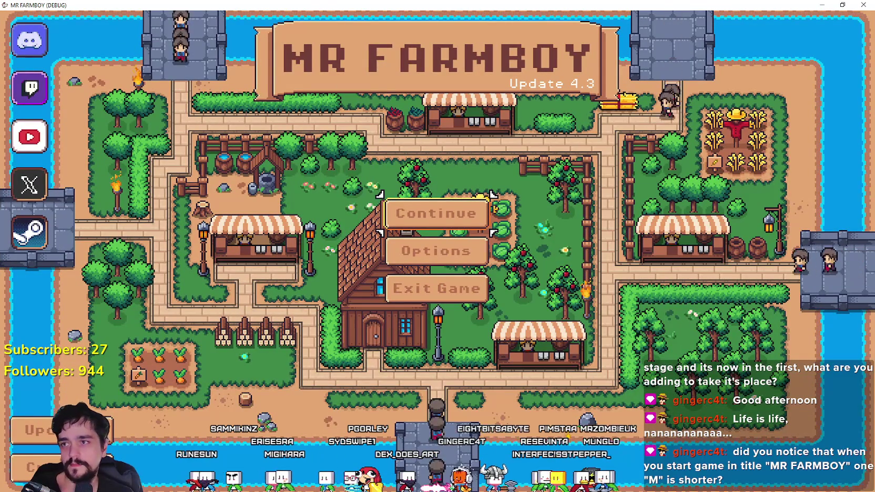
{"action": "key", "text": "alt+Tab"}
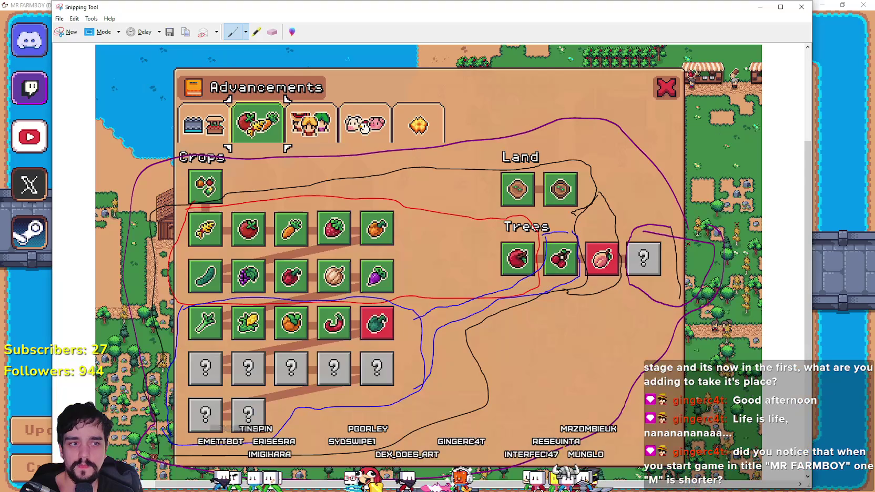
{"action": "key", "text": "ctrl+n"}
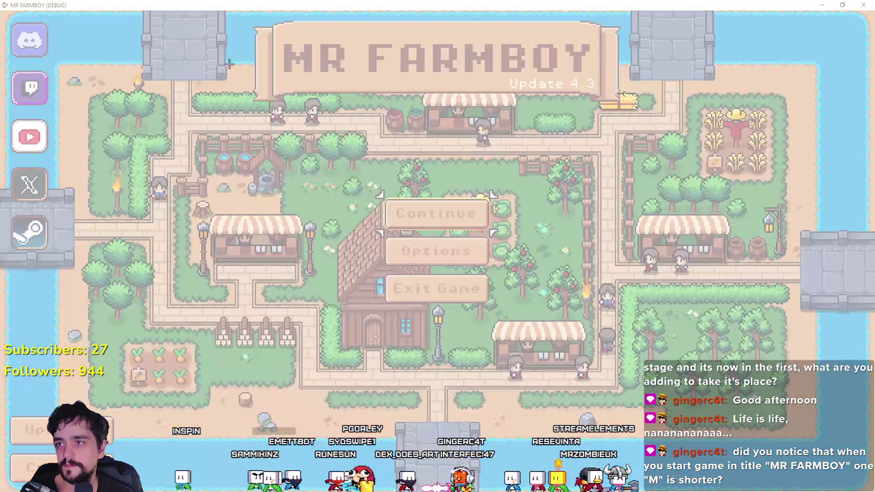
{"action": "left_click_drag", "start_coordinate": [173, 3], "coordinate": [657, 237]}
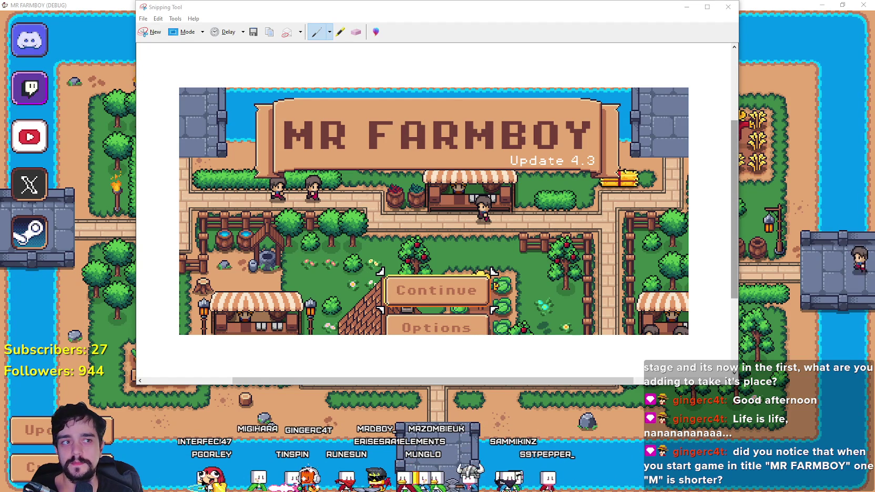
{"action": "key", "text": "ctrl+v"}
{"action": "scroll", "scroll_direction": "up", "scroll_amount": 3}
- Place the pasted title screenshot on the canvas, pick the Line tool and zoom onto the MR letters
{"action": "scroll", "scroll_direction": "up", "scroll_amount": 3}
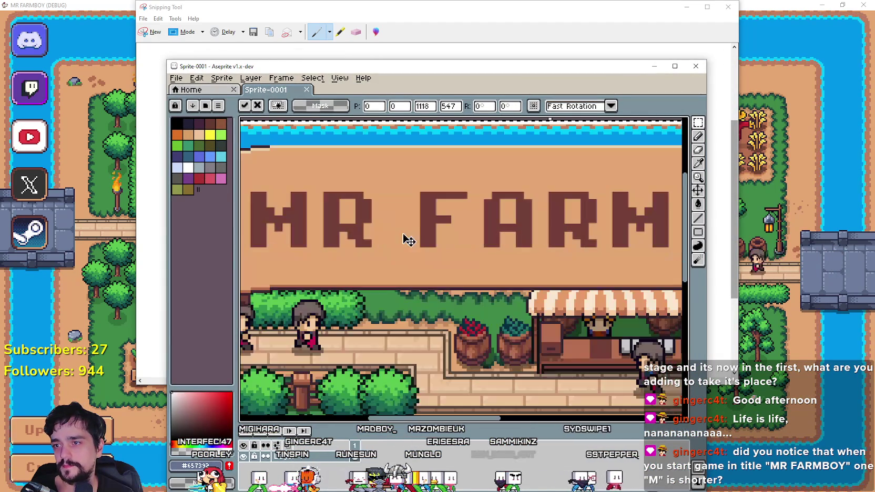
{"action": "key", "text": "super+Up"}
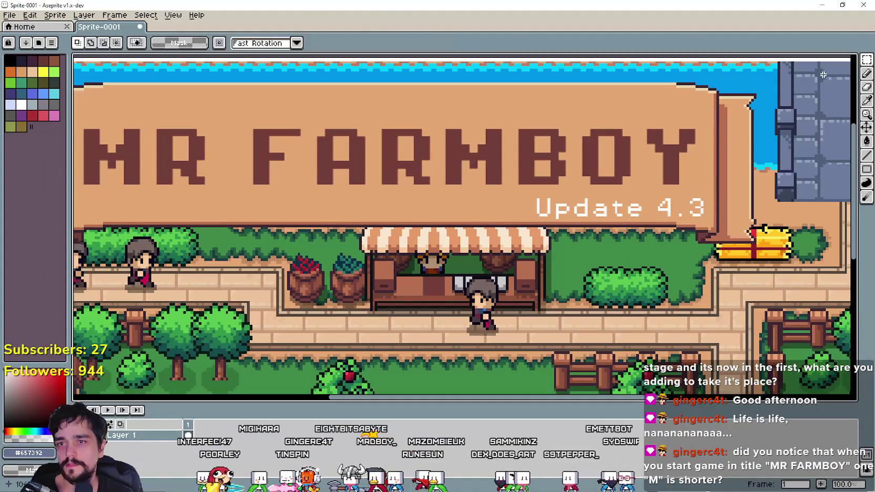
{"action": "left_click", "coordinate": [865, 155]}
{"action": "left_click_drag", "start_coordinate": [205, 133], "coordinate": [394, 241]}
{"action": "scroll", "scroll_direction": "up", "scroll_amount": 3}
{"action": "left_click_drag", "start_coordinate": [398, 210], "coordinate": [321, 200]}
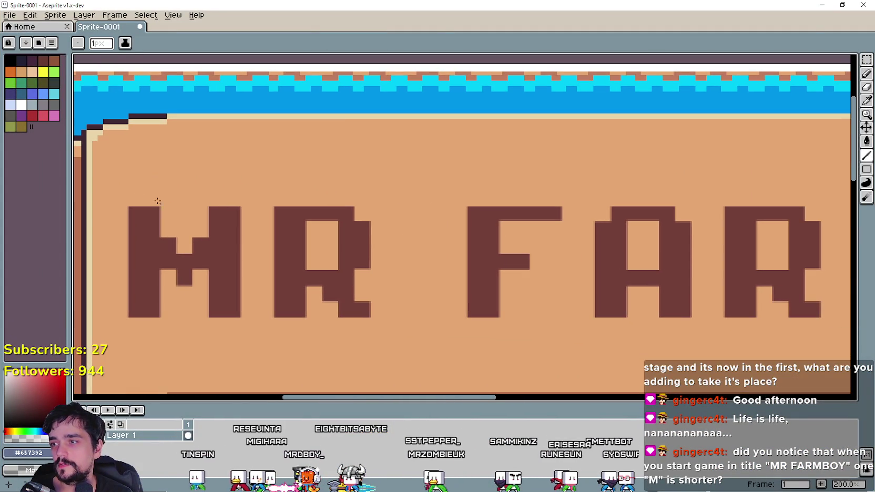
{"action": "scroll", "scroll_direction": "up", "scroll_amount": 3}
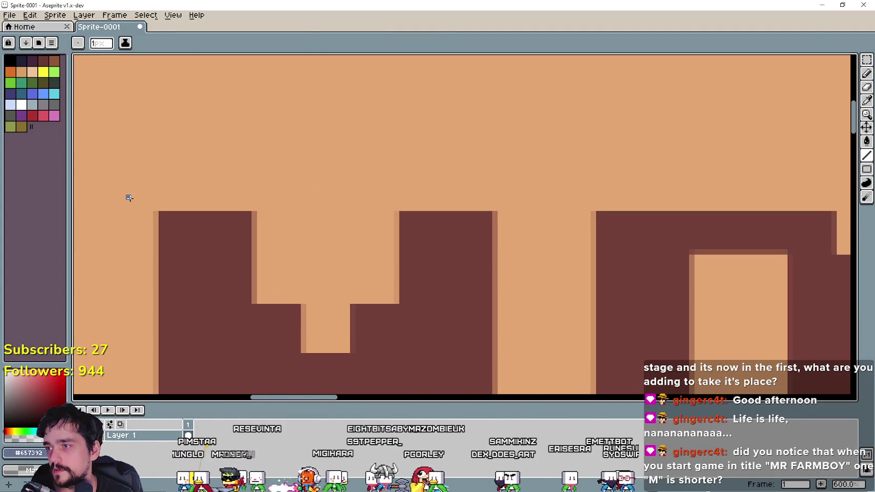
- Draw horizontal guide lines along the top and bottom edges of the MR FARMBOY lettering
{"action": "left_click_drag", "start_coordinate": [155, 210], "coordinate": [559, 207]}
{"action": "scroll", "scroll_direction": "down", "scroll_amount": 3}
{"action": "scroll", "scroll_direction": "down", "scroll_amount": 3}
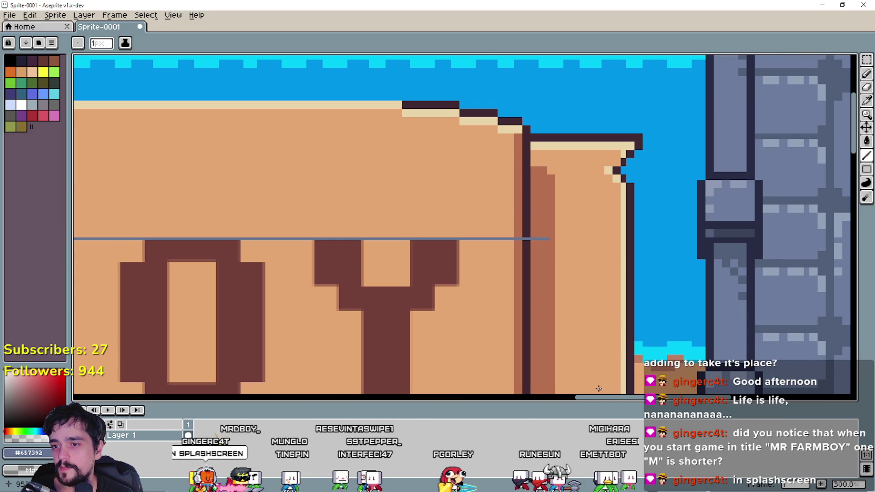
{"action": "left_click_drag", "start_coordinate": [580, 397], "coordinate": [341, 385]}
{"action": "scroll", "scroll_direction": "down", "scroll_amount": 3}
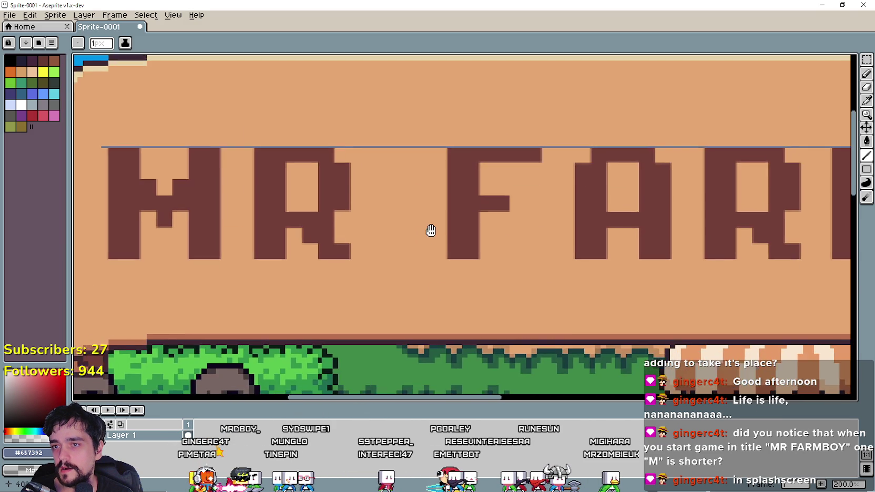
{"action": "scroll", "scroll_direction": "down", "scroll_amount": 3}
{"action": "scroll", "scroll_direction": "right", "scroll_amount": 3}
{"action": "scroll", "scroll_direction": "down", "scroll_amount": 3}
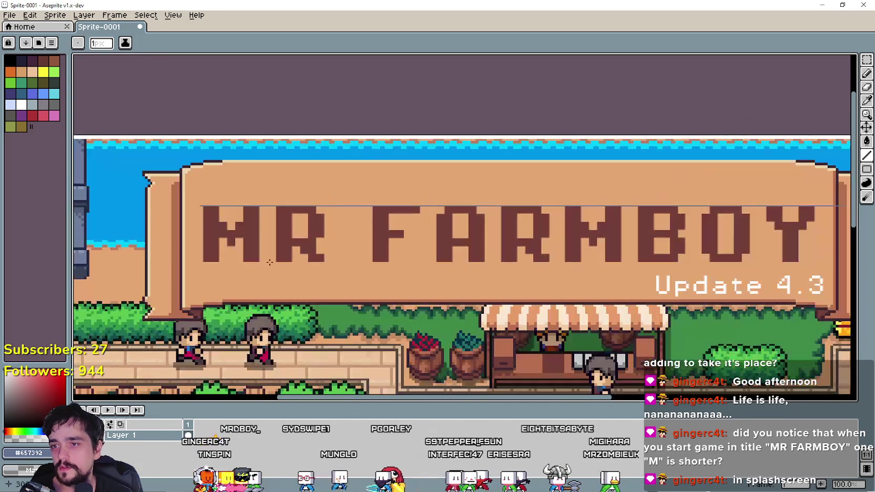
{"action": "scroll", "scroll_direction": "up", "scroll_amount": 3}
{"action": "left_click_drag", "start_coordinate": [162, 279], "coordinate": [295, 277]}
{"action": "scroll", "scroll_direction": "up", "scroll_amount": 3}
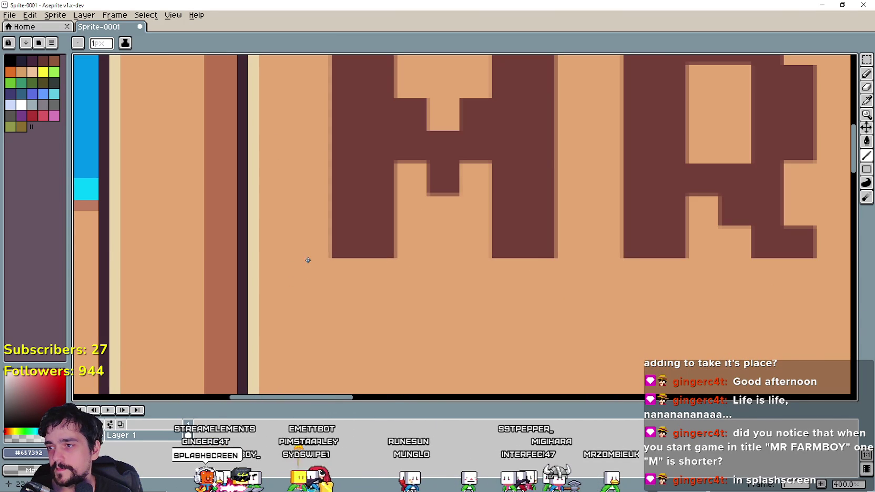
{"action": "left_click_drag", "start_coordinate": [338, 257], "coordinate": [588, 260]}
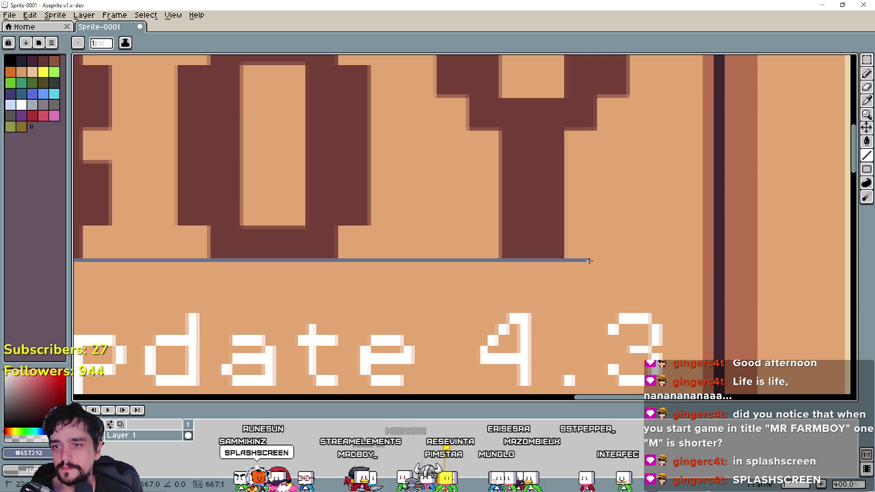
{"action": "left_click_drag", "start_coordinate": [701, 401], "coordinate": [438, 405]}
{"action": "scroll", "scroll_direction": "down", "scroll_amount": 3}
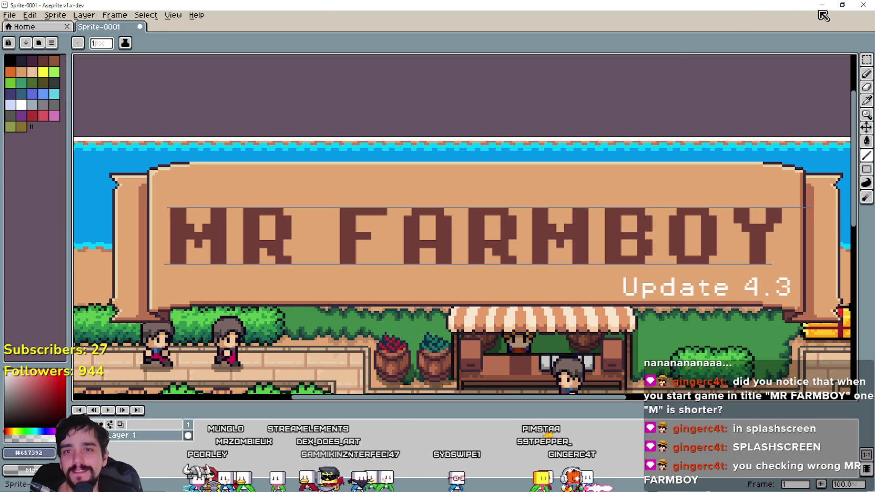
- In the running game, delete save 4 and start creating a new Save 4, then return to Godot
{"action": "key", "text": "alt+Tab"}
{"action": "key", "text": "alt+Tab"}
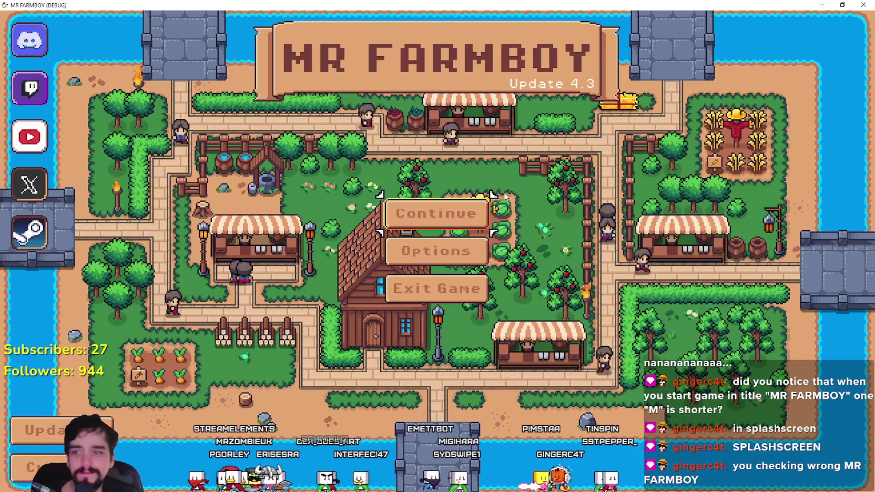
{"action": "left_click", "coordinate": [399, 213]}
{"action": "scroll", "scroll_direction": "down", "scroll_amount": 3}
{"action": "left_click", "coordinate": [445, 279]}
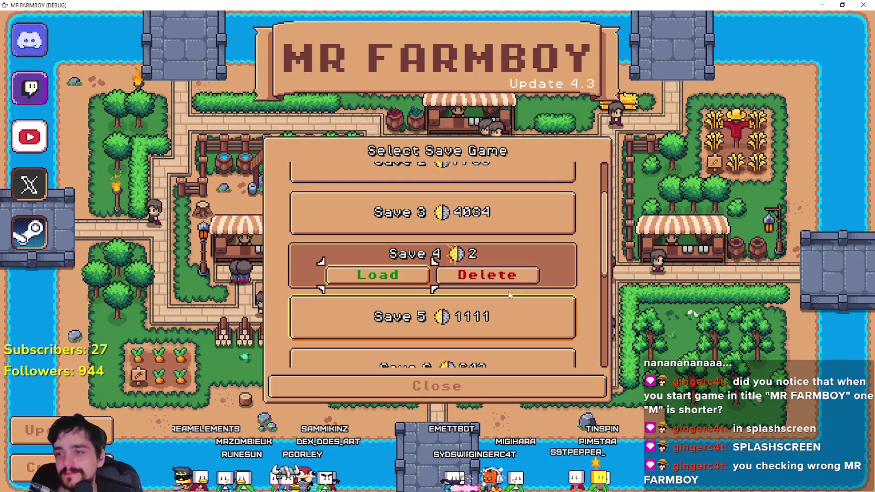
{"action": "left_click", "coordinate": [473, 275]}
{"action": "left_click", "coordinate": [389, 282]}
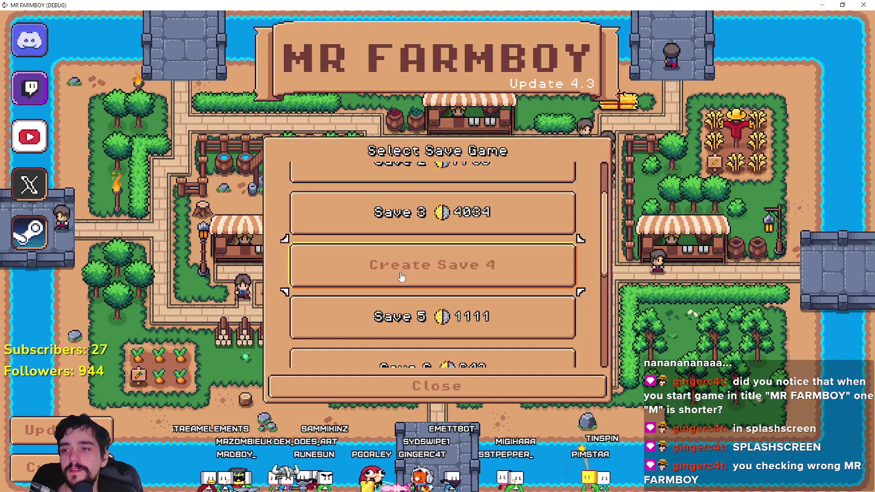
{"action": "left_click", "coordinate": [402, 276]}
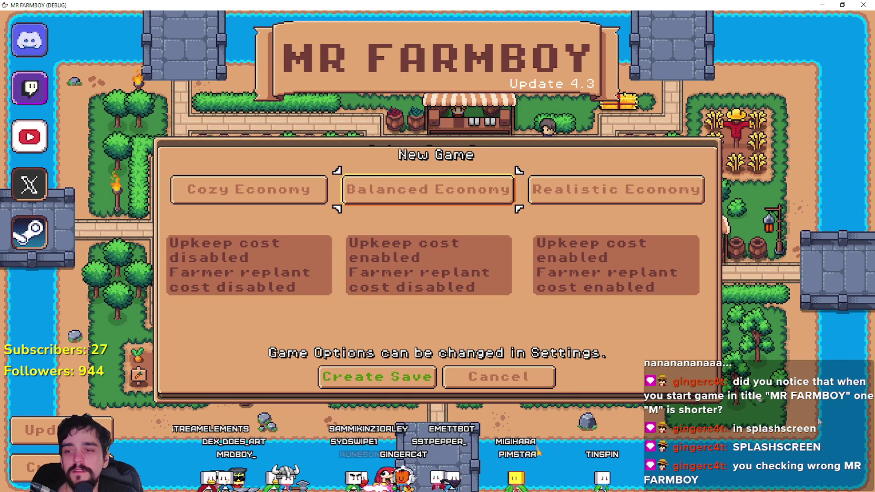
{"action": "key", "text": "alt+F4"}
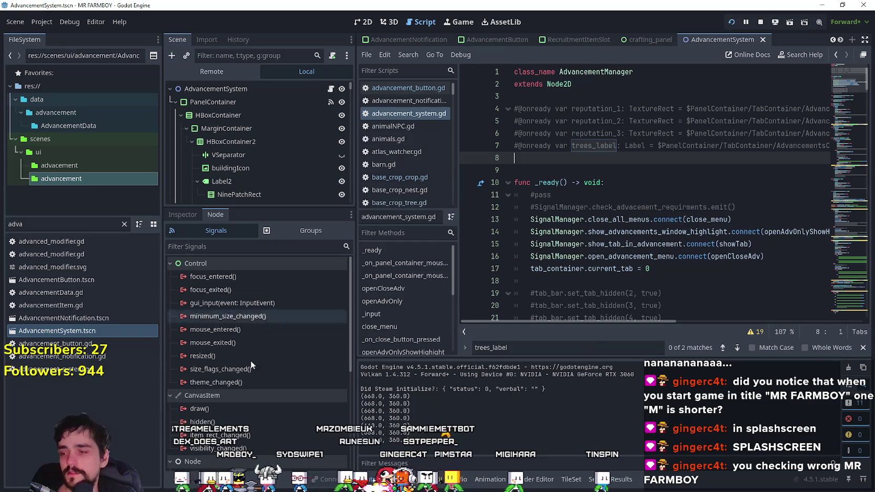
- Select the AppleAdvButton node in the AdvancementSystem 2D view and show its properties
{"action": "left_click", "coordinate": [363, 21]}
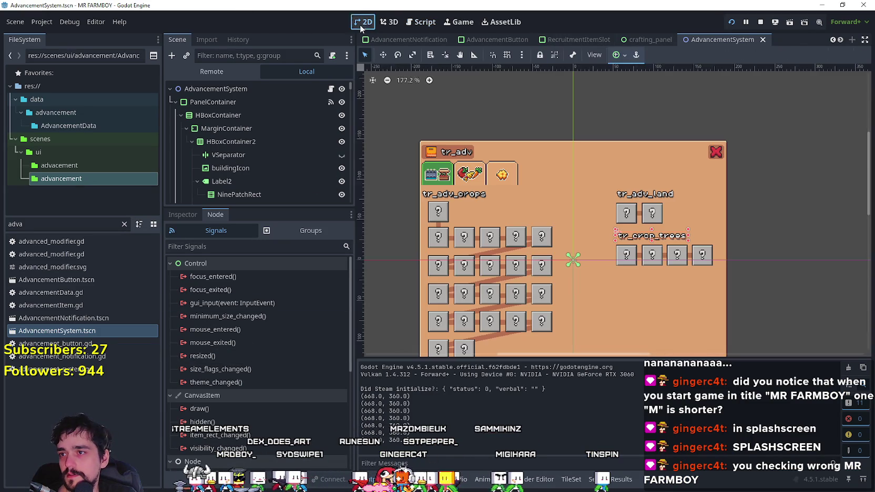
{"action": "left_click", "coordinate": [633, 261]}
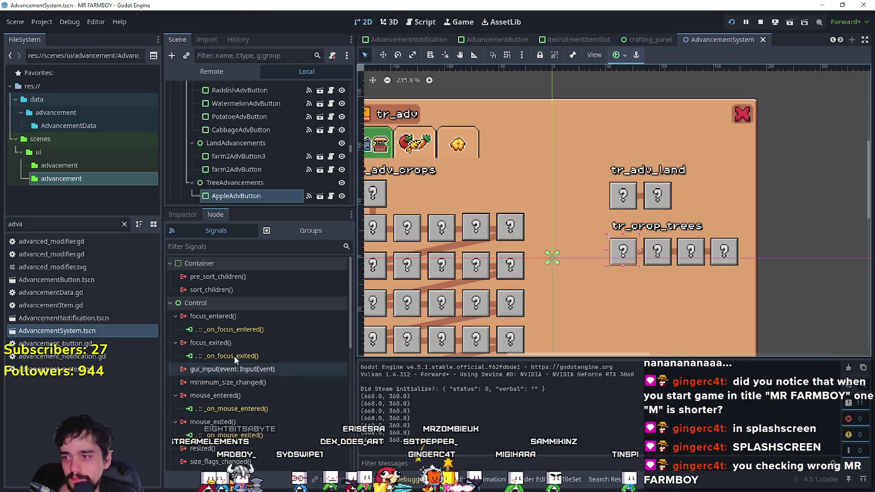
{"action": "left_click", "coordinate": [186, 214]}
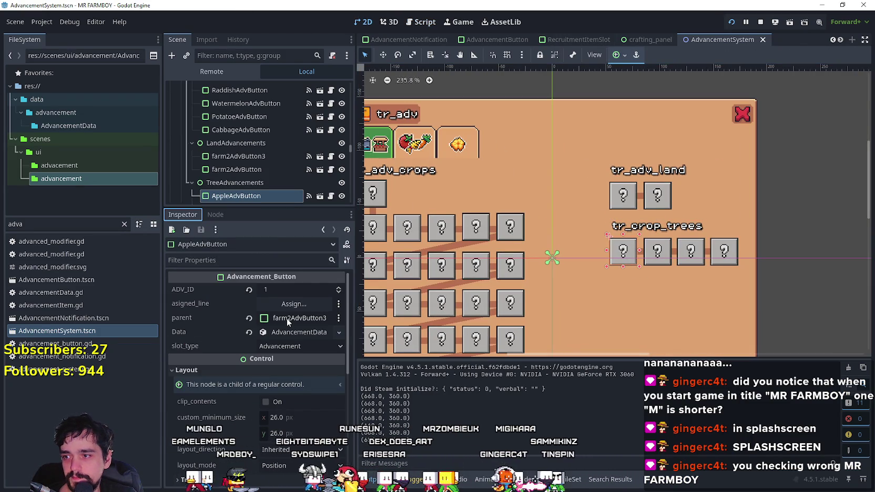
{"action": "scroll", "scroll_direction": "down", "scroll_amount": 3}
{"action": "scroll", "scroll_direction": "up", "scroll_amount": 3}
- Set AppleAdvButton's parent to CropsAdvButton and save the AdvancementSystem scene
{"action": "left_click", "coordinate": [299, 317]}
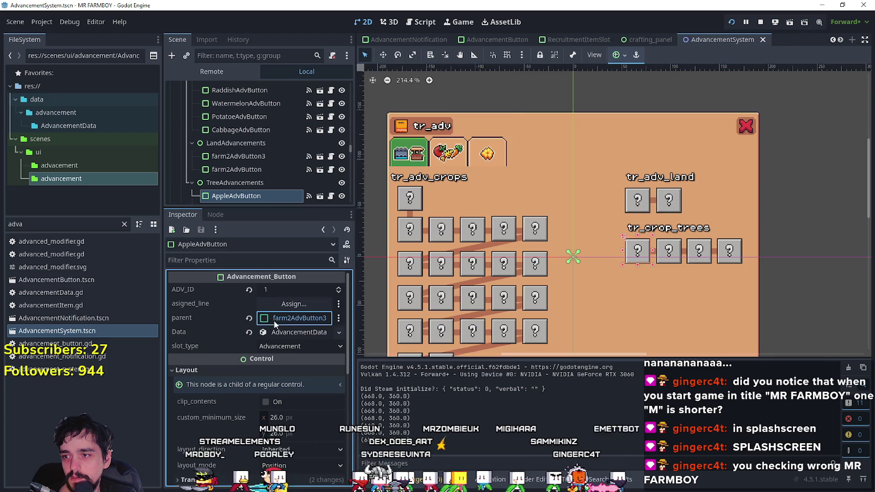
{"action": "left_click_drag", "start_coordinate": [437, 80], "coordinate": [465, 85]}
{"action": "scroll", "scroll_direction": "down", "scroll_amount": 3}
{"action": "scroll", "scroll_direction": "down", "scroll_amount": 3}
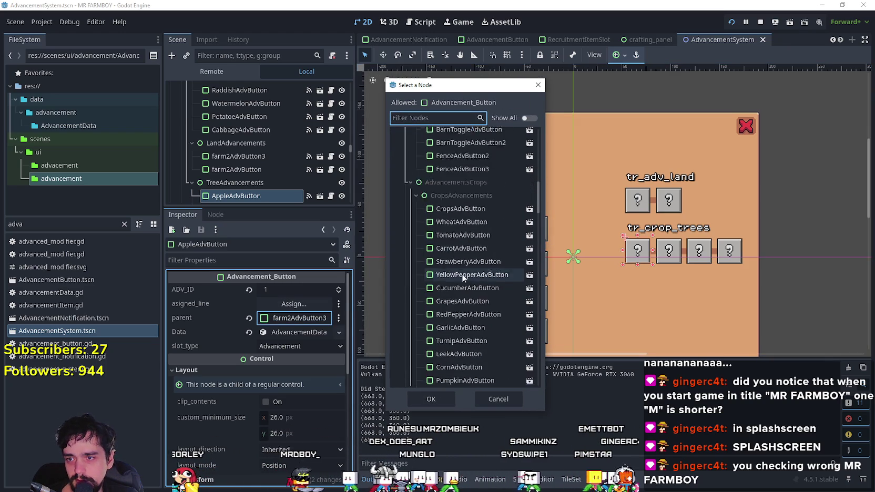
{"action": "left_click", "coordinate": [463, 177]}
{"action": "left_click", "coordinate": [443, 404]}
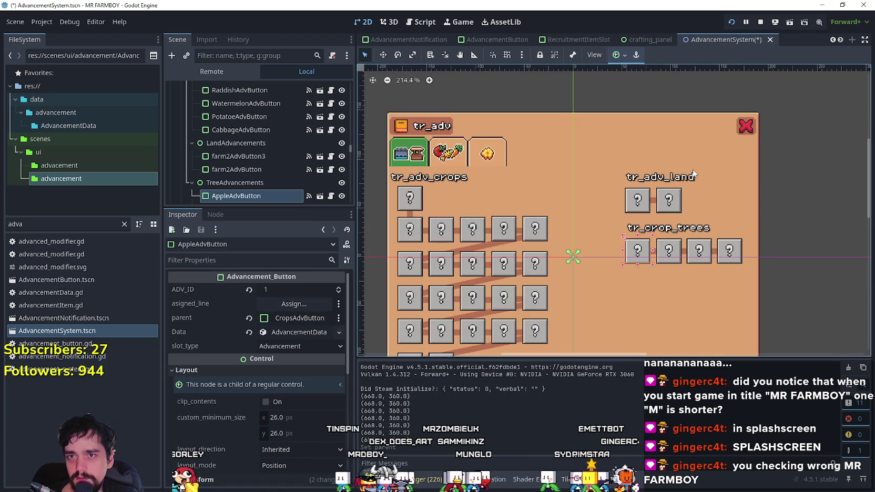
{"action": "key", "text": "ctrl+s"}
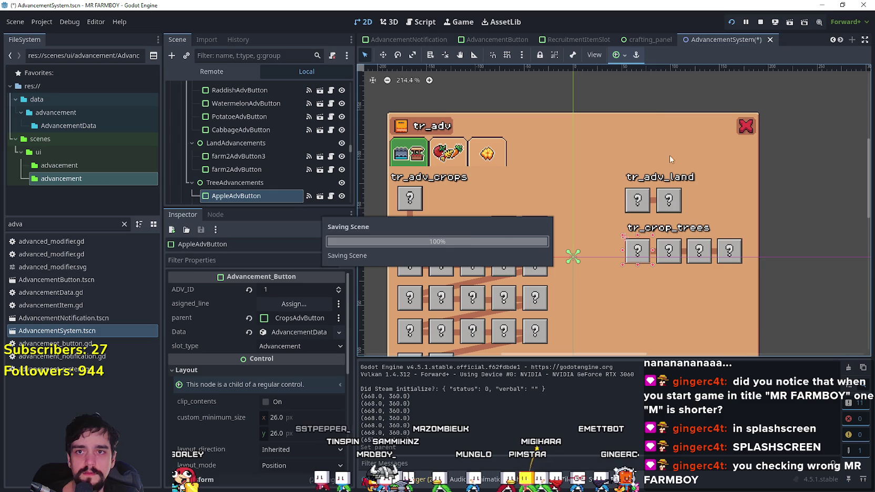
{"action": "key", "text": "alt+Tab"}
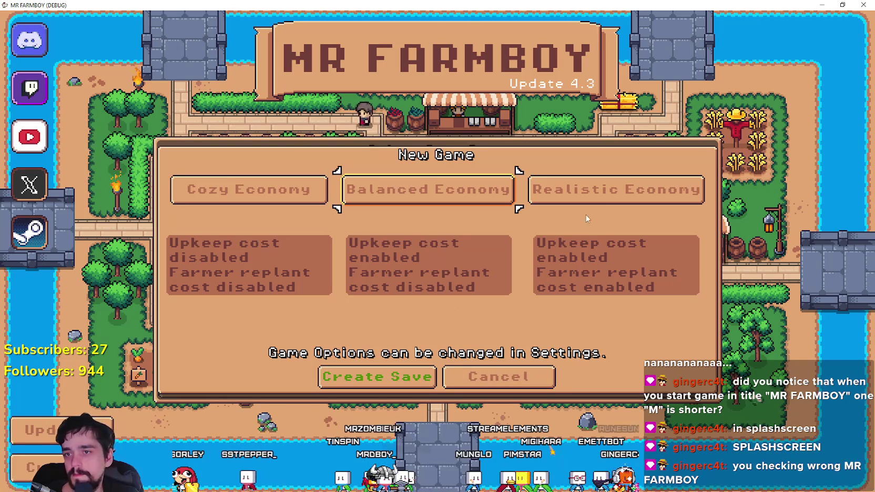
- Create the save, dismiss the uncle's intro, check the Crops advancements, then pause and quit
{"action": "left_click", "coordinate": [390, 389]}
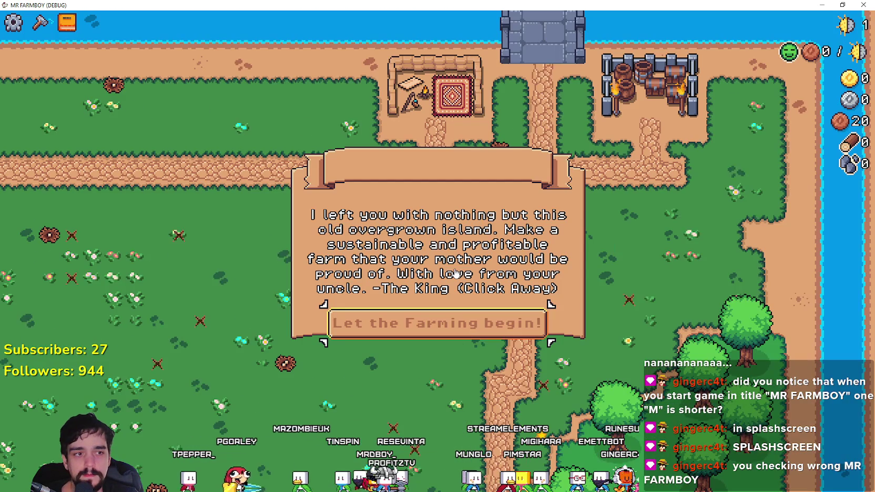
{"action": "left_click", "coordinate": [487, 235]}
{"action": "left_click", "coordinate": [67, 22]}
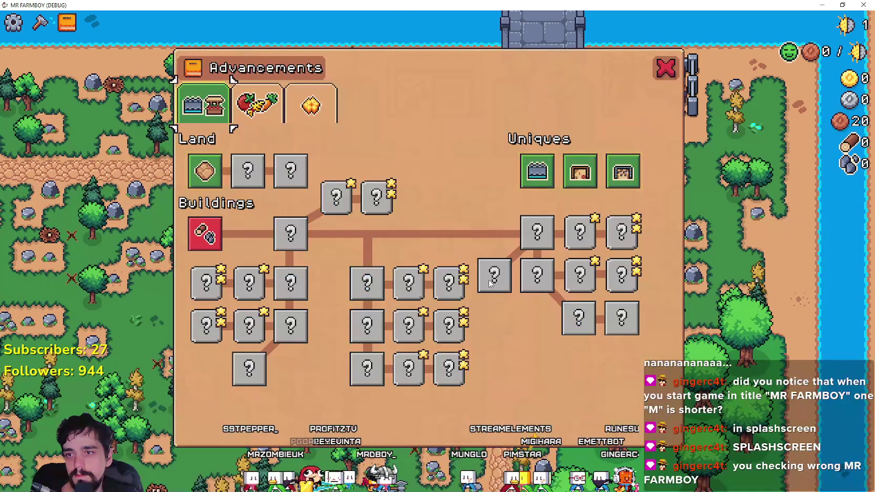
{"action": "left_click", "coordinate": [257, 103]}
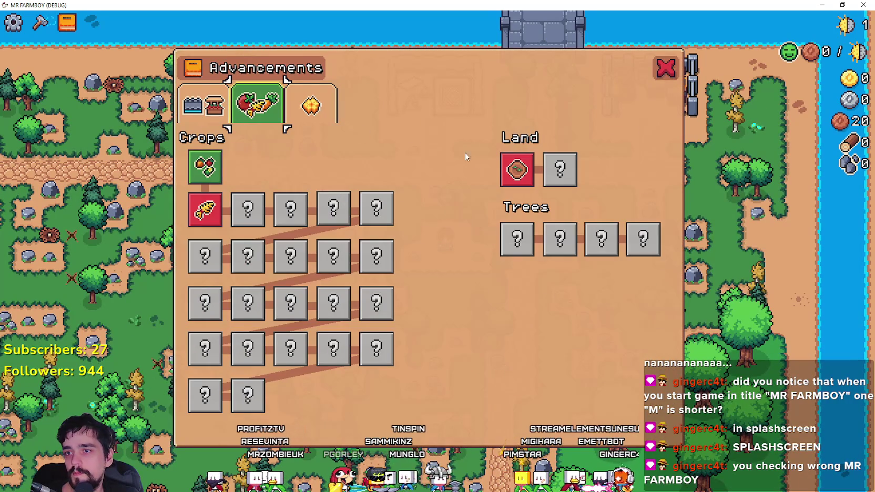
{"action": "key", "text": "Escape"}
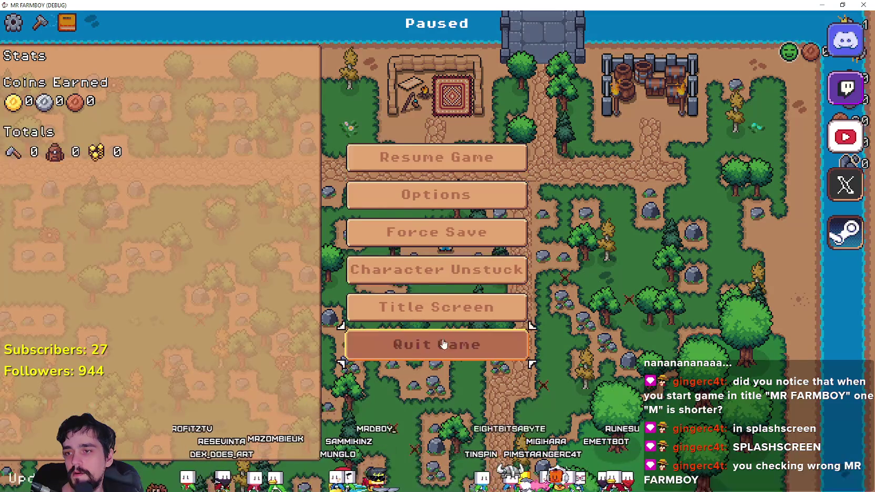
{"action": "left_click", "coordinate": [447, 344]}
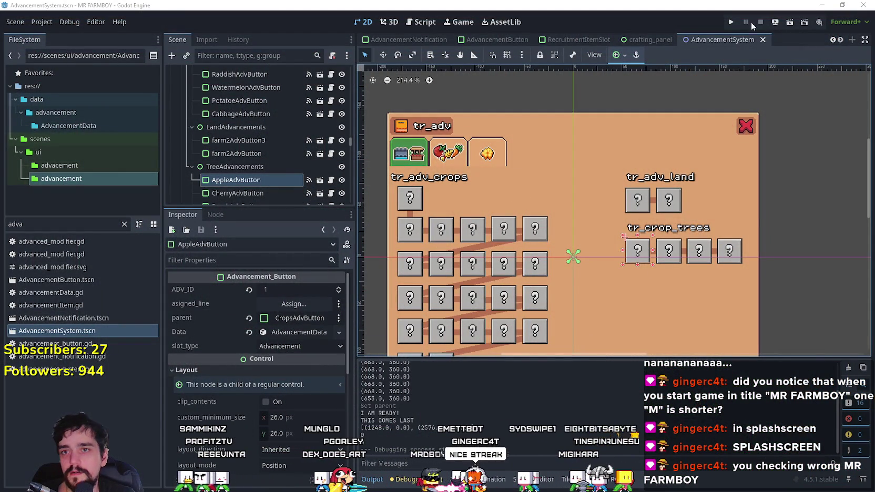
- Run the project again, delete save 4 and recreate it with the Realistic Economy
{"action": "left_click", "coordinate": [731, 21]}
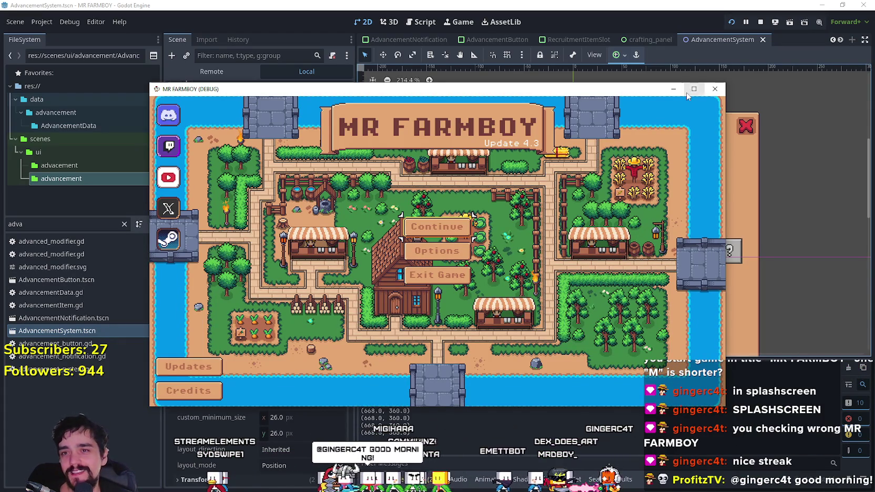
{"action": "left_click", "coordinate": [692, 90]}
{"action": "left_click", "coordinate": [433, 213]}
{"action": "scroll", "scroll_direction": "down", "scroll_amount": 3}
{"action": "left_click", "coordinate": [492, 260]}
{"action": "left_click", "coordinate": [488, 248]}
{"action": "left_click", "coordinate": [377, 283]}
{"action": "left_click", "coordinate": [360, 250]}
{"action": "left_click", "coordinate": [615, 189]}
{"action": "left_click", "coordinate": [377, 377]}
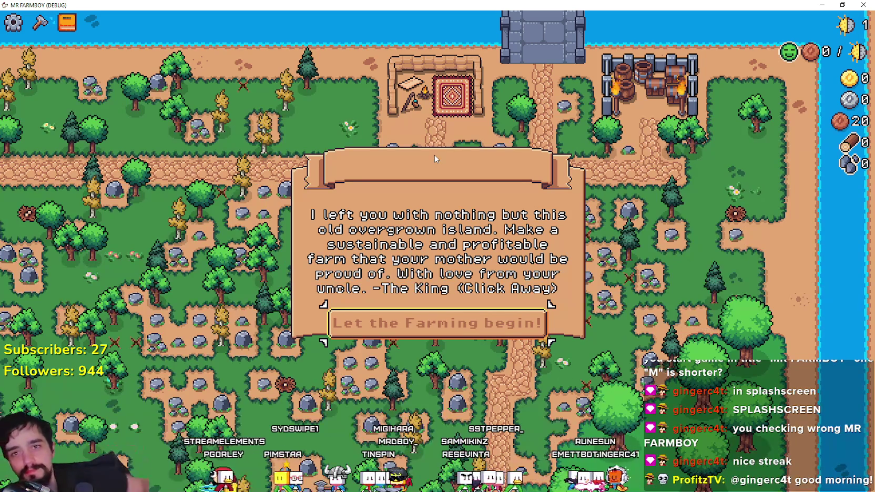
- Check the crops/trees and land/buildings advancement tabs, then close the Advancements panel
{"action": "left_click", "coordinate": [434, 157]}
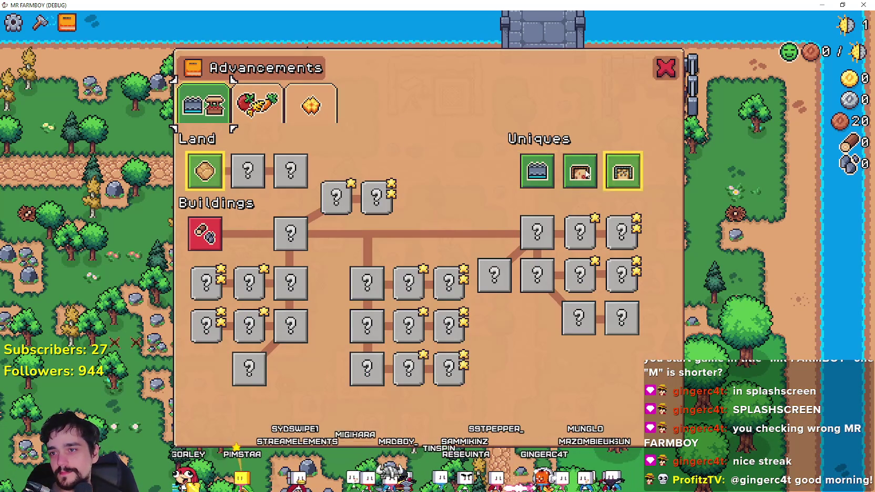
{"action": "left_click", "coordinate": [250, 116]}
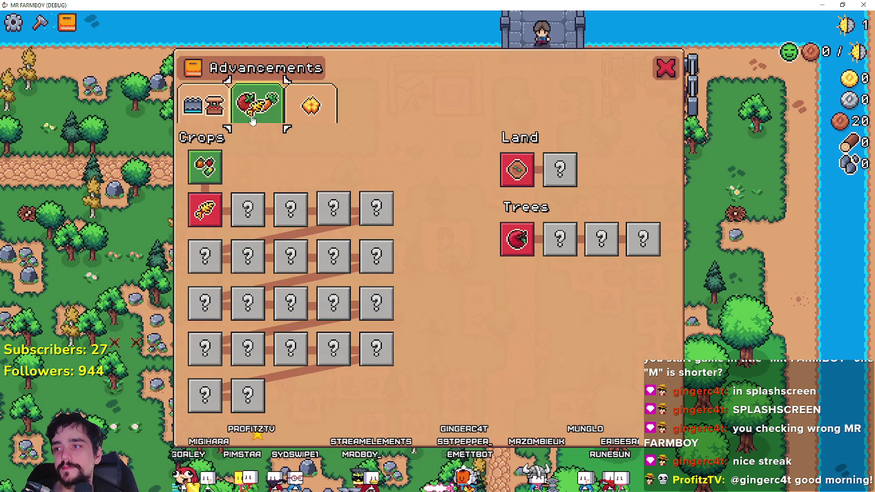
{"action": "left_click", "coordinate": [207, 107]}
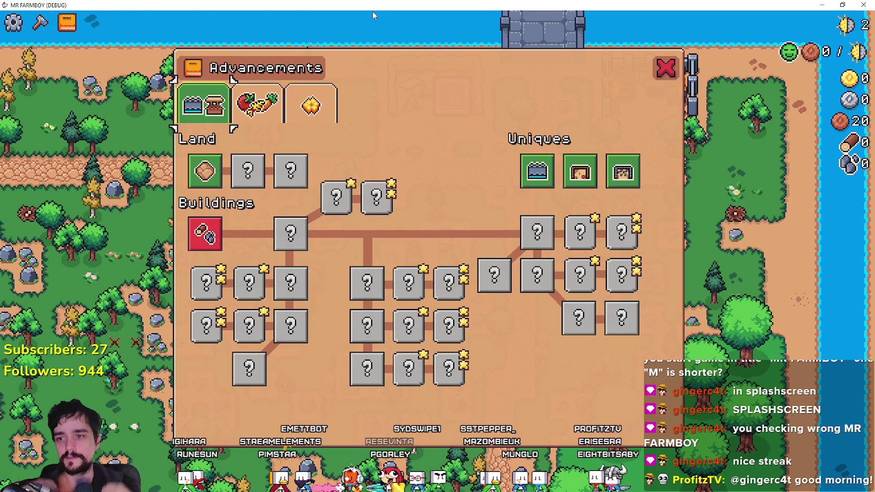
{"action": "left_click", "coordinate": [666, 69]}
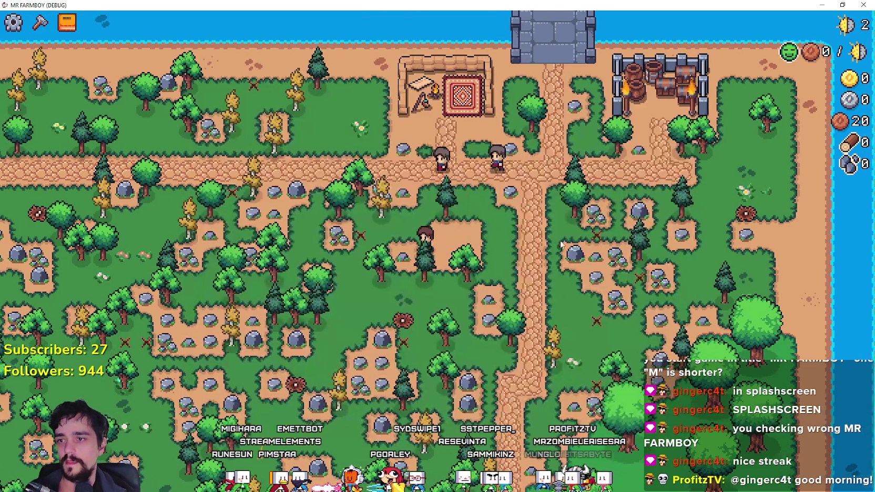
- Zoom the game view in and out while the farmer gathers logs and stones
{"action": "scroll", "scroll_direction": "down", "scroll_amount": 3}
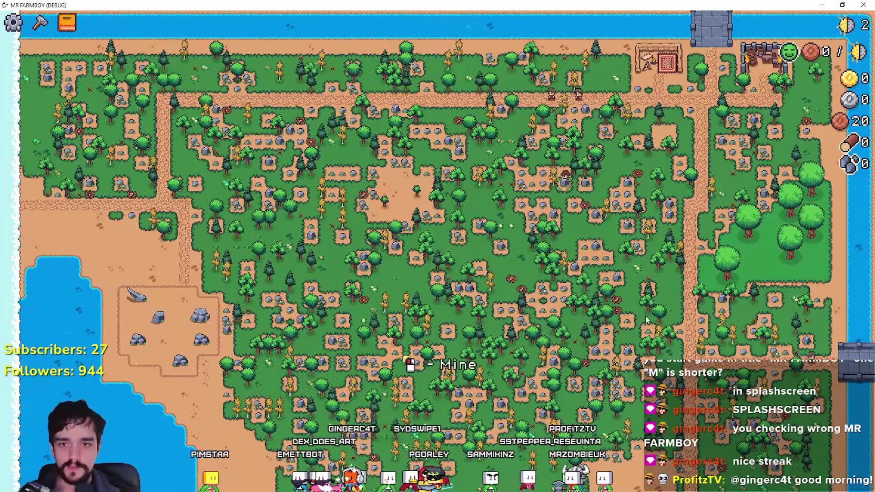
{"action": "scroll", "scroll_direction": "up", "scroll_amount": 3}
{"action": "scroll", "scroll_direction": "down", "scroll_amount": 3}
{"action": "scroll", "scroll_direction": "up", "scroll_amount": 3}
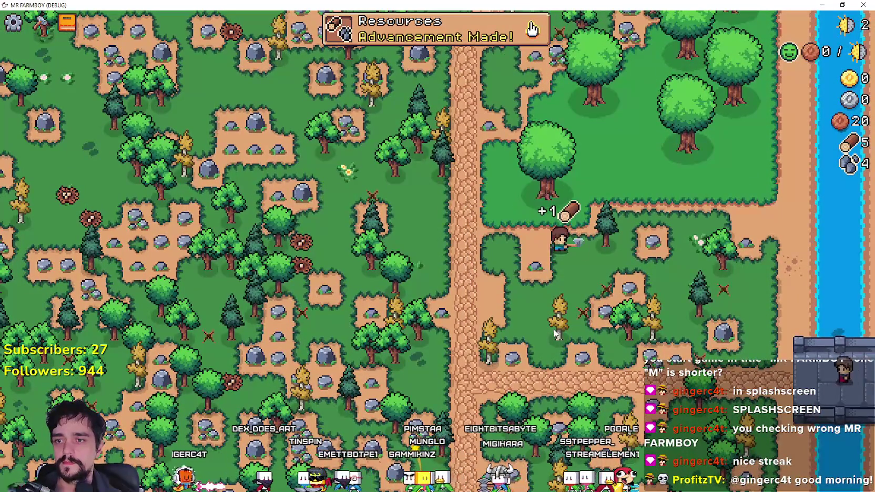
{"action": "scroll", "scroll_direction": "up", "scroll_amount": 3}
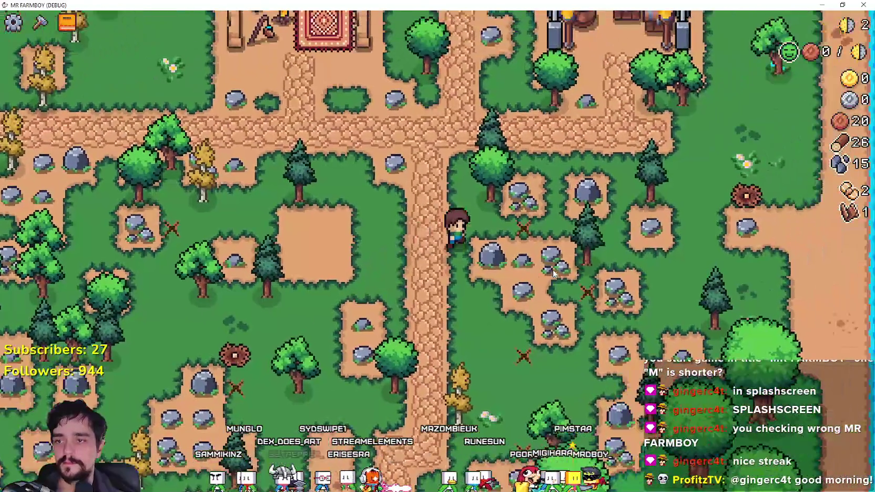
- Open the Crafting panel and walk the farmer west past the market stall, chopping a tree
{"action": "key", "text": "c"}
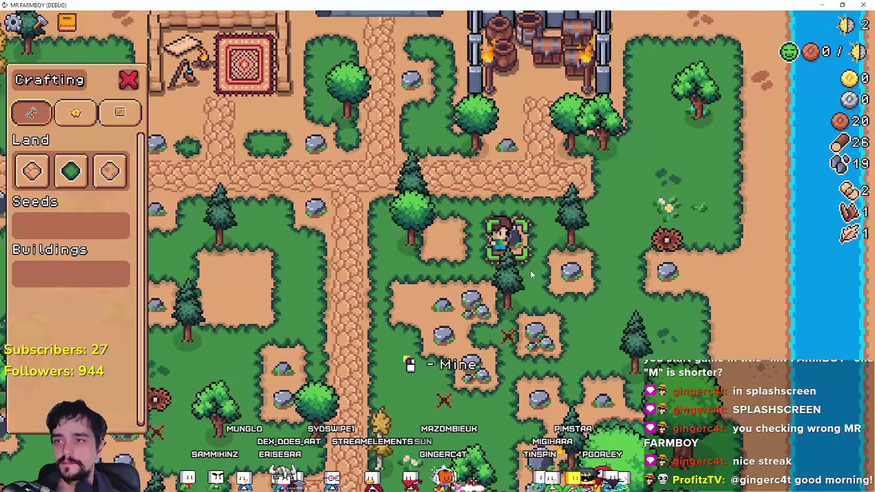
{"action": "key", "text": "c"}
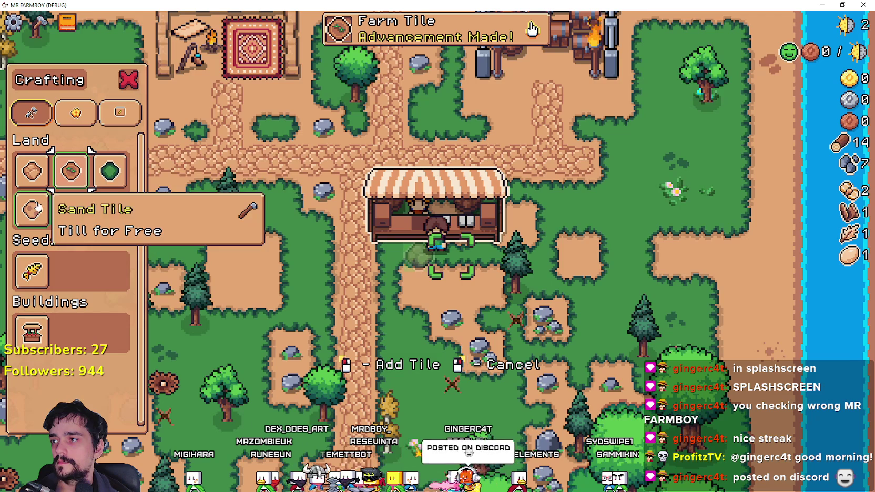
{"action": "key", "text": "a"}
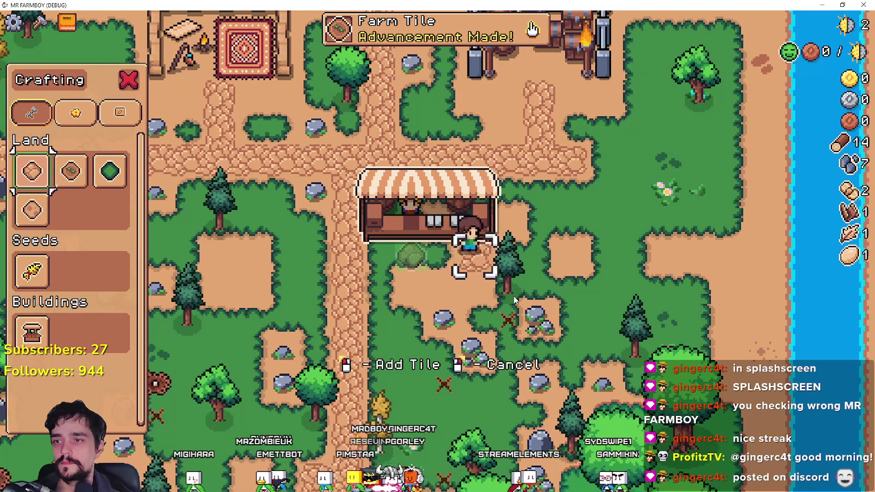
{"action": "key", "text": "s"}
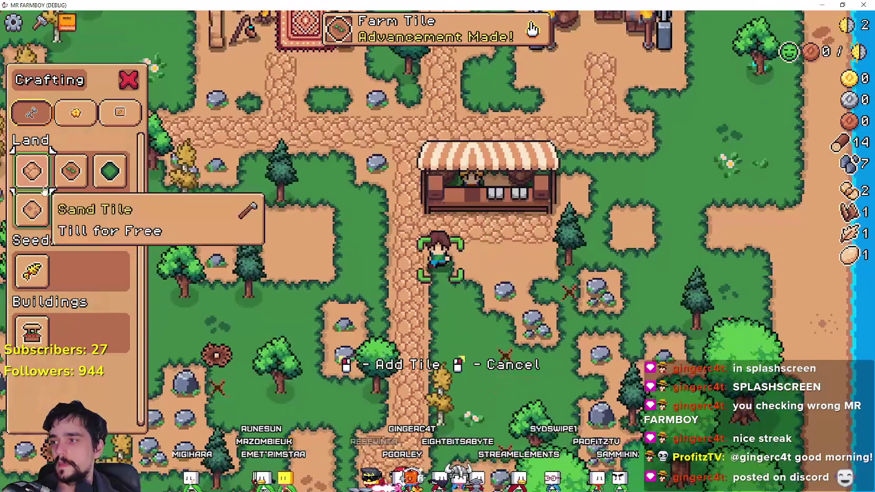
{"action": "key", "text": "w"}
{"action": "key", "text": "a"}
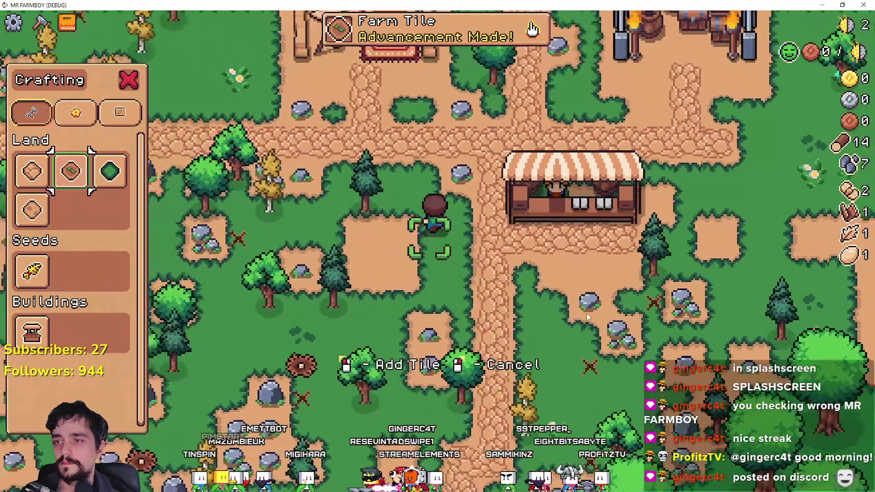
{"action": "key", "text": "w"}
{"action": "key", "text": "a"}
{"action": "key", "text": "s"}
{"action": "left_click", "coordinate": [414, 256]}
- Lay farm tiles to extend the tilled patch west of the market stall, swinging at a nearby tree
{"action": "key", "text": "d"}
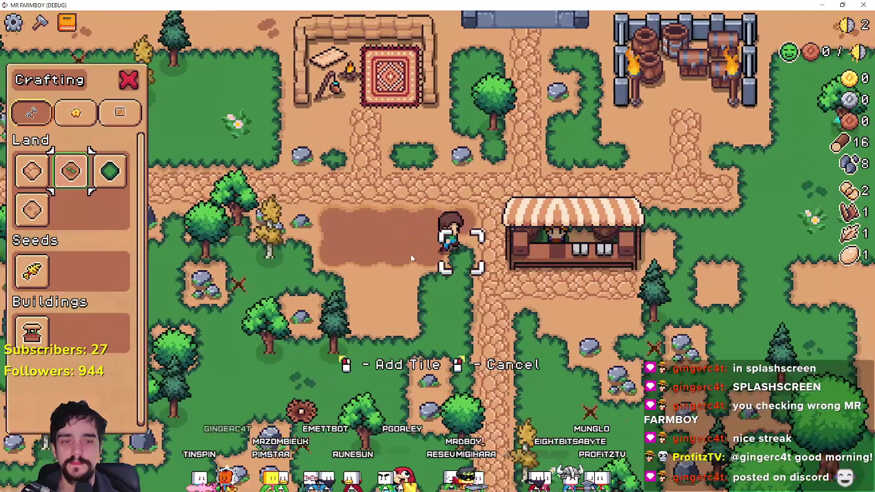
{"action": "key", "text": "s"}
{"action": "left_click", "coordinate": [642, 322]}
{"action": "key", "text": "a"}
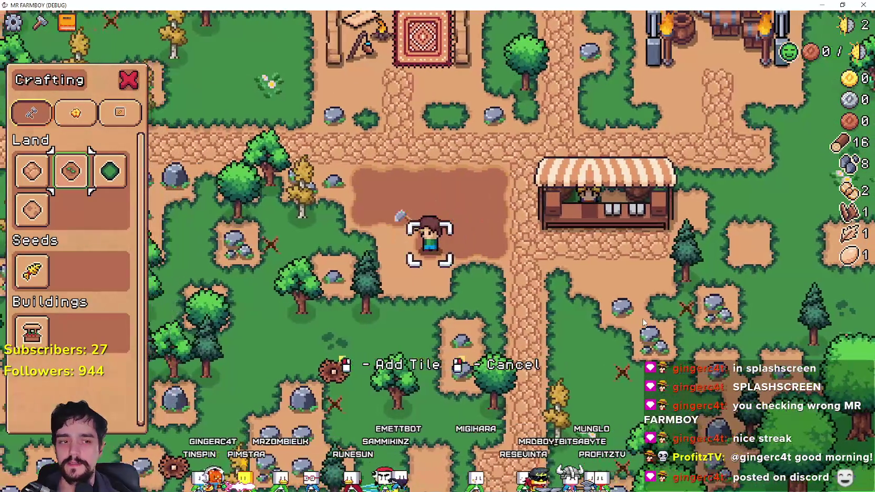
{"action": "key", "text": "s"}
{"action": "left_click", "coordinate": [411, 264]}
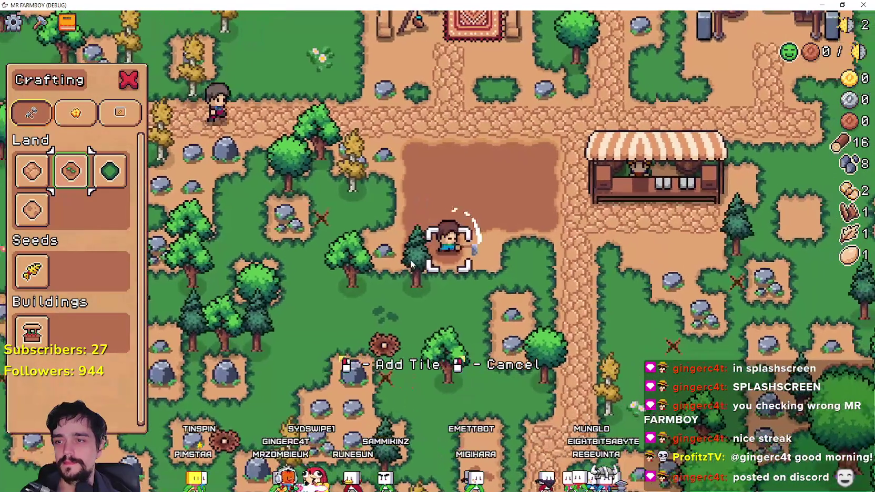
{"action": "key", "text": "d"}
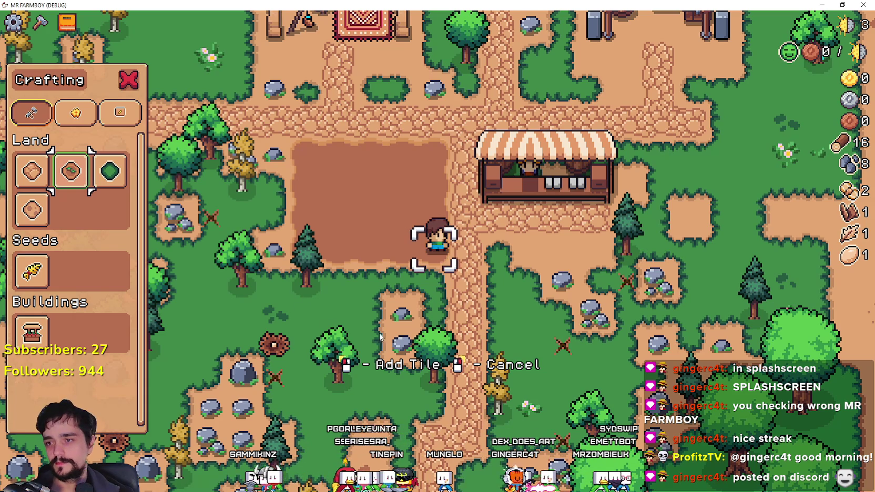
{"action": "left_click", "coordinate": [32, 270]}
- Plant and water wheat along the field's first two rows
{"action": "key", "text": "w"}
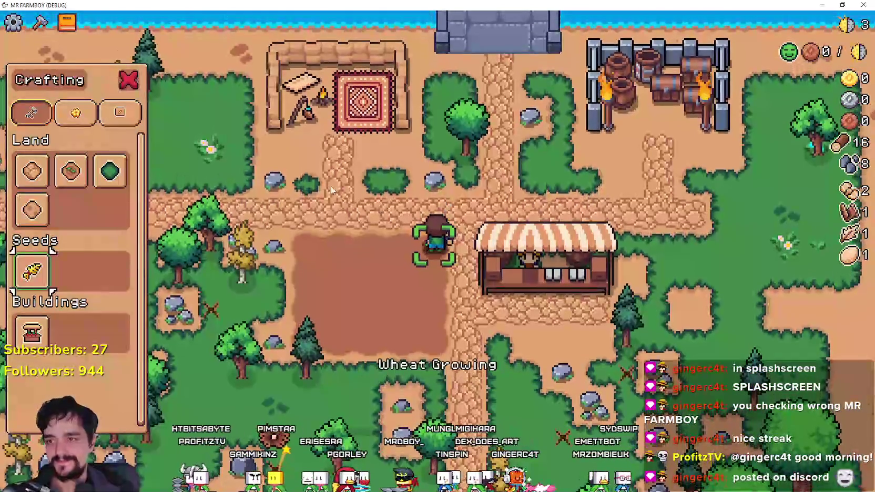
{"action": "left_click", "coordinate": [331, 186]}
{"action": "key", "text": "a"}
{"action": "left_click", "coordinate": [331, 188]}
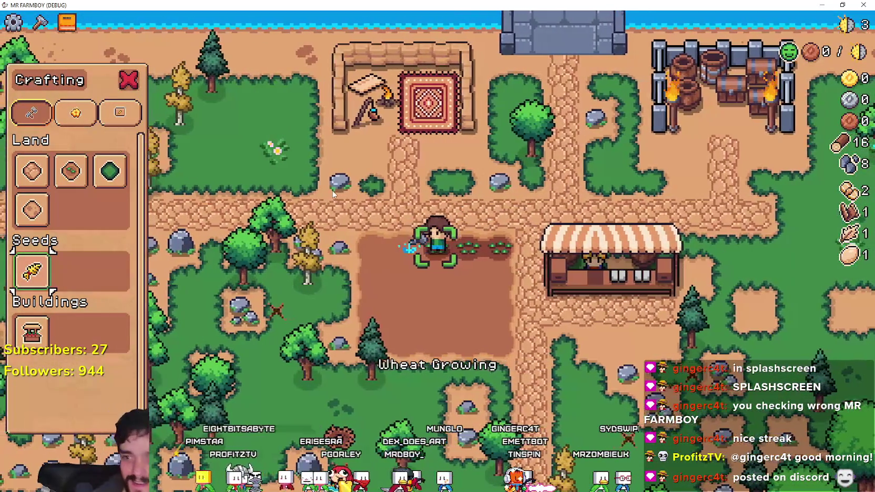
{"action": "left_click", "coordinate": [332, 192]}
{"action": "left_click", "coordinate": [332, 194]}
{"action": "key", "text": "a"}
{"action": "left_click", "coordinate": [332, 195]}
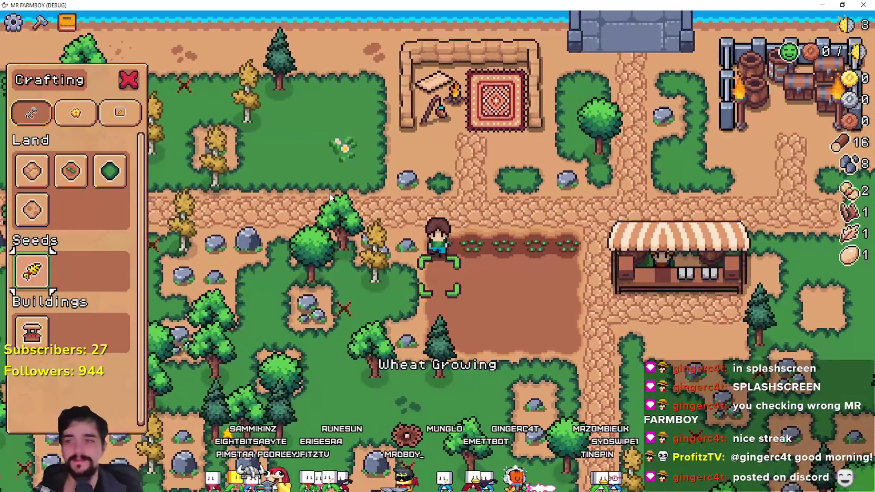
{"action": "left_click", "coordinate": [332, 198]}
{"action": "key", "text": "d"}
{"action": "left_click", "coordinate": [368, 236]}
{"action": "left_click", "coordinate": [443, 293]}
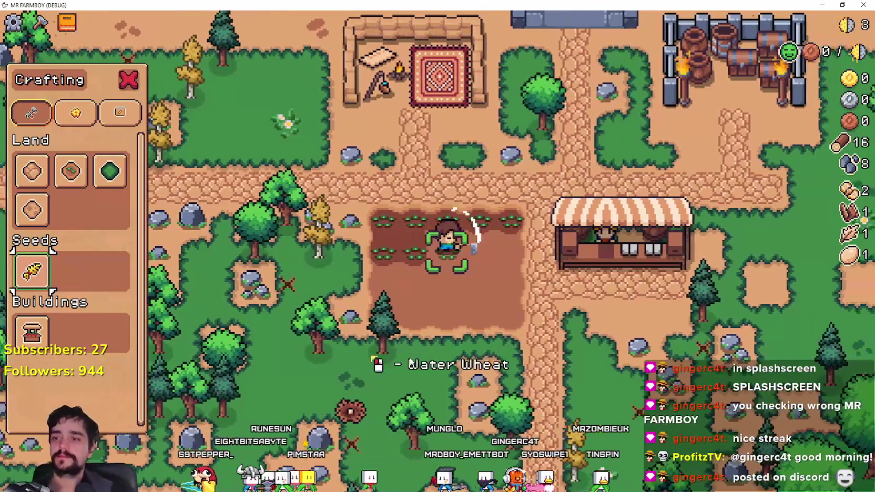
{"action": "left_click", "coordinate": [442, 293]}
{"action": "key", "text": "d"}
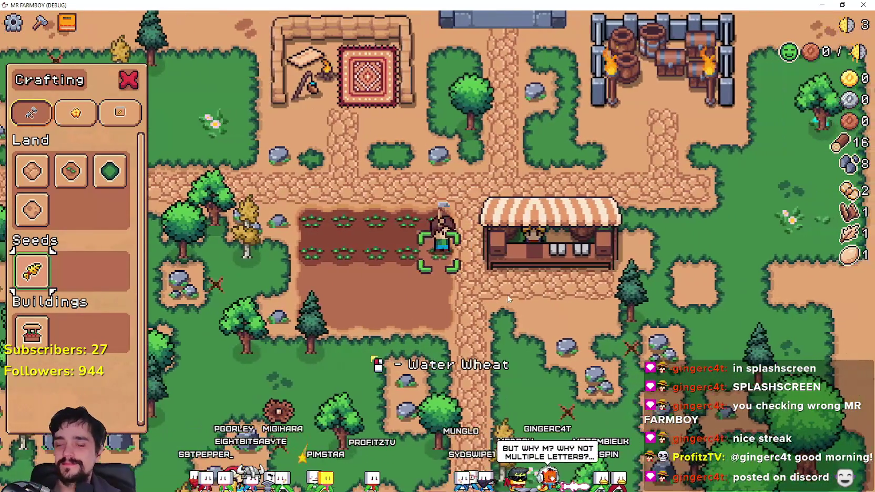
- Plant and water wheat across the field's third and fourth rows
{"action": "key", "text": "s"}
{"action": "left_click", "coordinate": [497, 276]}
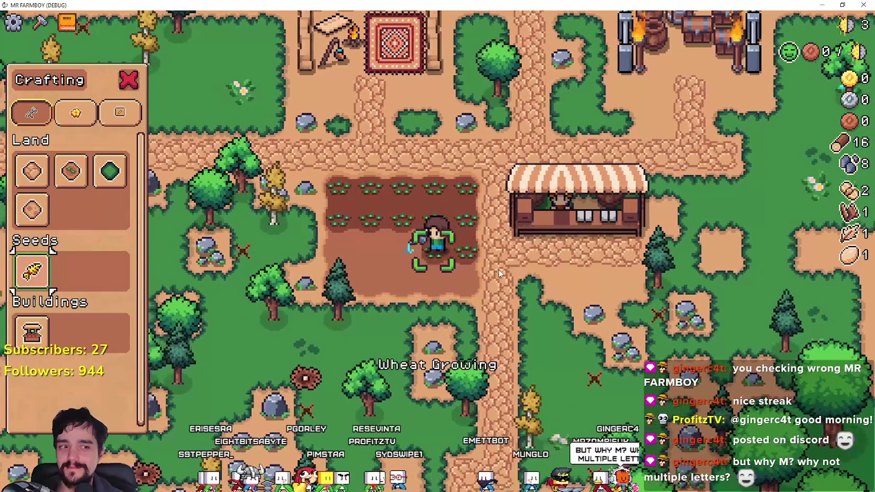
{"action": "key", "text": "a"}
{"action": "left_click", "coordinate": [498, 269]}
{"action": "left_click", "coordinate": [498, 269]}
{"action": "key", "text": "a"}
{"action": "left_click", "coordinate": [501, 270]}
{"action": "left_click", "coordinate": [501, 270]}
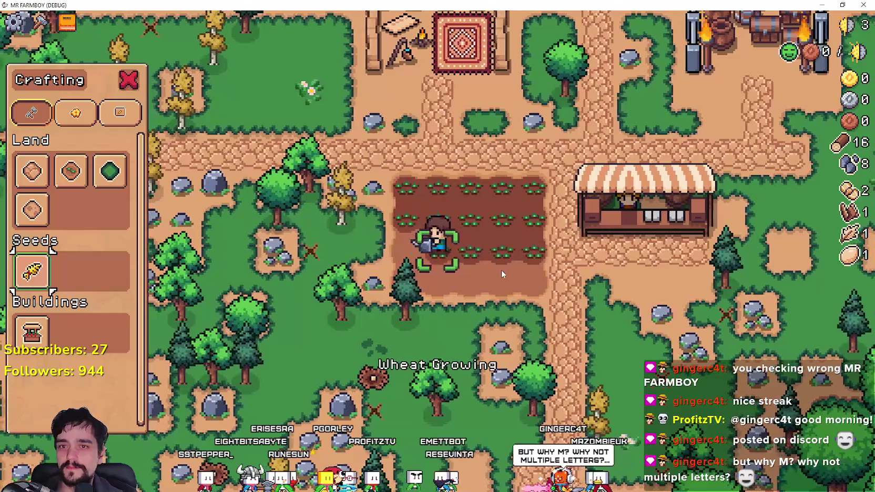
{"action": "key", "text": "a"}
{"action": "left_click", "coordinate": [501, 270]}
{"action": "left_click", "coordinate": [501, 270]}
{"action": "key", "text": "s"}
{"action": "left_click", "coordinate": [501, 270]}
{"action": "key", "text": "d"}
{"action": "left_click", "coordinate": [464, 239]}
{"action": "left_click", "coordinate": [465, 240]}
{"action": "left_click", "coordinate": [464, 241]}
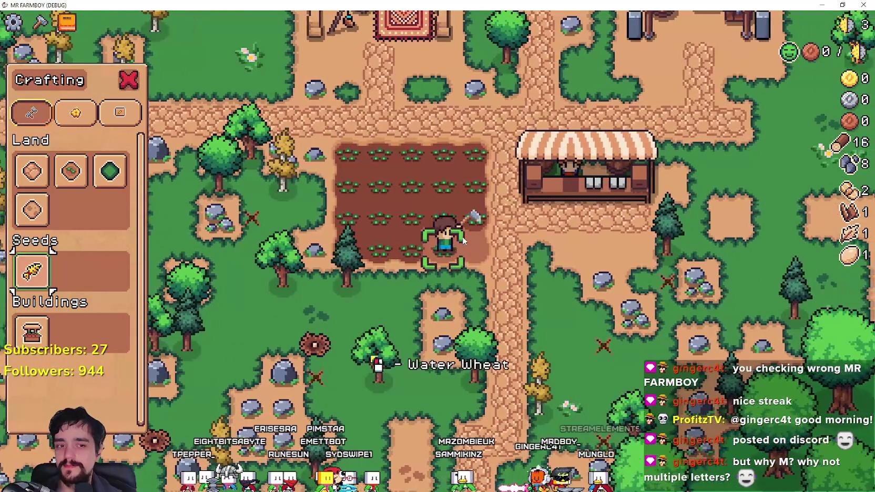
{"action": "key", "text": "d"}
{"action": "left_click", "coordinate": [465, 242]}
- Walk the farmer west into the forest and chop trees for wood
{"action": "key", "text": "s"}
{"action": "key", "text": "a"}
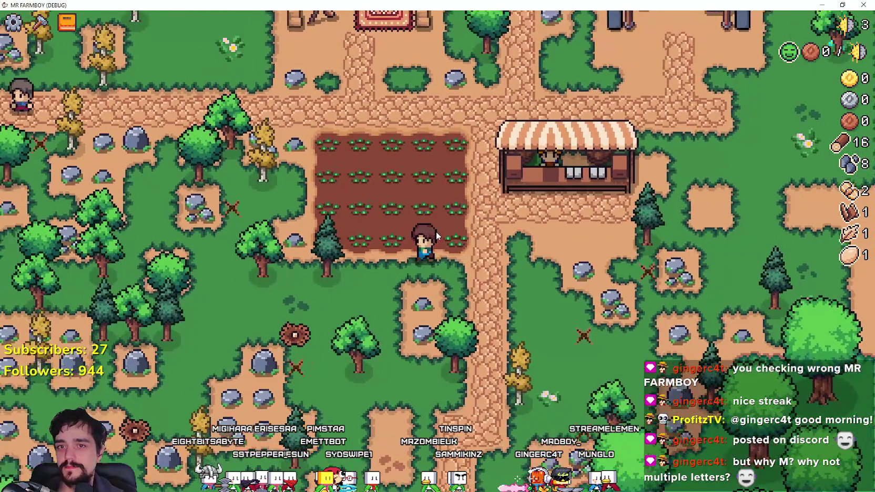
{"action": "key", "text": "w"}
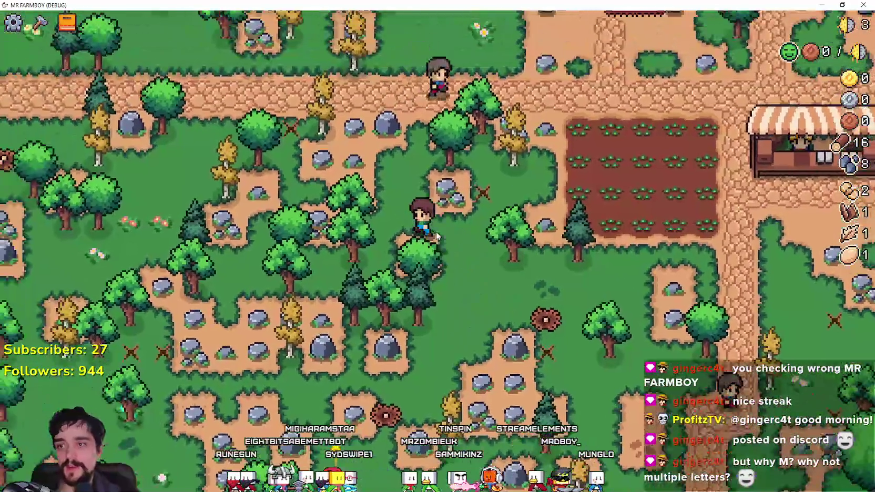
{"action": "key", "text": "a"}
{"action": "key", "text": "s"}
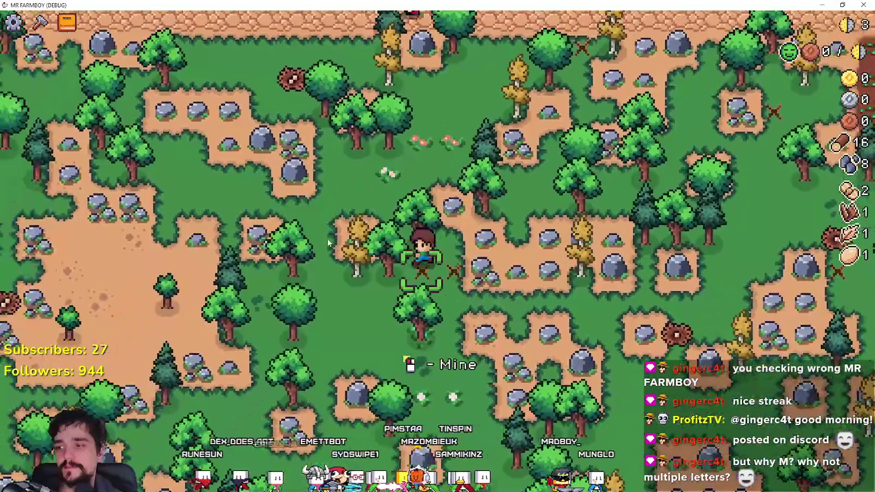
{"action": "key", "text": "a"}
{"action": "left_click", "coordinate": [493, 221]}
{"action": "key", "text": "w"}
{"action": "key", "text": "w"}
{"action": "key", "text": "a"}
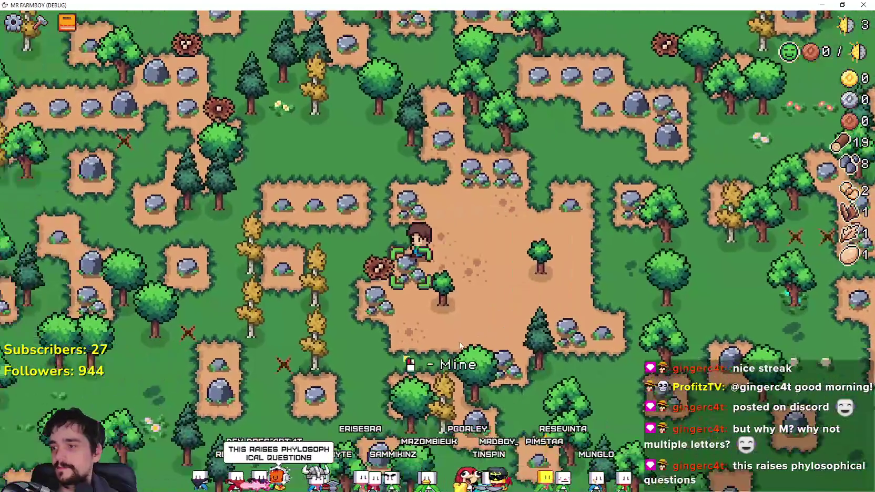
- Mine rocks for stone on the way to the lake, then zoom out and pan right toward the river
{"action": "key", "text": "s"}
{"action": "key", "text": "a"}
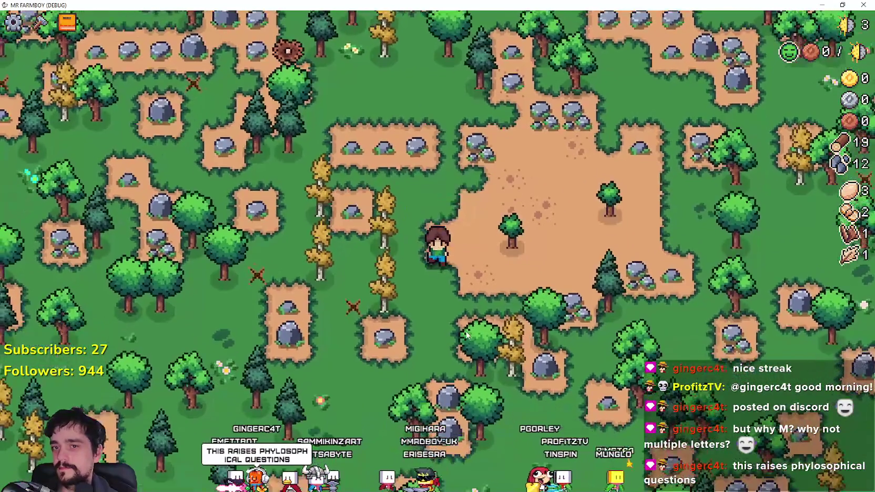
{"action": "key", "text": "a"}
{"action": "key", "text": "s"}
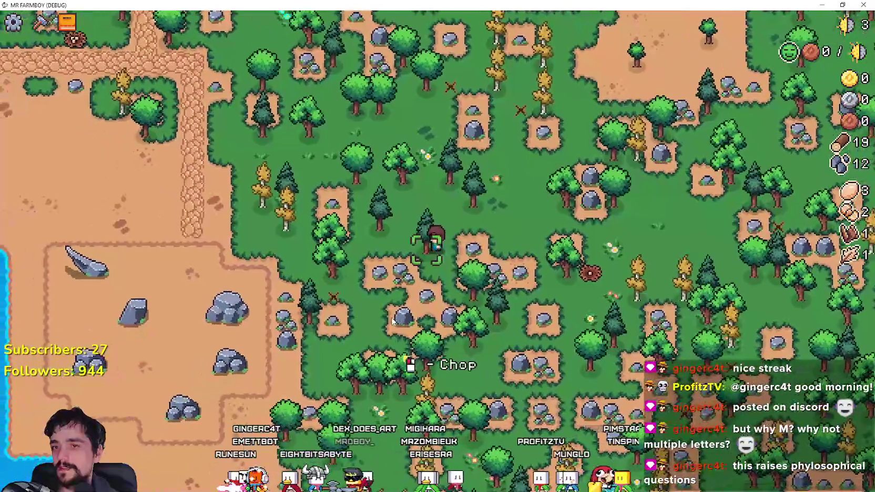
{"action": "key", "text": "a"}
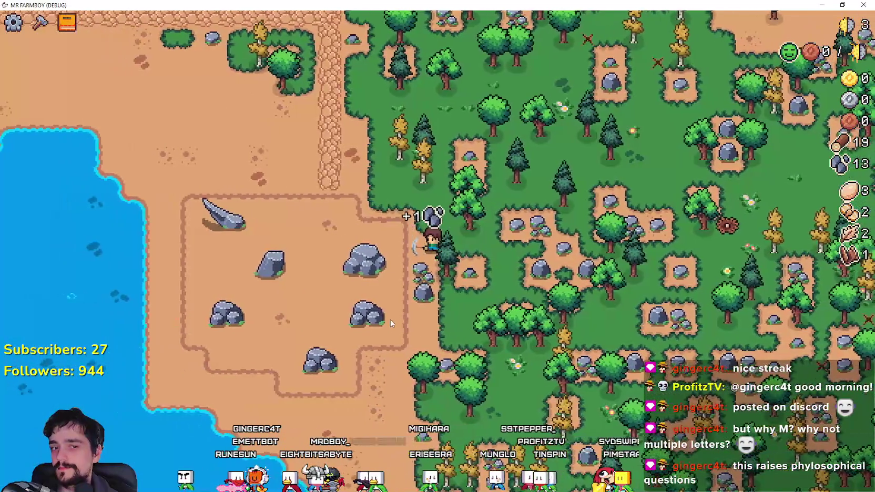
{"action": "key", "text": "w"}
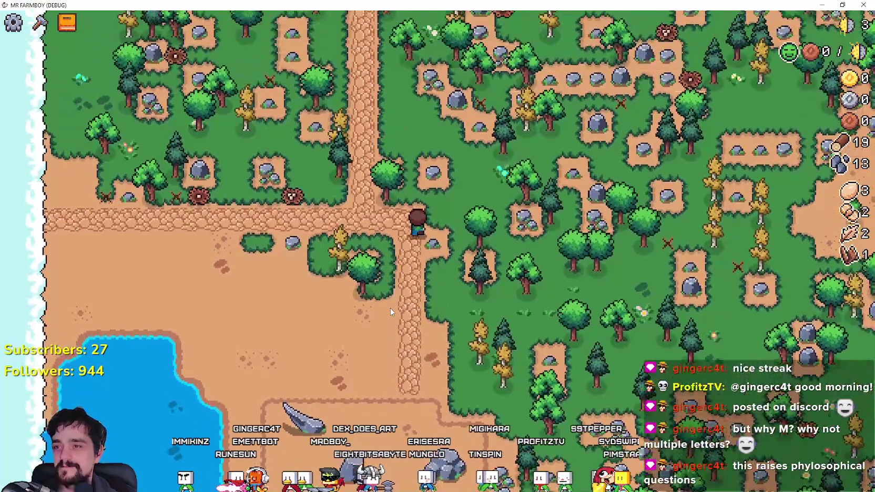
{"action": "scroll", "scroll_direction": "down", "scroll_amount": 3}
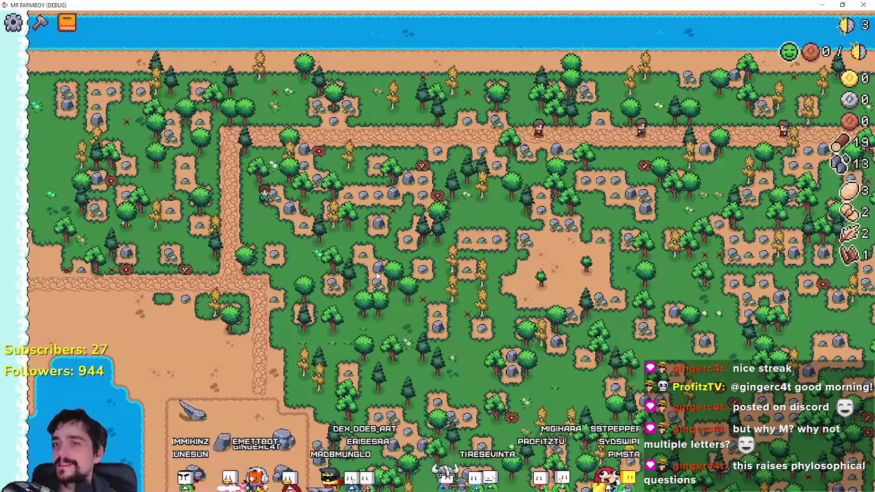
{"action": "scroll", "scroll_direction": "up", "scroll_amount": 3}
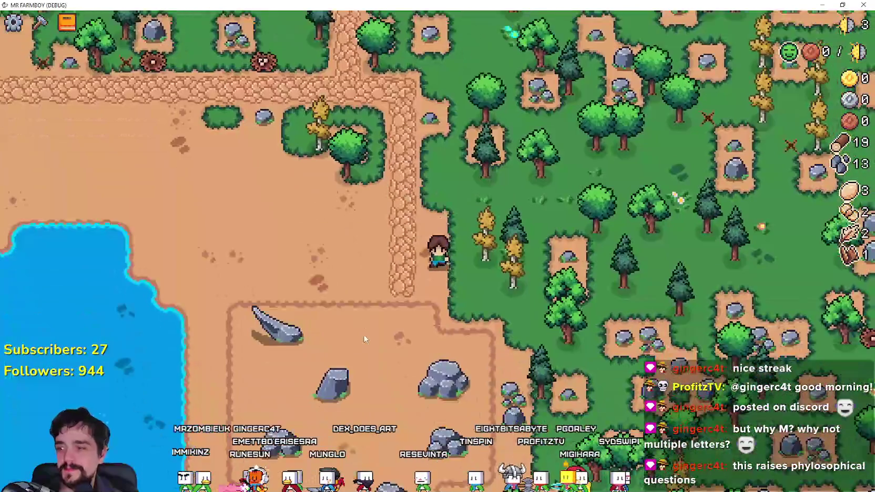
{"action": "key", "text": "s"}
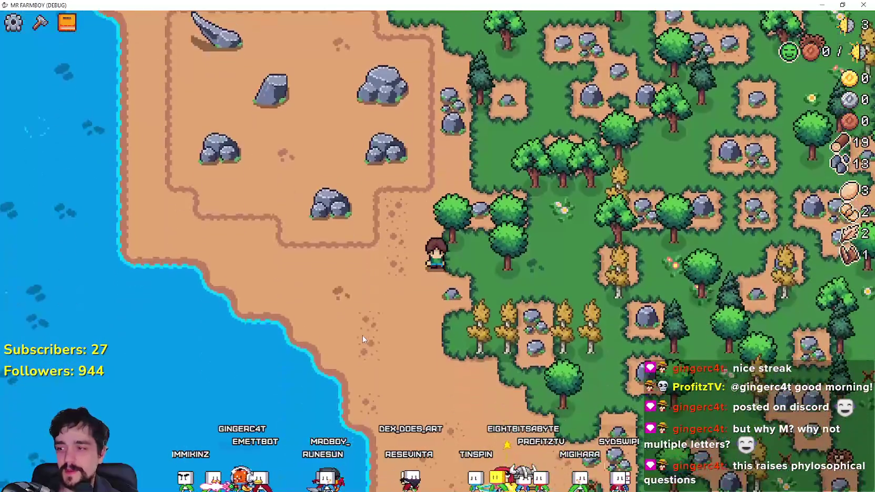
{"action": "scroll", "scroll_direction": "down", "scroll_amount": 3}
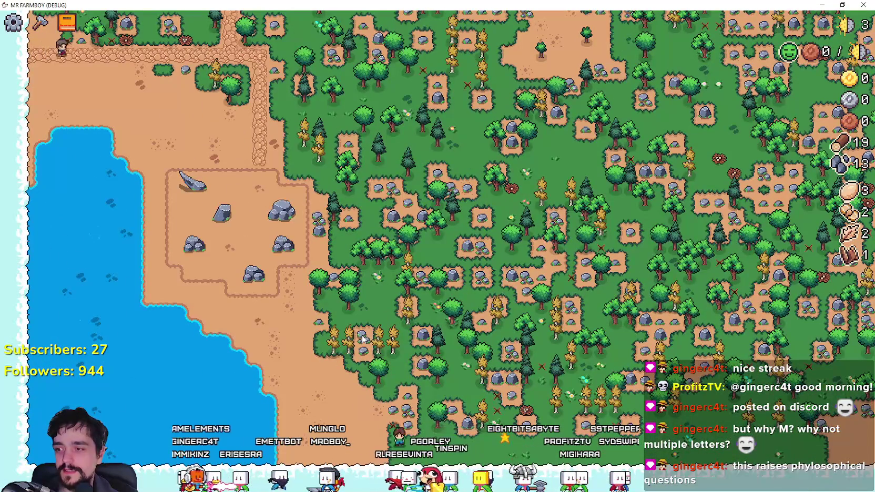
{"action": "key", "text": "d"}
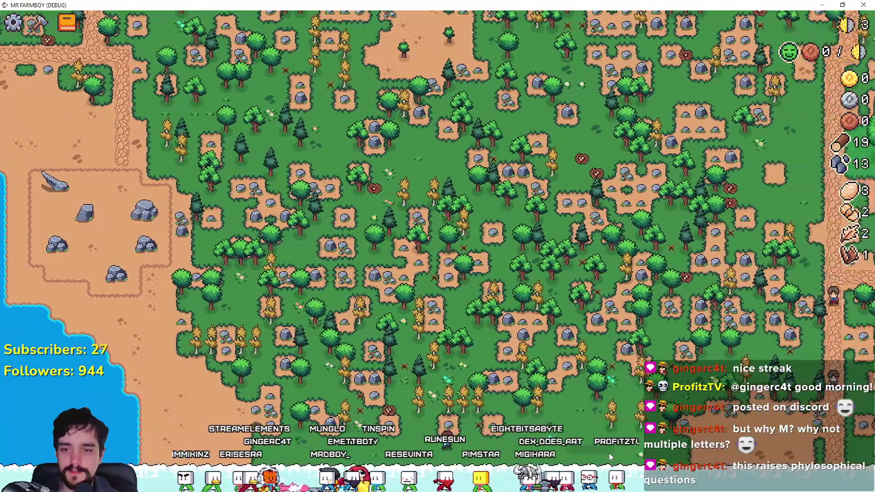
{"action": "key", "text": "d"}
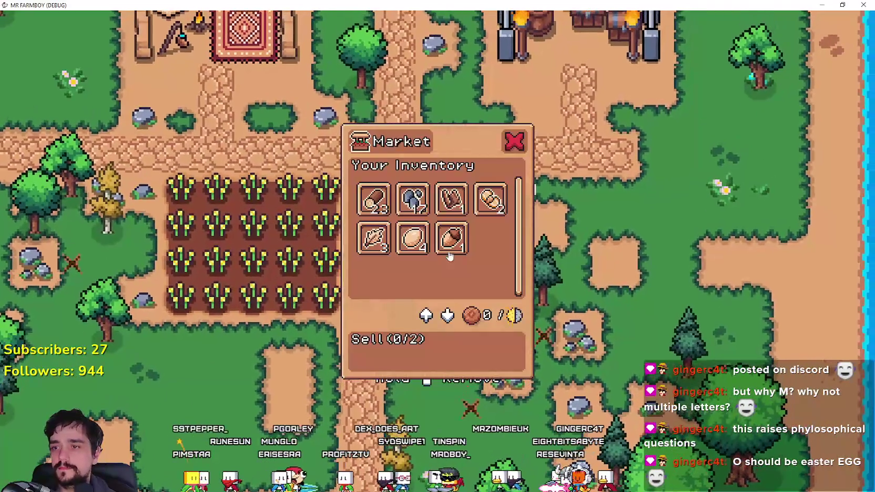
- Put the eggs up for sale in the Market, then glance at the Advancements window
{"action": "left_click", "coordinate": [414, 240]}
{"action": "key", "text": "Escape"}
{"action": "key", "text": "s"}
{"action": "key", "text": "Tab"}
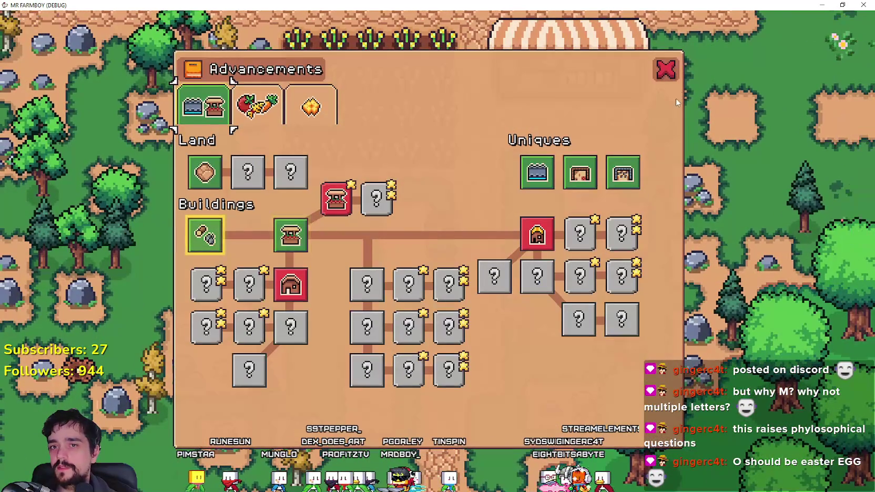
{"action": "left_click", "coordinate": [664, 70]}
- Walk the farmer past the market stall and barrel yard down to the wheat field
{"action": "key", "text": "w"}
{"action": "key", "text": "d"}
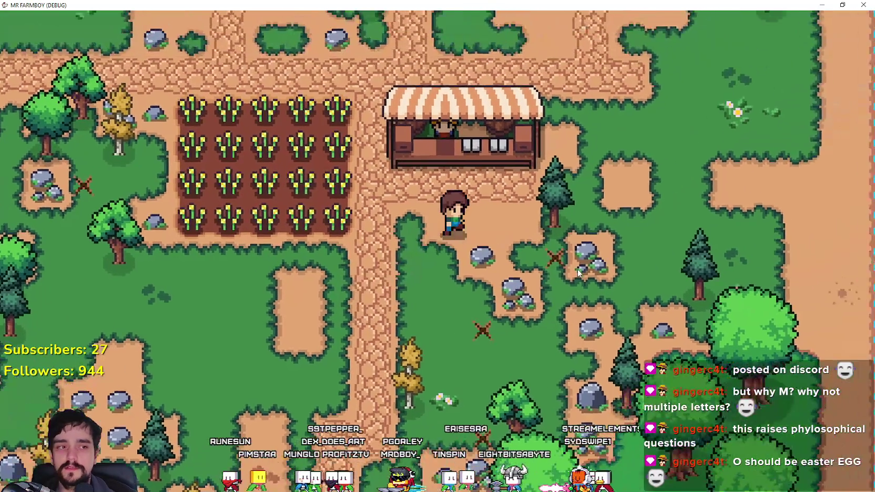
{"action": "key", "text": "w"}
{"action": "key", "text": "a"}
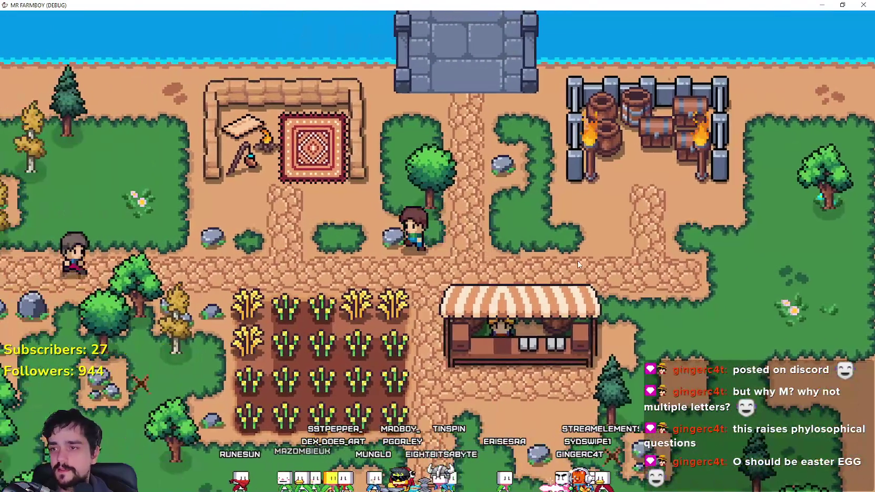
{"action": "key", "text": "d"}
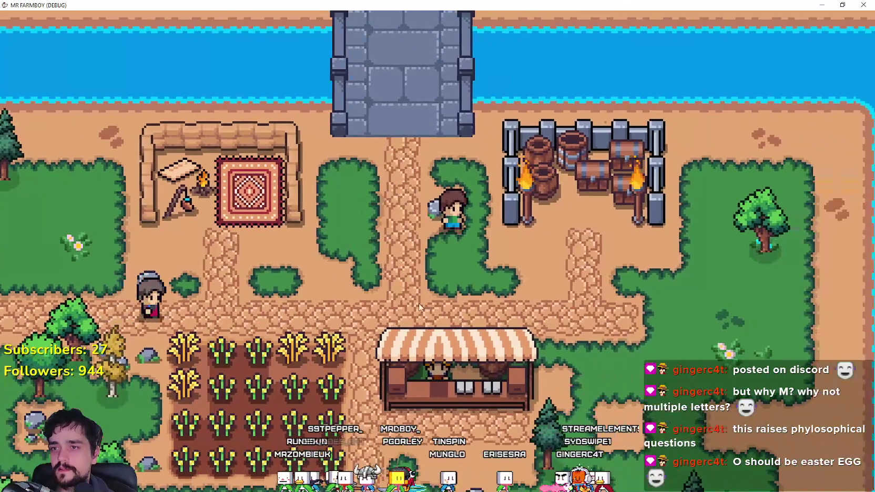
{"action": "key", "text": "s"}
{"action": "key", "text": "a"}
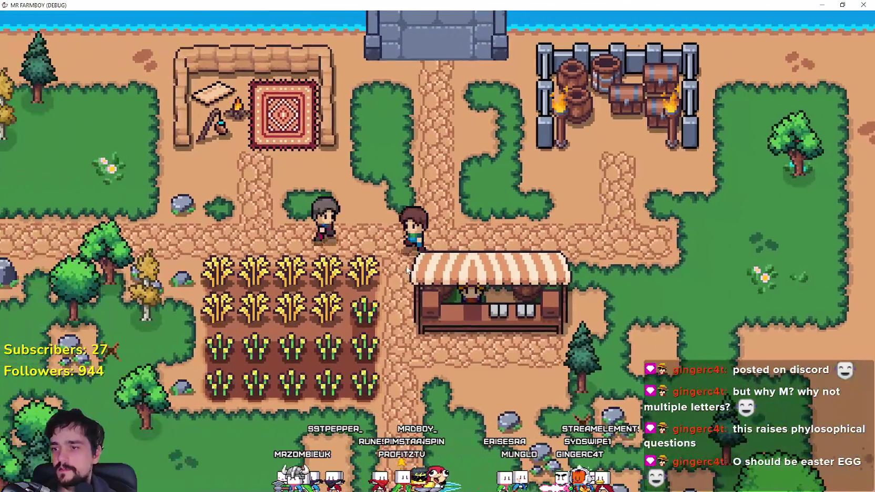
- Harvest the ripe wheat row by row, from the top row to the bottom
{"action": "key", "text": "a"}
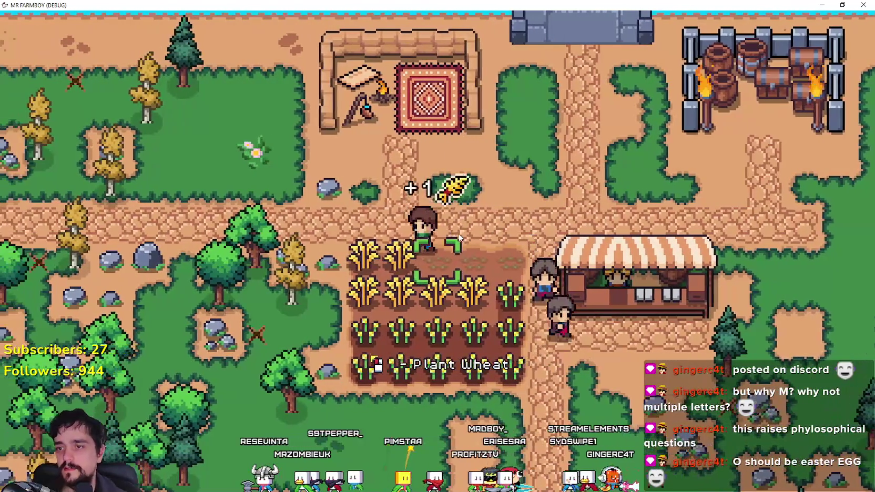
{"action": "key", "text": "s"}
{"action": "key", "text": "d"}
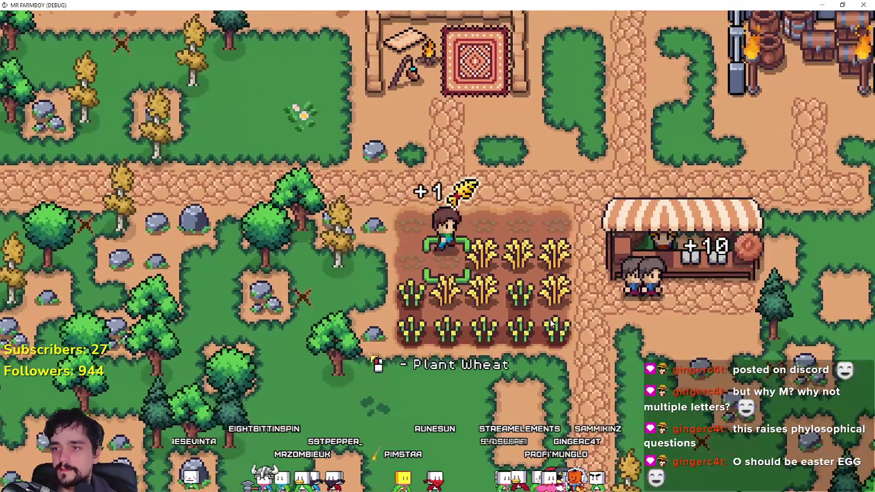
{"action": "key", "text": "s"}
{"action": "key", "text": "a"}
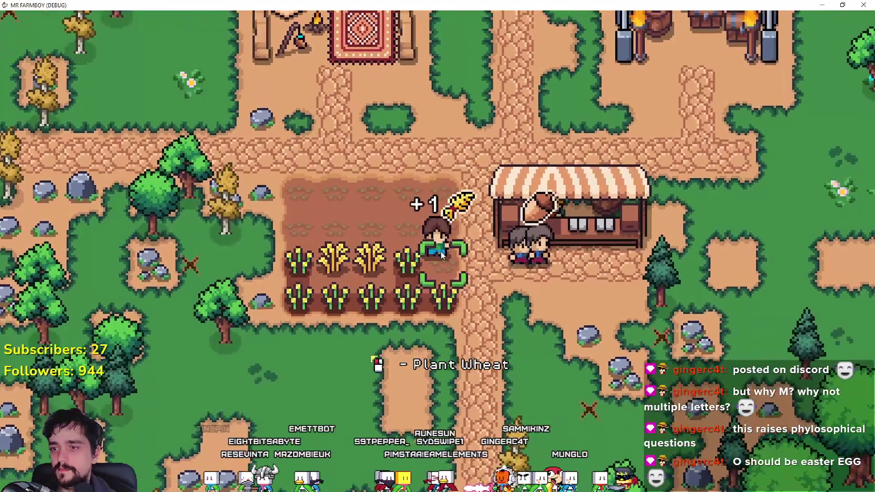
{"action": "key", "text": "d"}
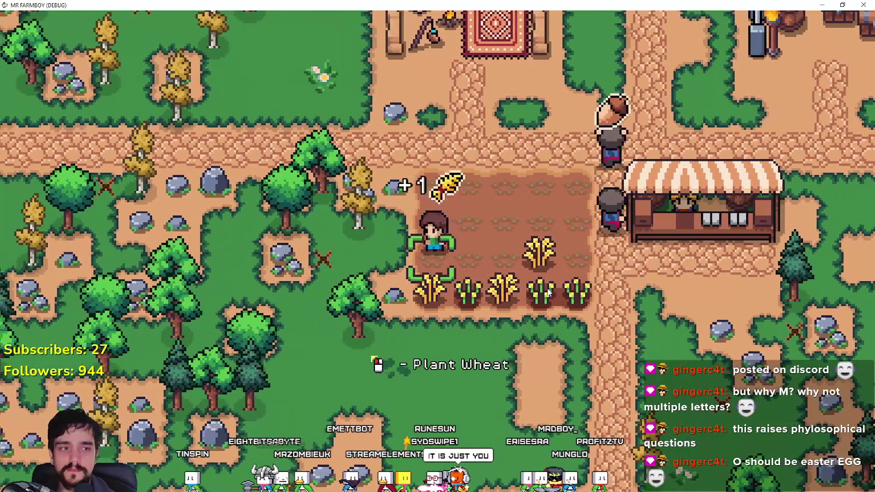
{"action": "key", "text": "s"}
{"action": "key", "text": "a"}
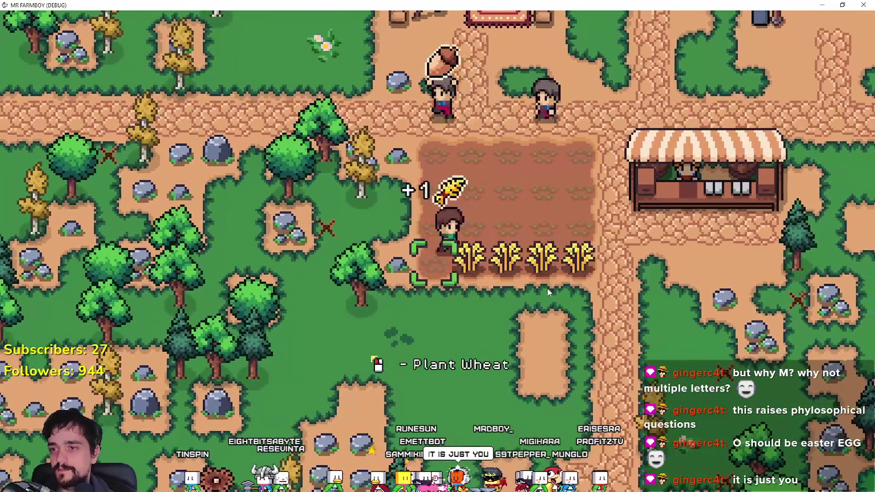
{"action": "key", "text": "d"}
- Plant and water wheat seedlings in the cleared bottom row, harvesting the last plants
{"action": "key", "text": "d"}
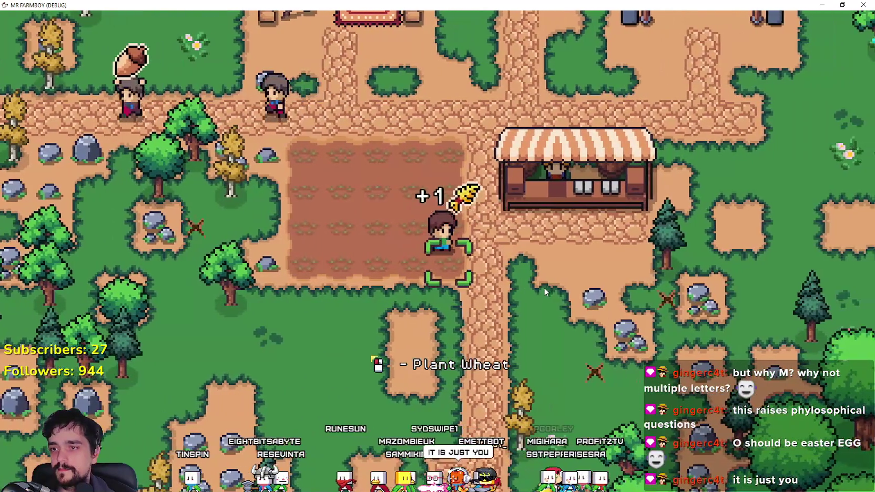
{"action": "left_click", "coordinate": [543, 286]}
{"action": "left_click", "coordinate": [532, 281]}
{"action": "key", "text": "a"}
{"action": "left_click", "coordinate": [525, 276]}
{"action": "left_click", "coordinate": [528, 275]}
{"action": "key", "text": "d"}
{"action": "key", "text": "d"}
- Visit the market stall twice, walking back to the field's bottom row each time
{"action": "key", "text": "w"}
{"action": "key", "text": "e"}
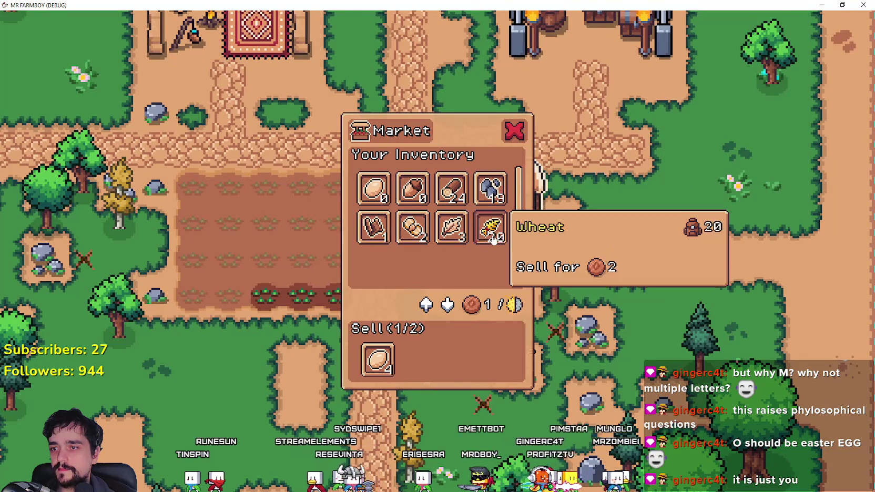
{"action": "key", "text": "Escape"}
{"action": "key", "text": "s"}
{"action": "key", "text": "a"}
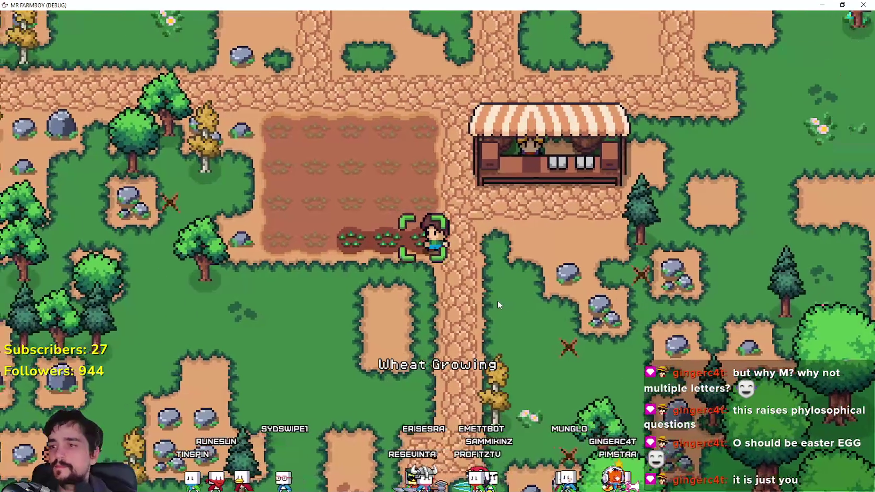
{"action": "scroll", "scroll_direction": "down", "scroll_amount": 3}
{"action": "scroll", "scroll_direction": "up", "scroll_amount": 3}
{"action": "key", "text": "d"}
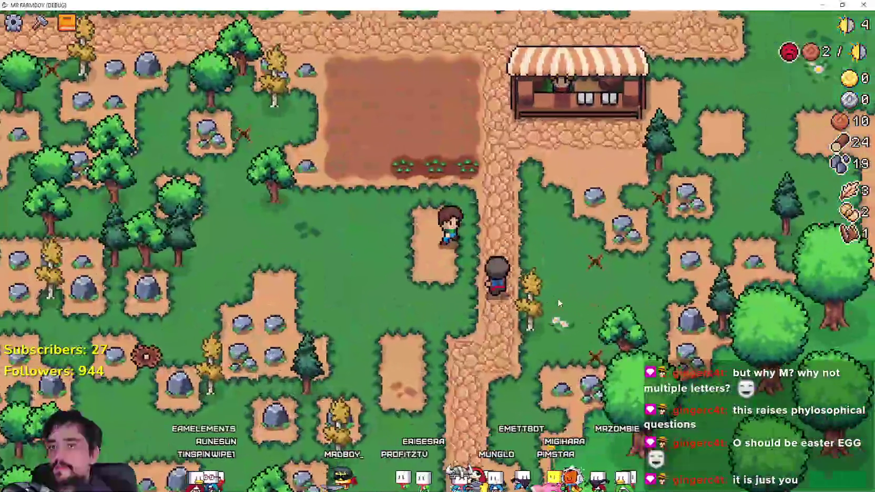
{"action": "key", "text": "e"}
{"action": "key", "text": "Escape"}
{"action": "key", "text": "s"}
{"action": "key", "text": "a"}
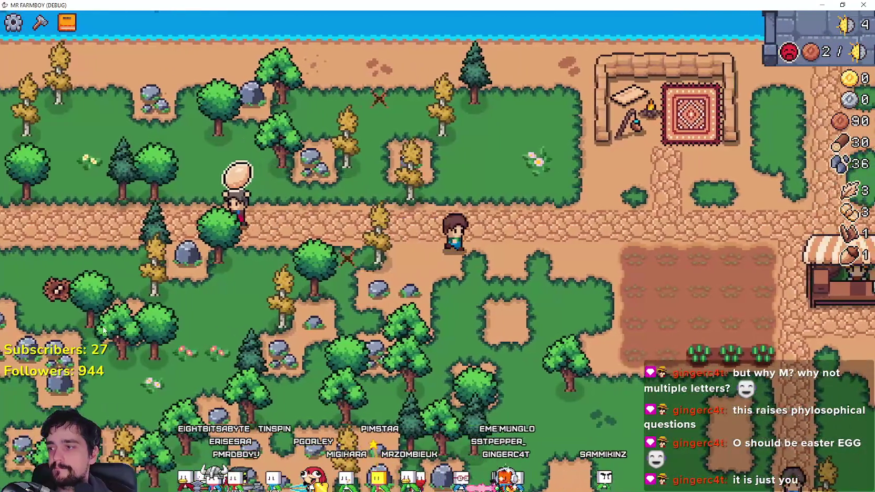
- Look over the crops page of the Advancements overview
{"action": "key", "text": "Tab"}
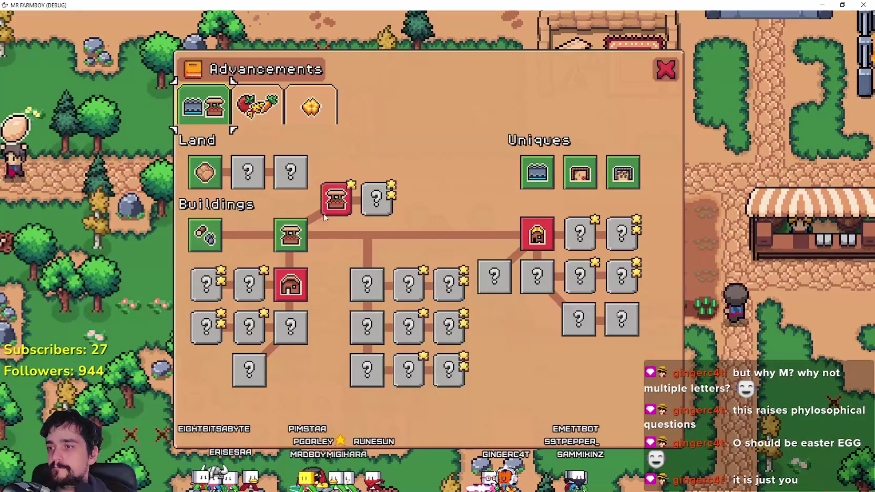
{"action": "left_click", "coordinate": [256, 110]}
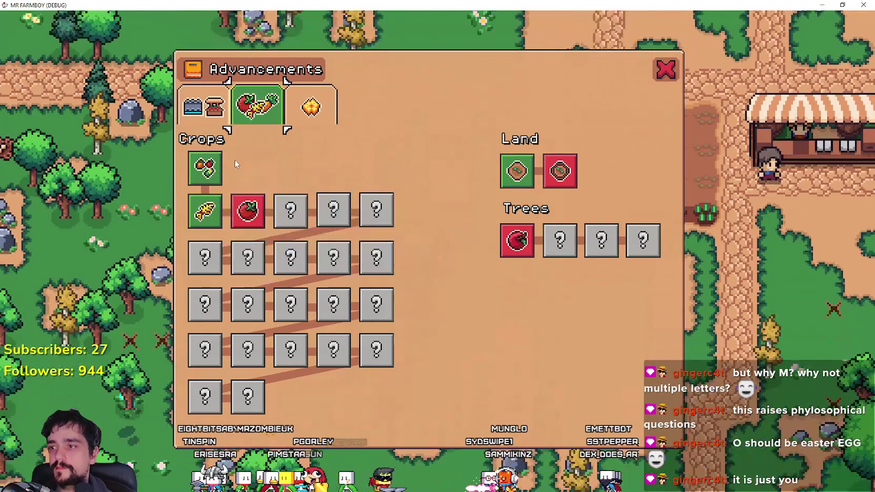
{"action": "mouse_move", "coordinate": [518, 243]}
{"action": "key", "text": "Escape"}
{"action": "key", "text": "Escape"}
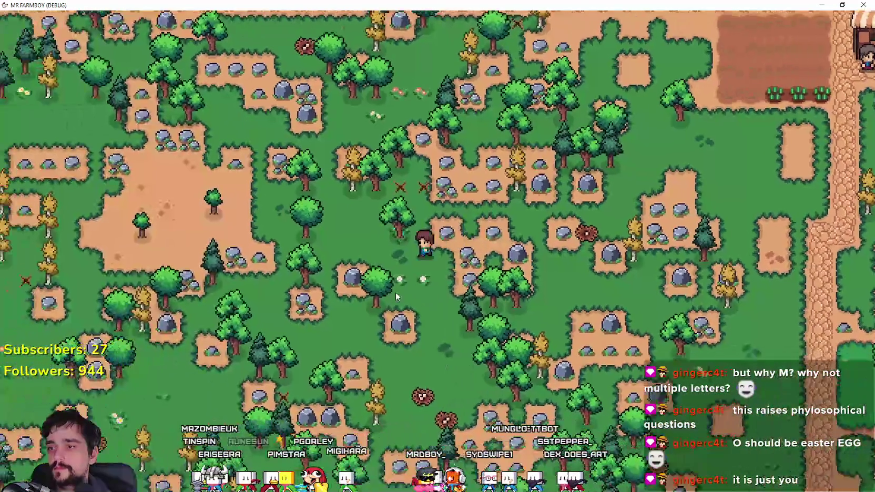
- Walk across the dirt clearing and shrink the game into a smaller window over the editor
{"action": "key", "text": "a"}
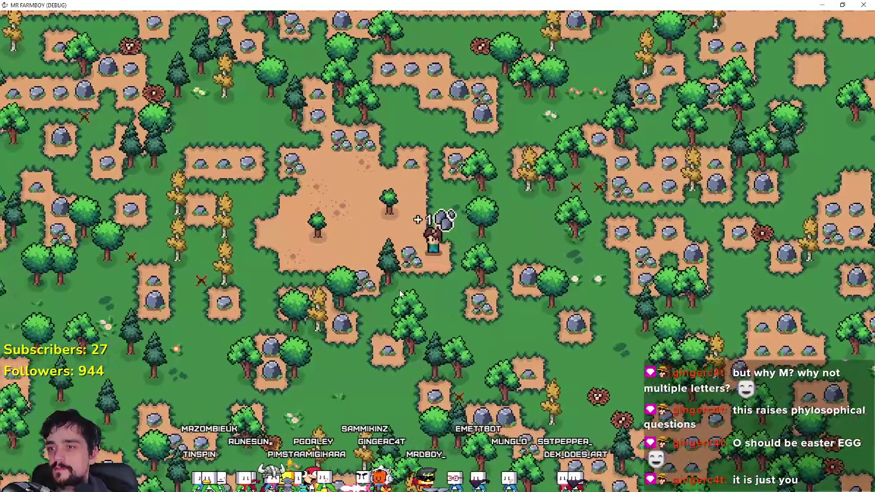
{"action": "key", "text": "a"}
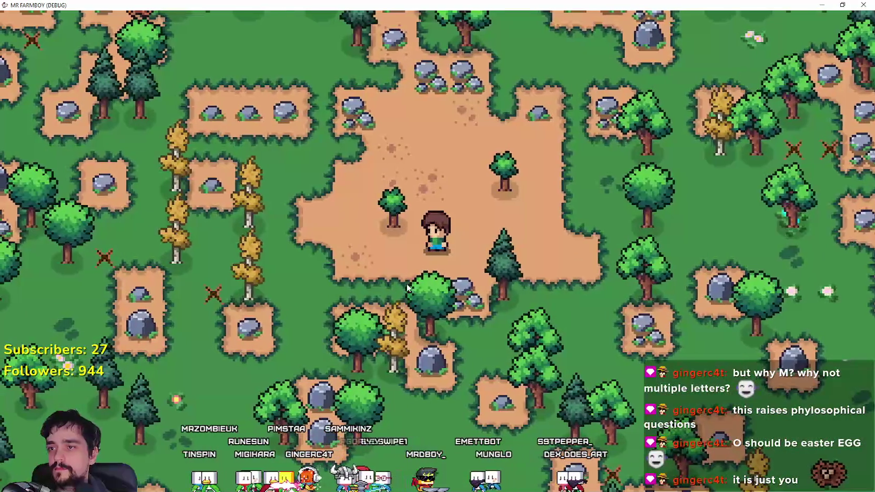
{"action": "key", "text": "super+Down"}
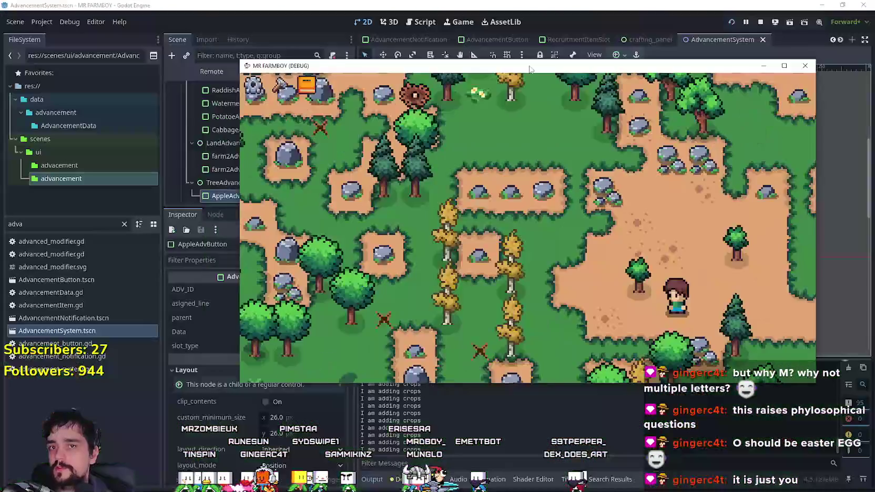
{"action": "left_click", "coordinate": [403, 6]}
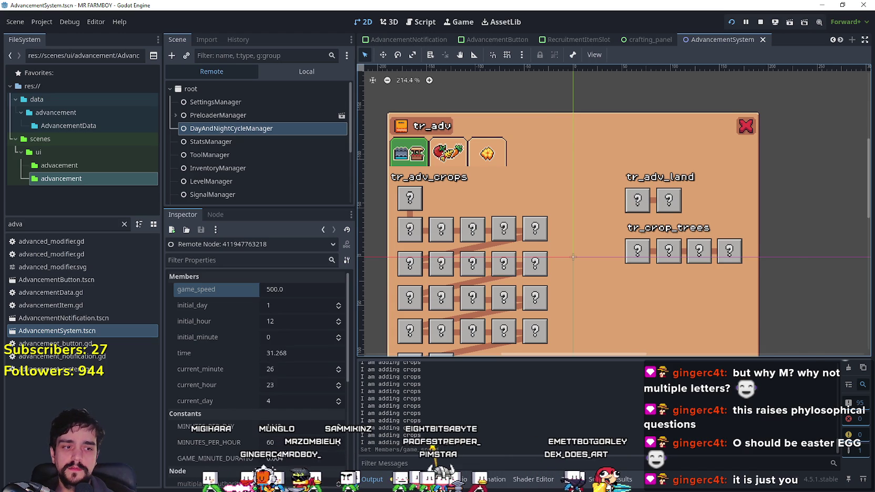
- Switch between the running game and the editor's remote inspector, then maximize Mr Farmboy full screen
{"action": "key", "text": "alt+Tab"}
{"action": "key", "text": "alt+Tab"}
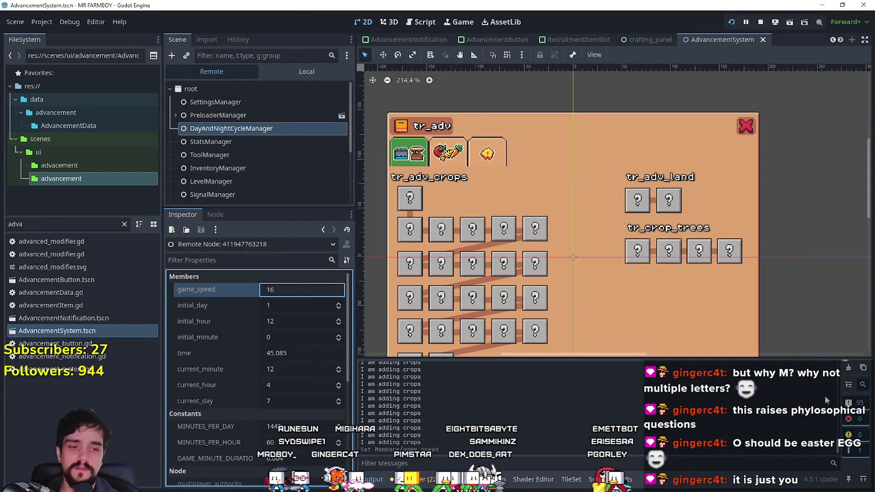
{"action": "key", "text": "alt+Tab"}
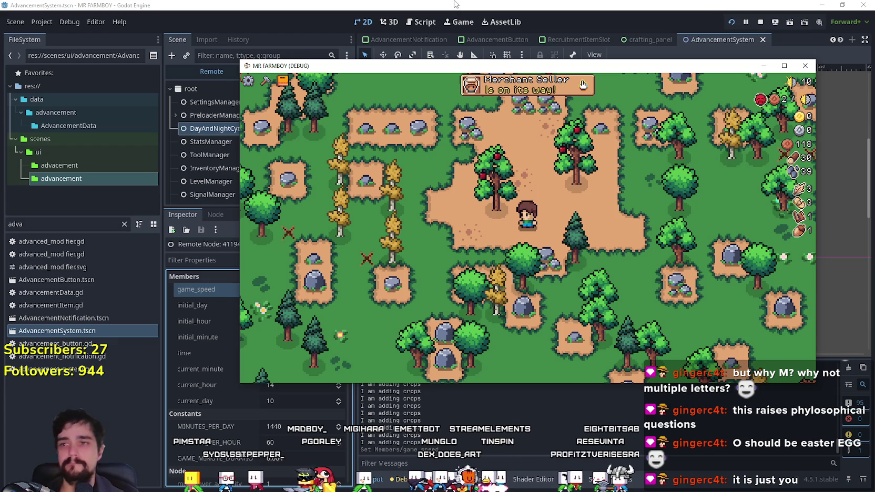
{"action": "left_click", "coordinate": [455, 5]}
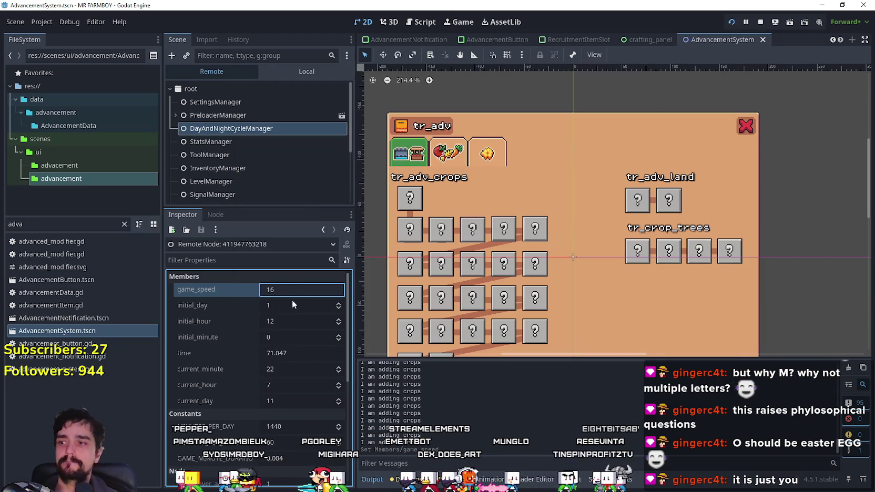
{"action": "key", "text": "alt+Tab"}
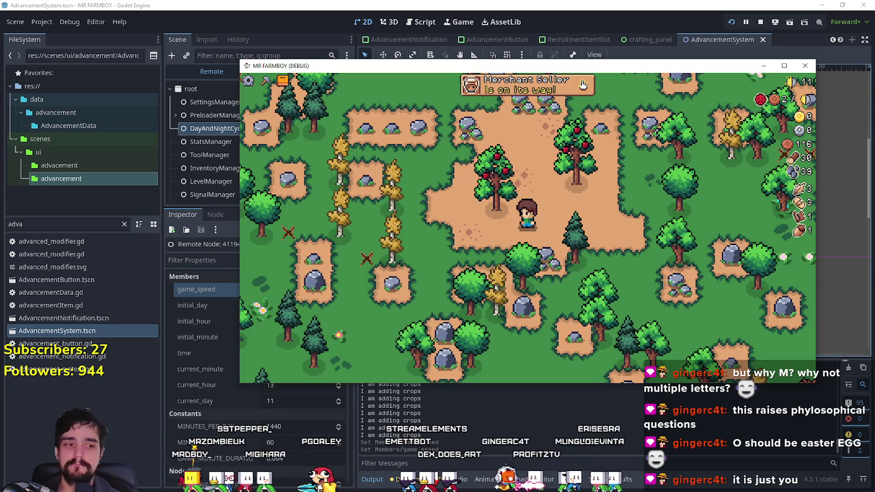
{"action": "left_click", "coordinate": [784, 65]}
- Harvest apples from the two apple trees
{"action": "key", "text": "a"}
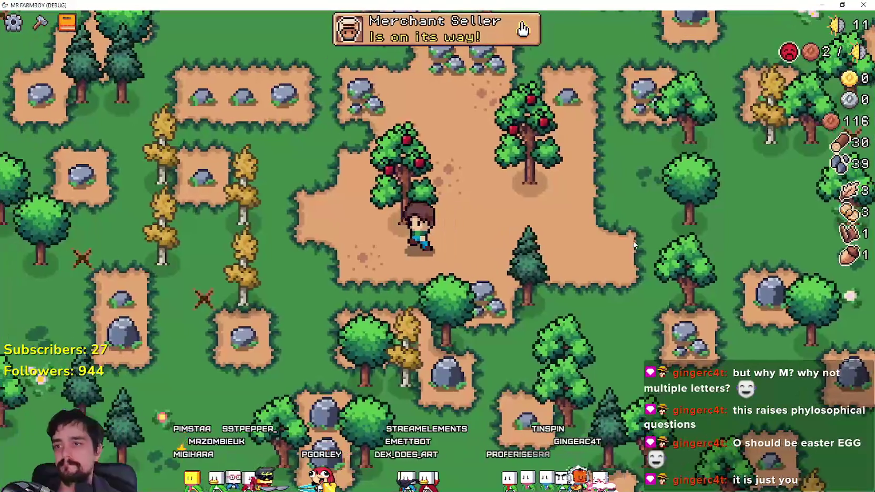
{"action": "left_click", "coordinate": [626, 302]}
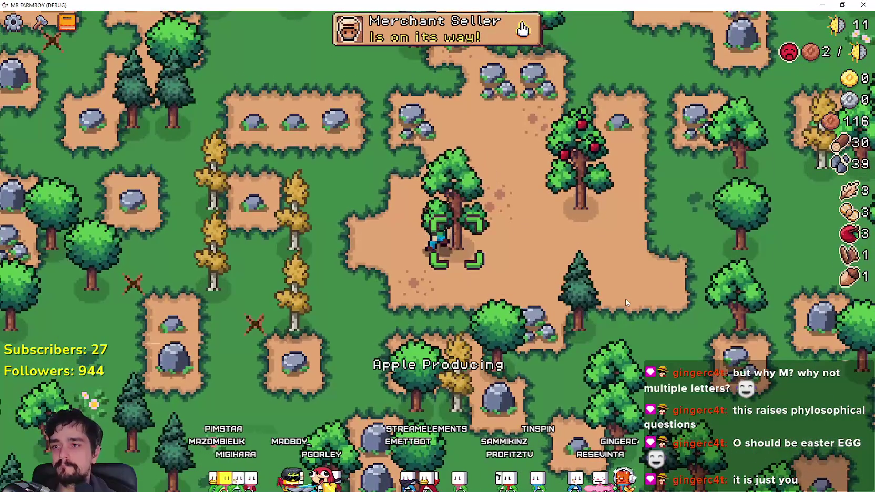
{"action": "key", "text": "d"}
{"action": "key", "text": "w"}
{"action": "left_click", "coordinate": [625, 297]}
- Walk up the dirt road toward the market, then back through the forest to the rocks
{"action": "key", "text": "d"}
{"action": "key", "text": "w"}
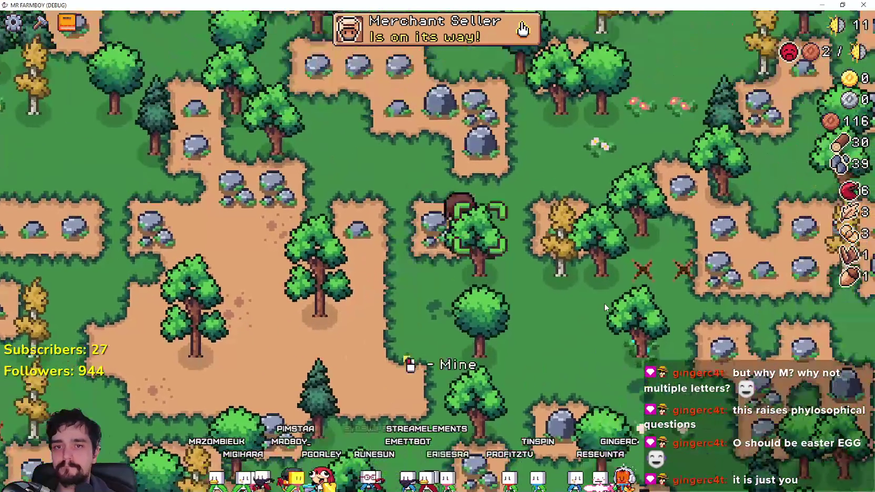
{"action": "key", "text": "d"}
{"action": "key", "text": "w"}
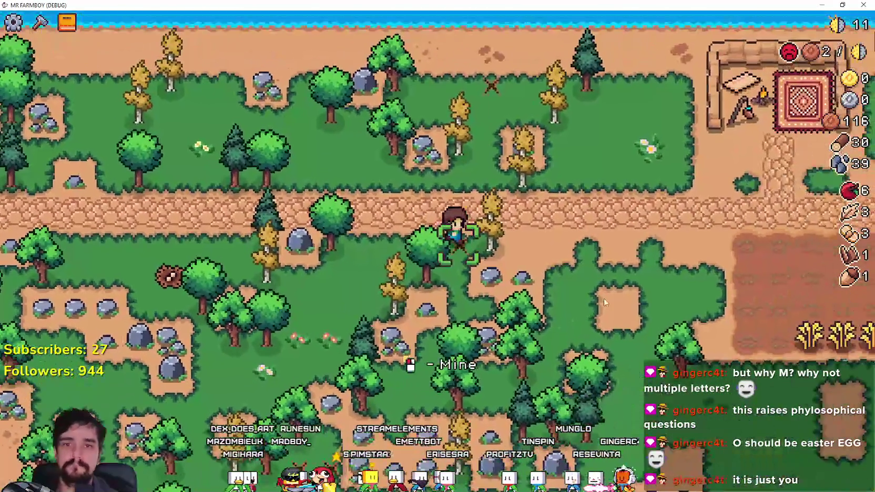
{"action": "key", "text": "d"}
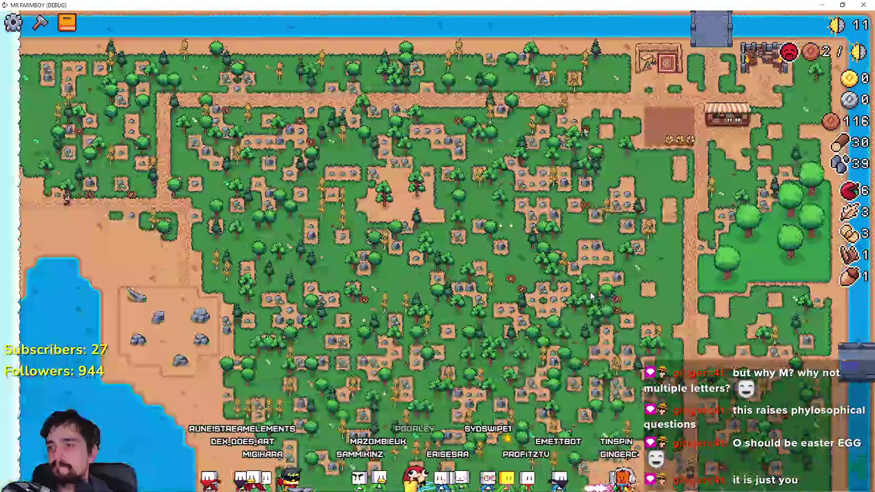
{"action": "key", "text": "a"}
{"action": "key", "text": "s"}
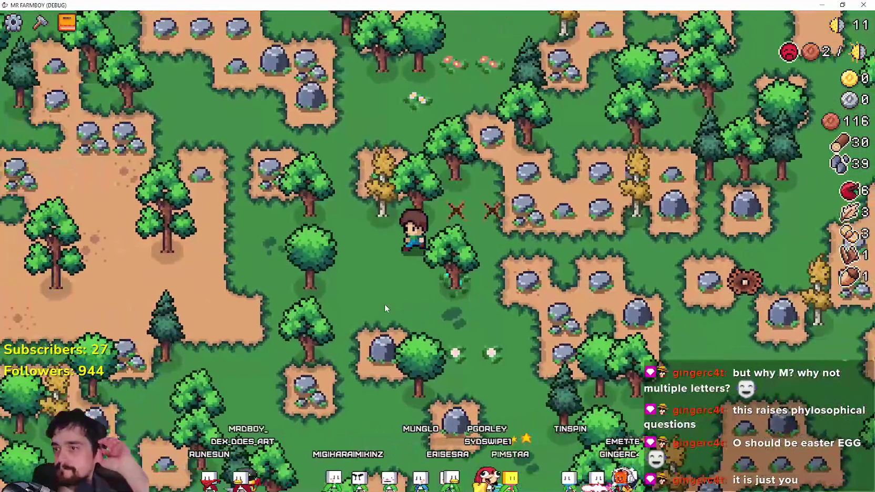
{"action": "key", "text": "w"}
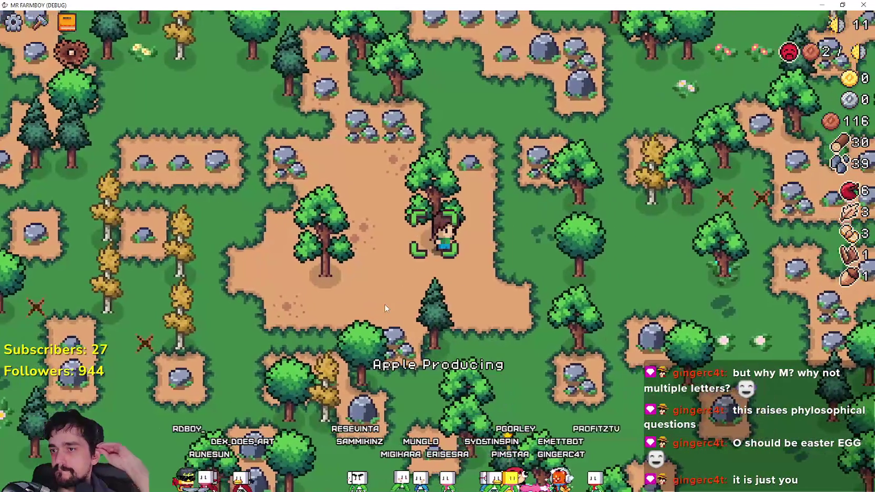
{"action": "key", "text": "w"}
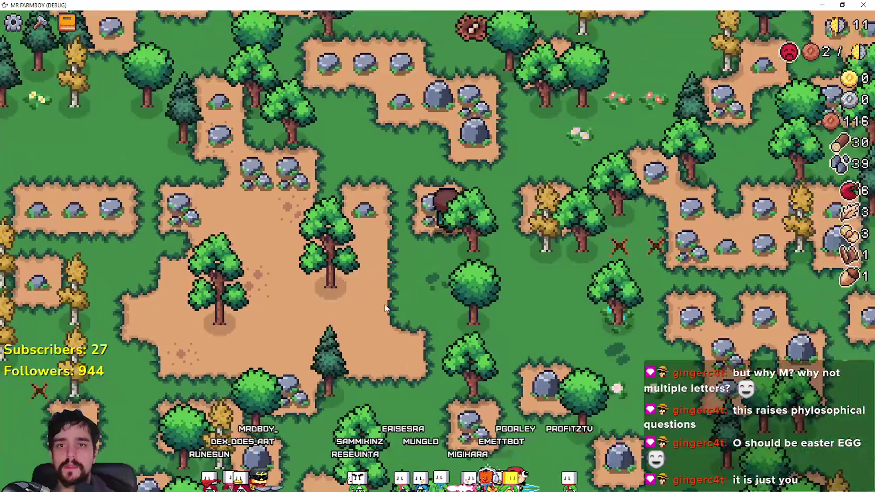
- Check the Advancements window, then harvest the ripe wheat in the field
{"action": "key", "text": "w"}
{"action": "key", "text": "m"}
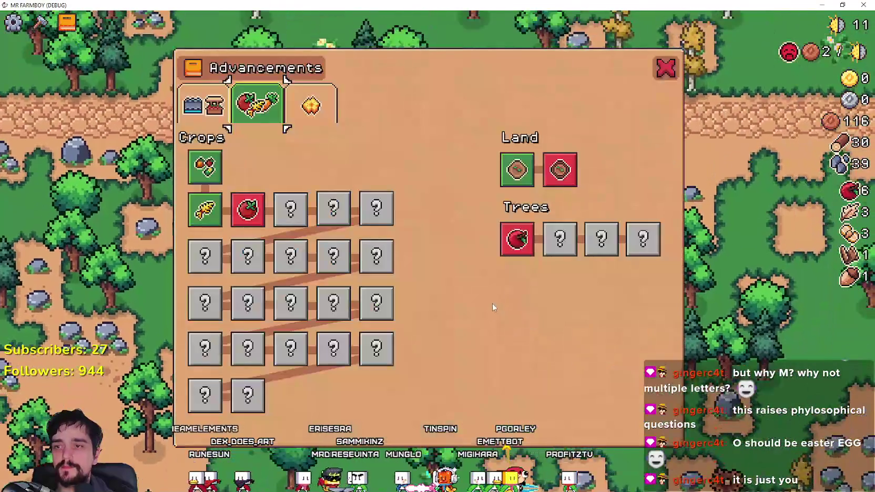
{"action": "key", "text": "m"}
{"action": "key", "text": "d"}
{"action": "key", "text": "d"}
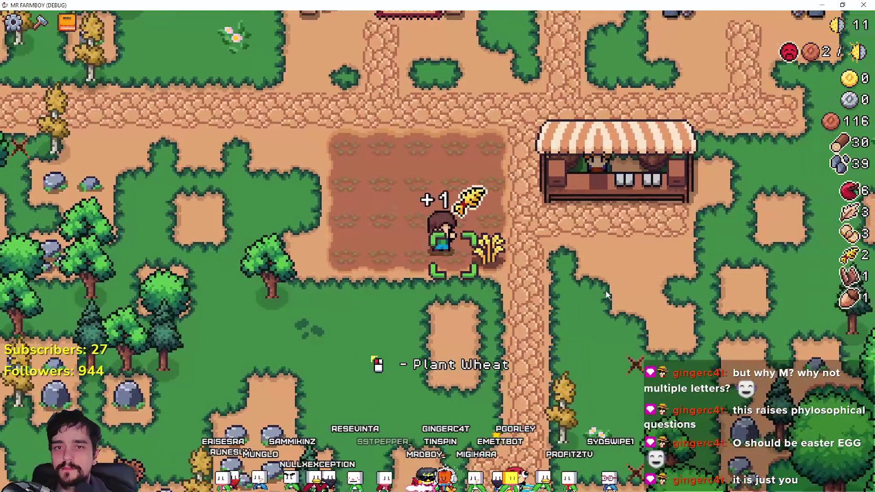
{"action": "key", "text": "w"}
- Sell the apples at the Market, keeping the egg, so coins reach 1585, and open Crafting
{"action": "key", "text": "e"}
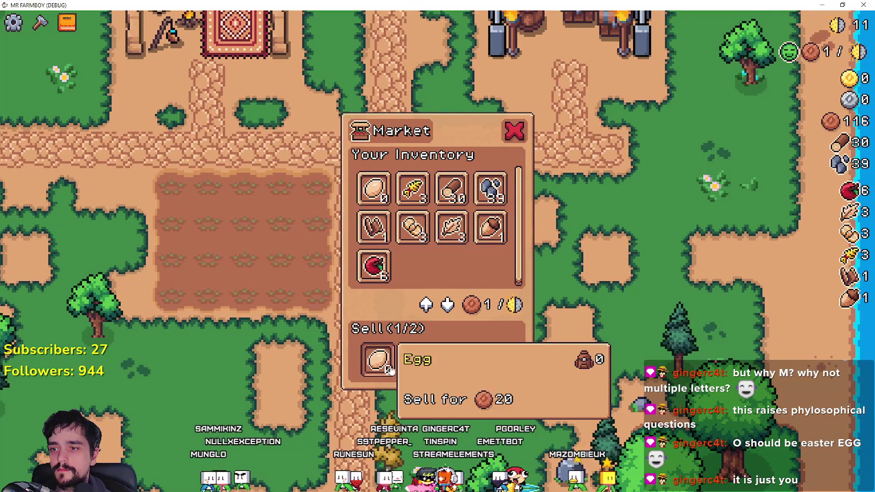
{"action": "left_click", "coordinate": [388, 368]}
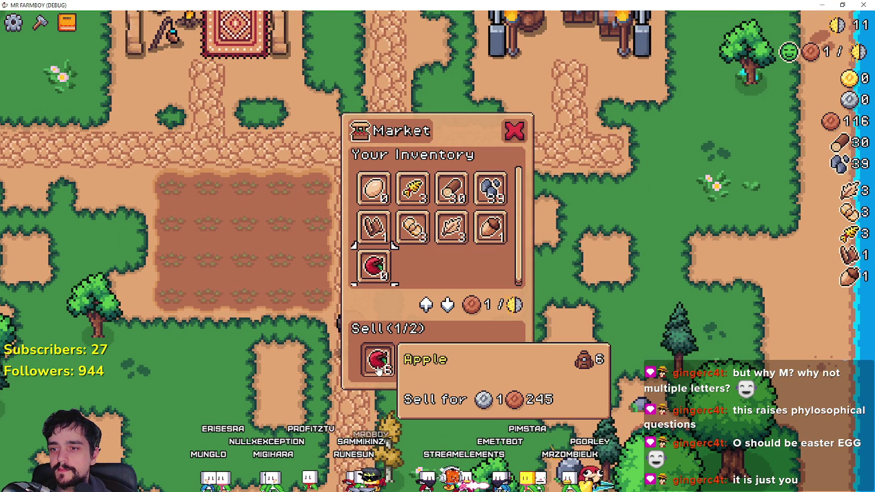
{"action": "key", "text": "Escape"}
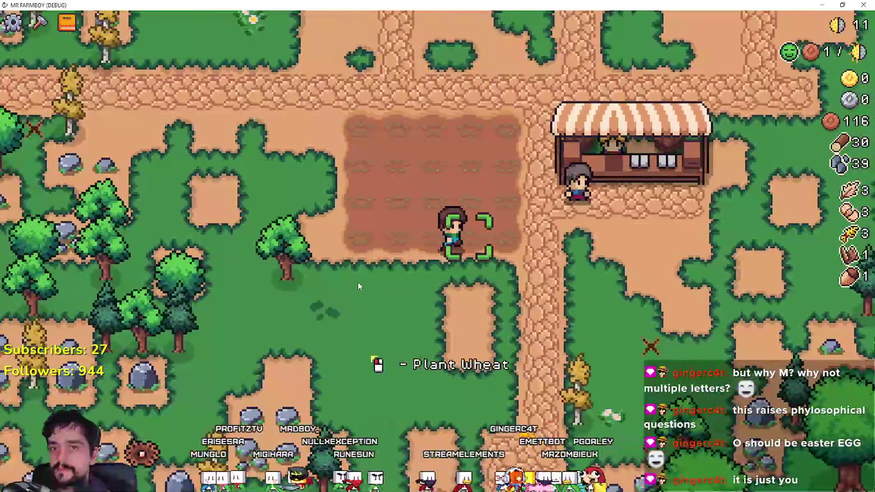
{"action": "key", "text": "c"}
{"action": "key", "text": "a"}
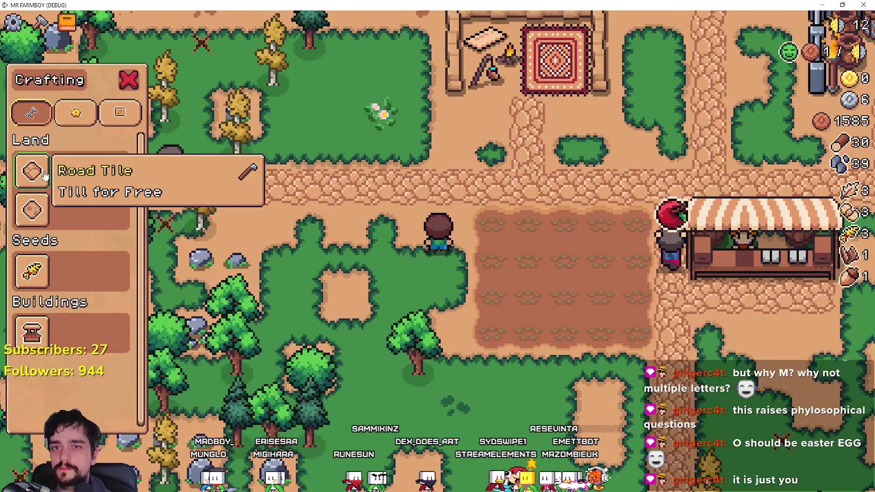
- Chop a tree for logs, plant and water wheat, then open the Merchant Seller's stock
{"action": "key", "text": "s"}
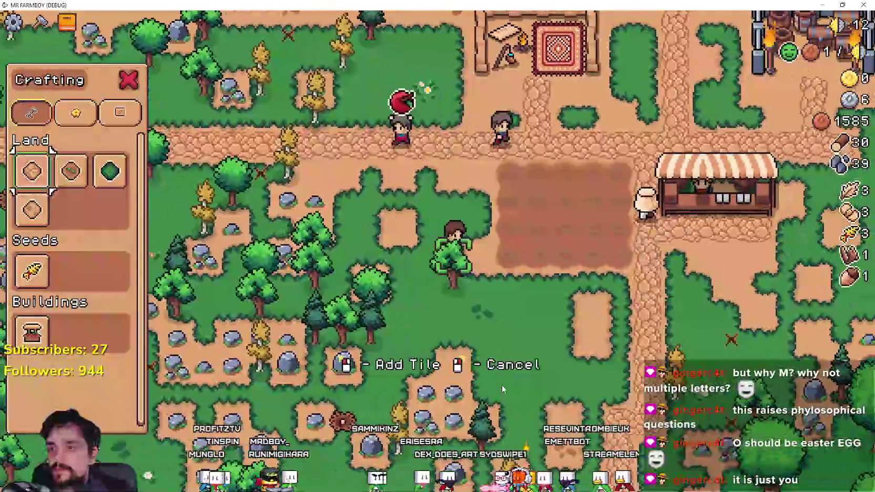
{"action": "right_click", "coordinate": [524, 356]}
{"action": "left_click", "coordinate": [522, 350]}
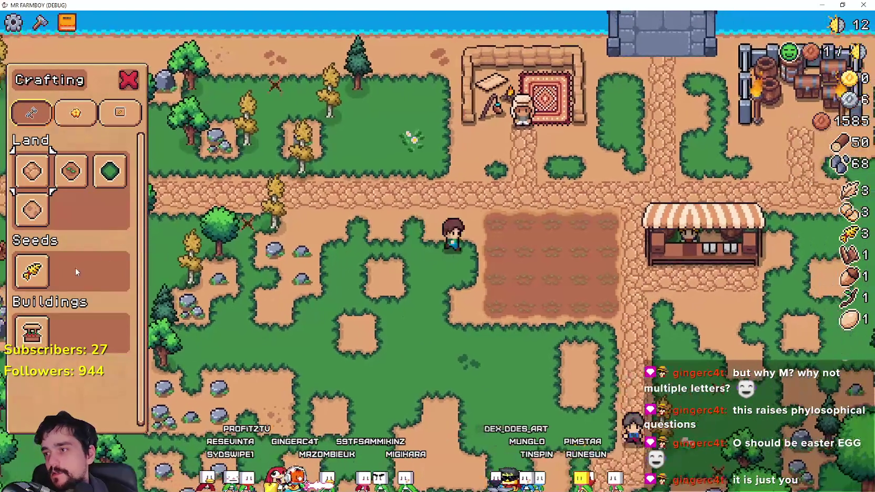
{"action": "key", "text": "space"}
{"action": "key", "text": "space"}
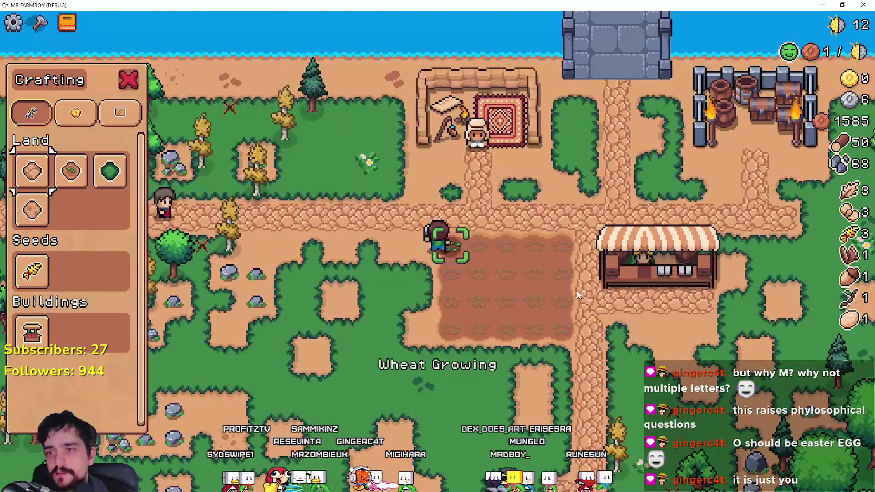
{"action": "left_click", "coordinate": [605, 286]}
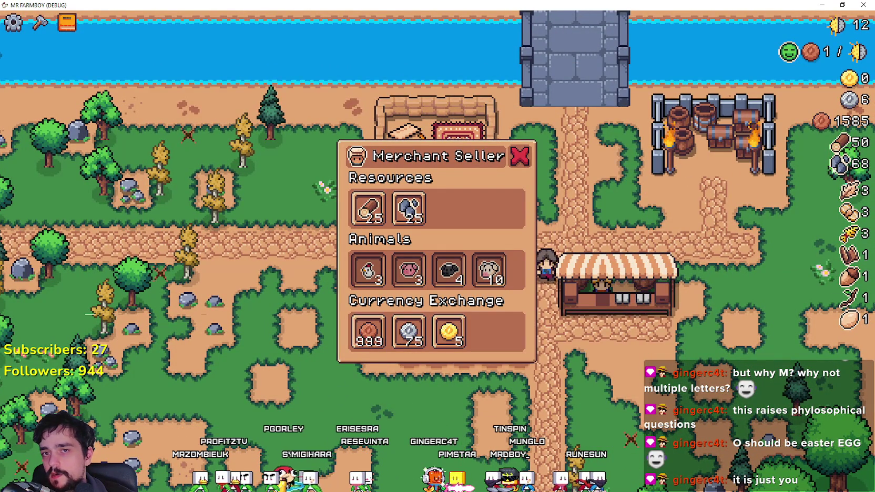
- Review the land-and-buildings and crops advancement tabs, close them, and switch to Steam's event editor
{"action": "key", "text": "s"}
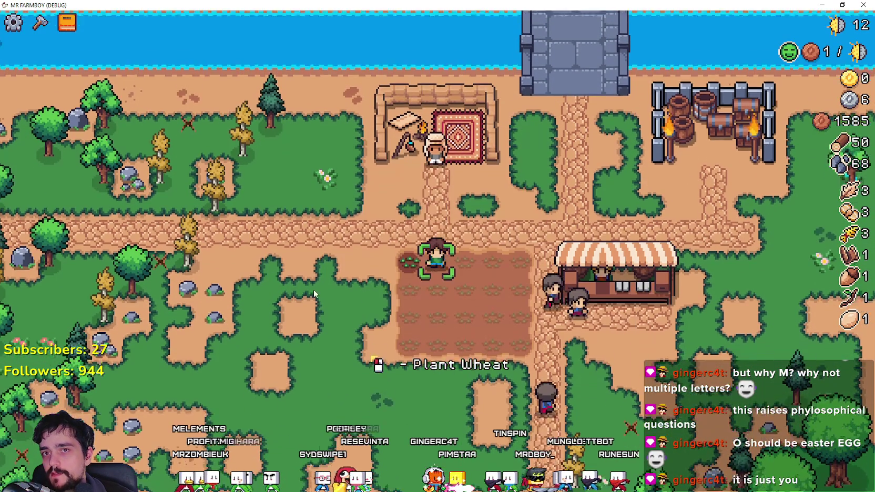
{"action": "key", "text": "c"}
{"action": "key", "text": "b"}
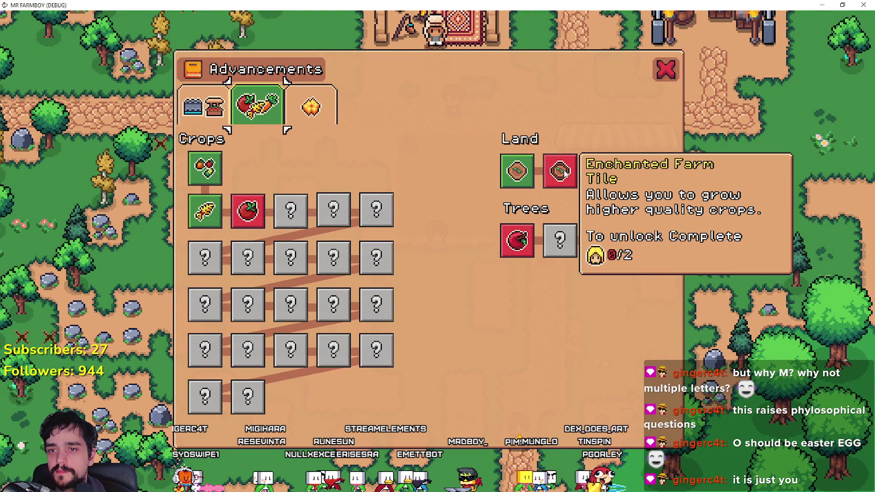
{"action": "left_click", "coordinate": [206, 110]}
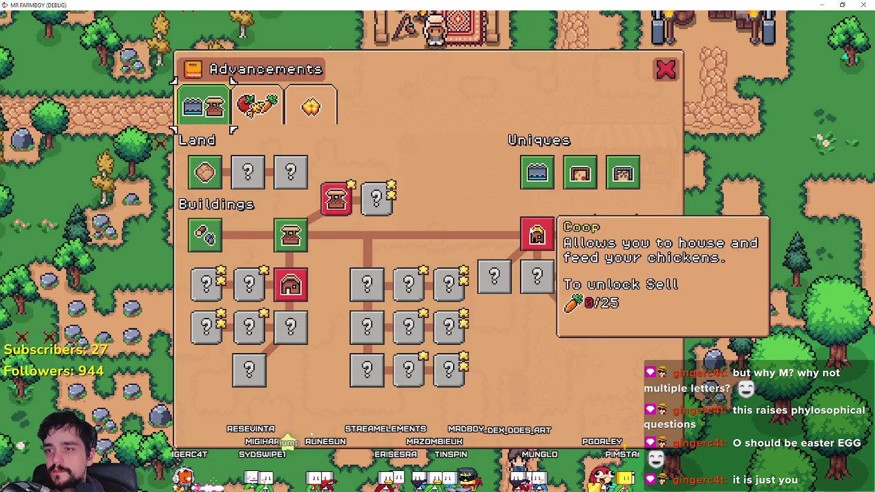
{"action": "left_click", "coordinate": [259, 121]}
{"action": "mouse_move", "coordinate": [551, 188]}
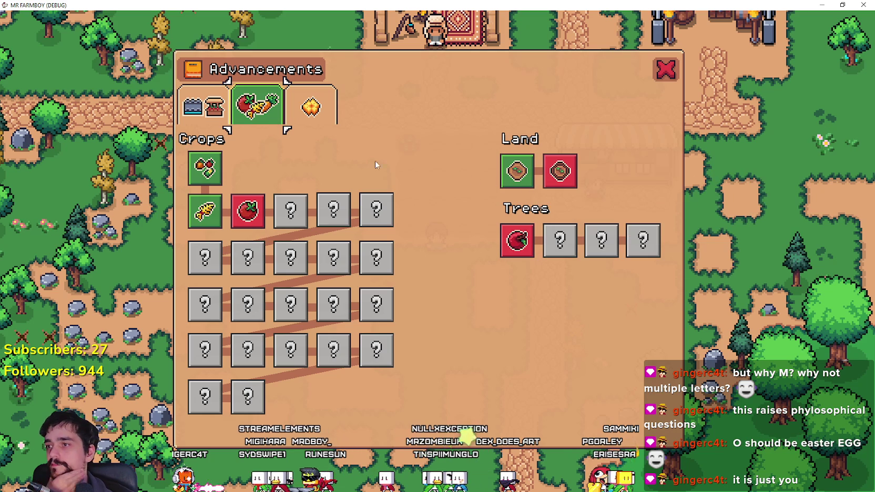
{"action": "left_click", "coordinate": [222, 120]}
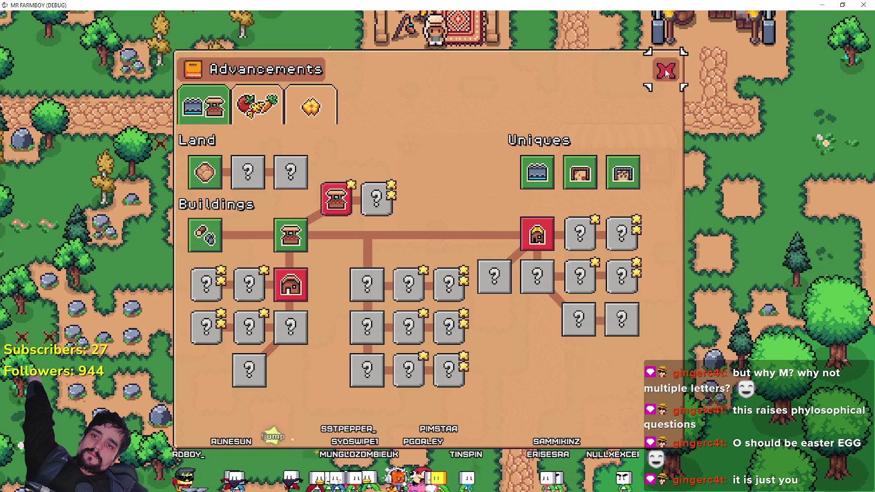
{"action": "left_click", "coordinate": [665, 74]}
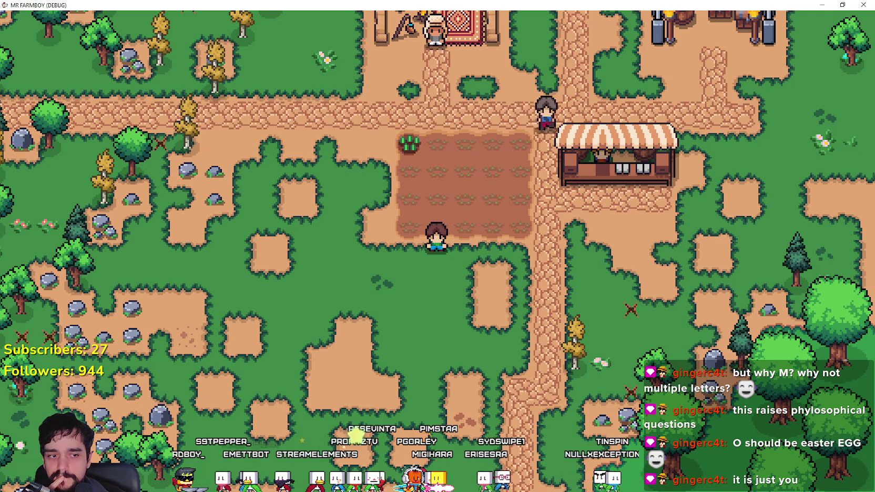
{"action": "key", "text": "alt+Tab"}
{"action": "scroll", "scroll_direction": "up", "scroll_amount": 3}
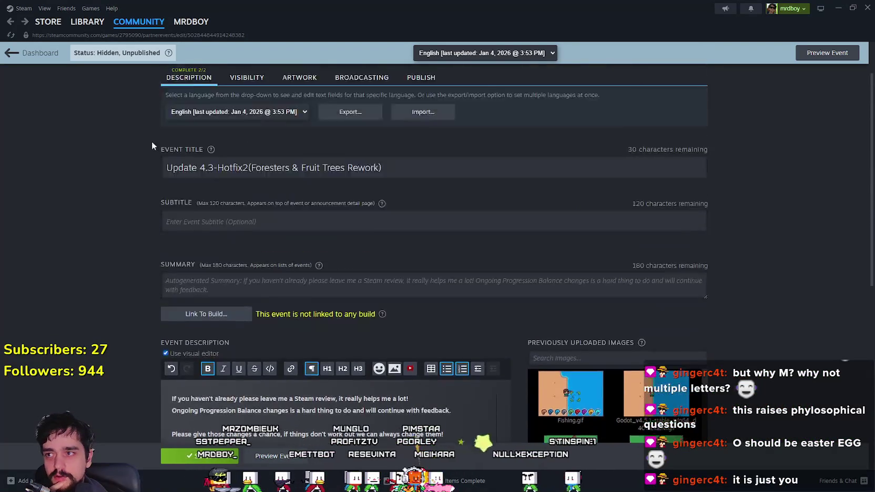
- Set the Steam event type to Regular Update, keeping English as the event language
{"action": "left_click", "coordinate": [197, 156]}
{"action": "left_click", "coordinate": [157, 166]}
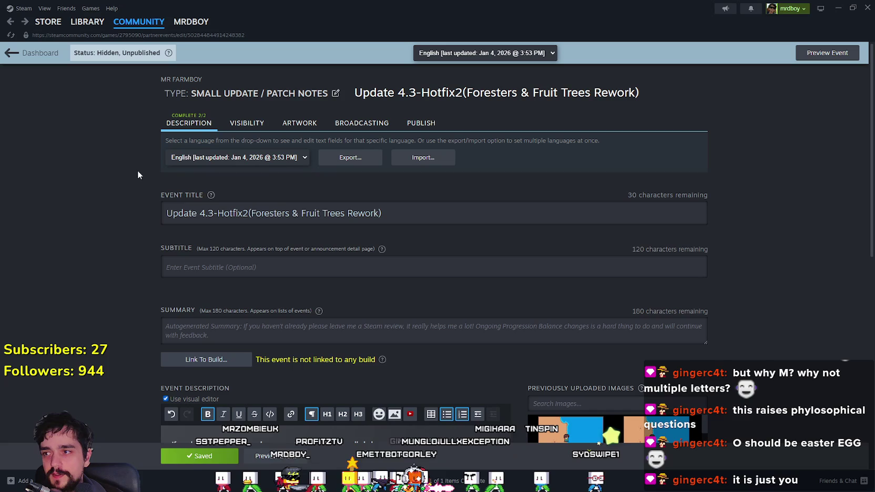
{"action": "left_click", "coordinate": [228, 100]}
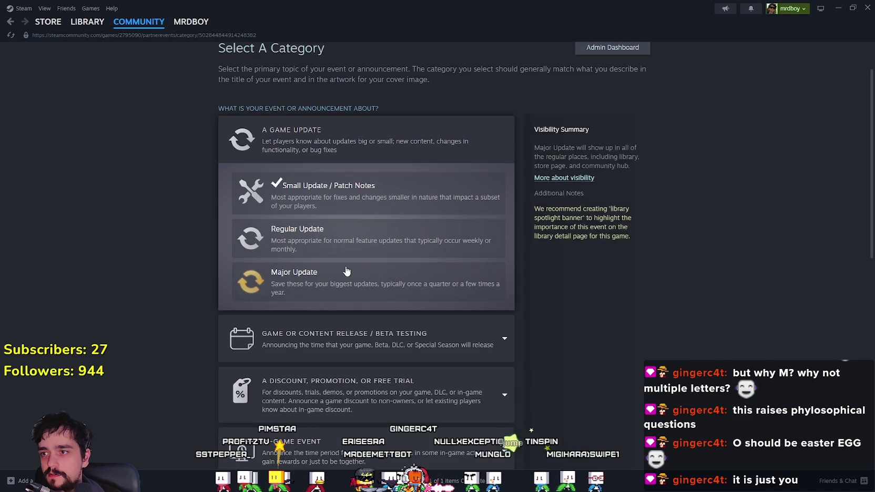
{"action": "left_click", "coordinate": [338, 241]}
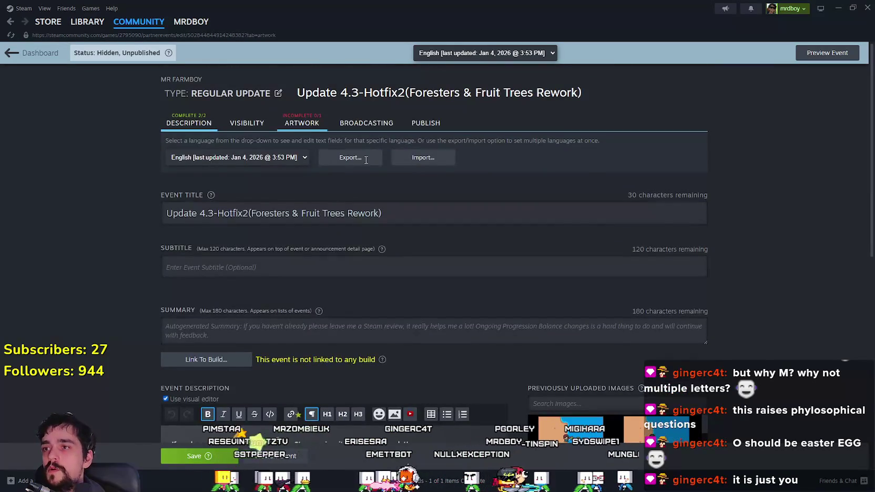
{"action": "left_click", "coordinate": [322, 130]}
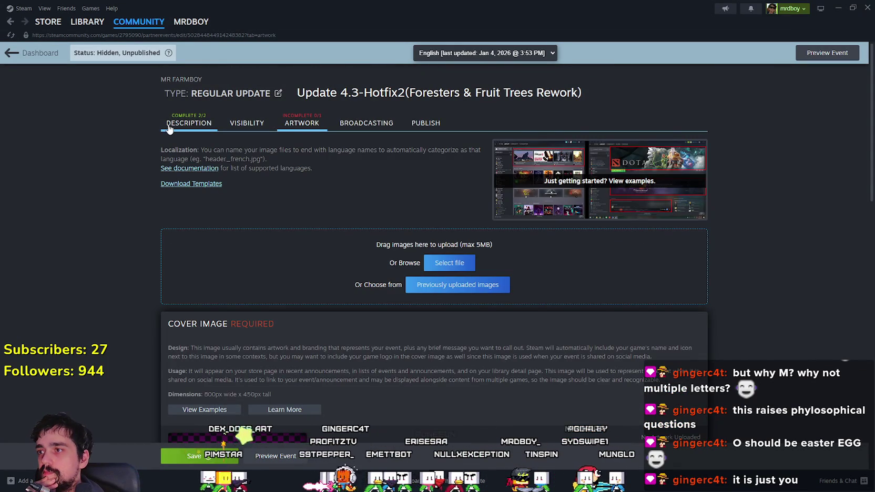
{"action": "left_click", "coordinate": [186, 124]}
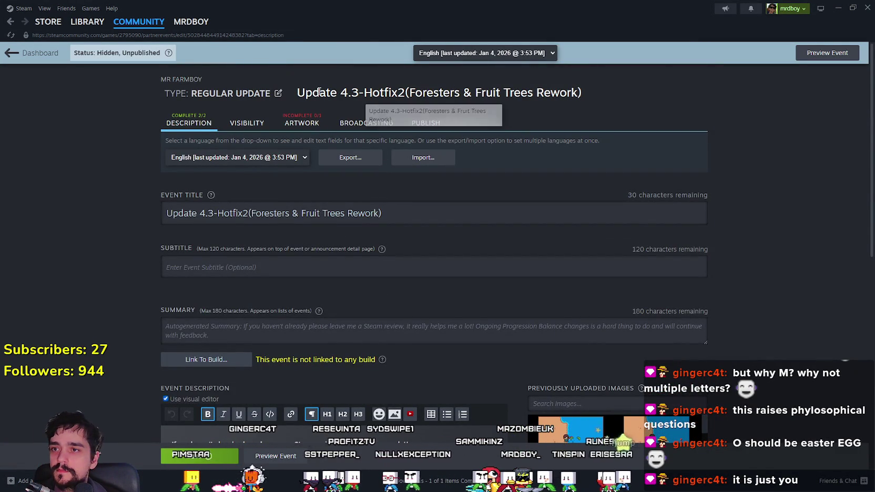
{"action": "left_click", "coordinate": [278, 94]}
{"action": "left_click", "coordinate": [315, 154]}
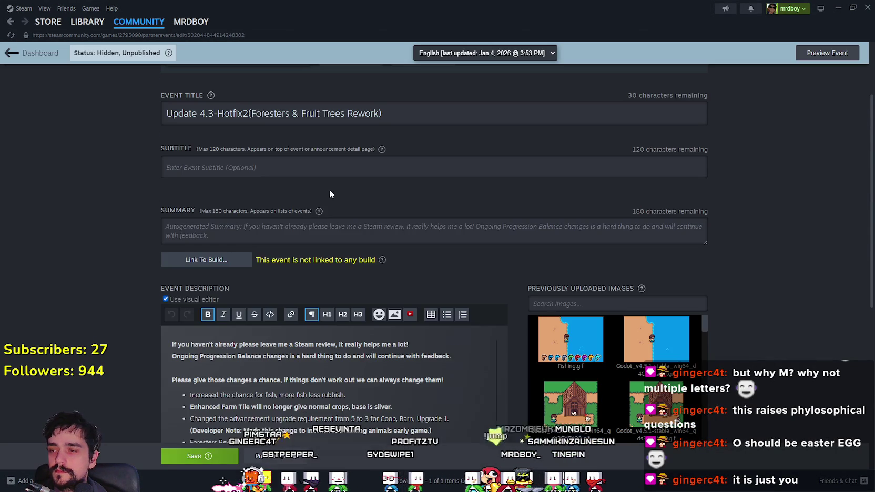
{"action": "scroll", "scroll_direction": "up", "scroll_amount": 3}
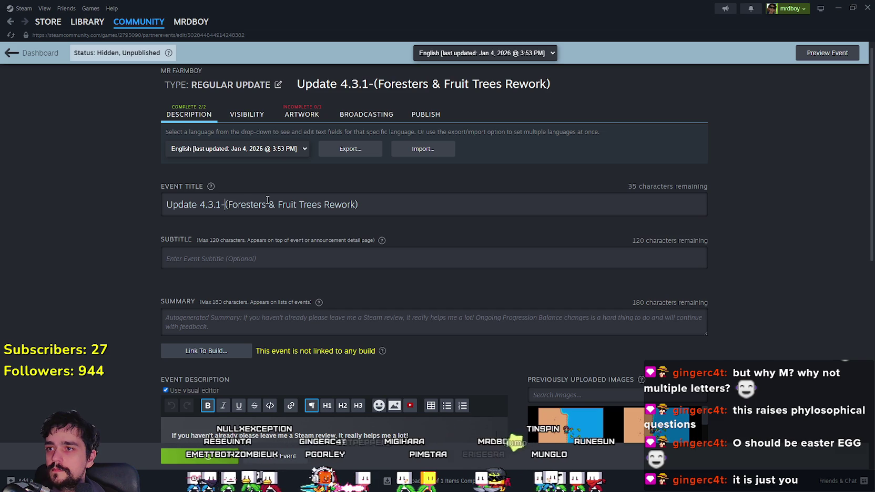
{"action": "key", "text": "BackSpace"}
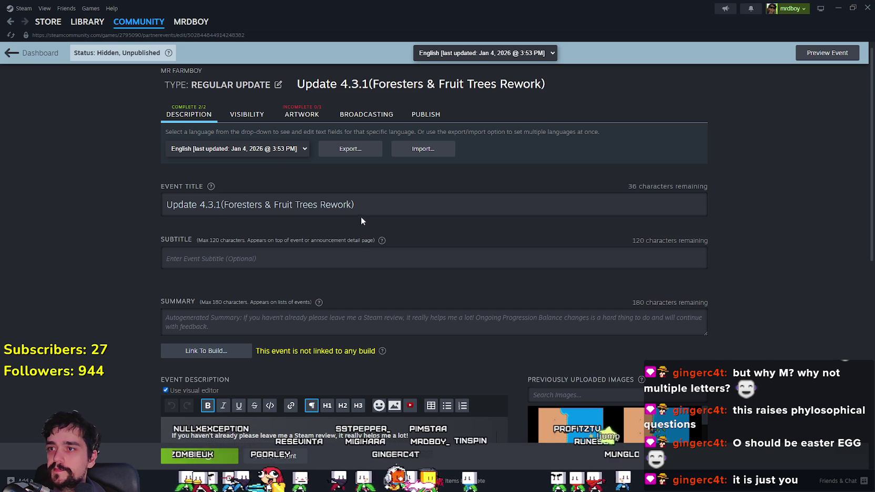
{"action": "triple_click", "coordinate": [389, 202]}
{"action": "left_click", "coordinate": [381, 203]}
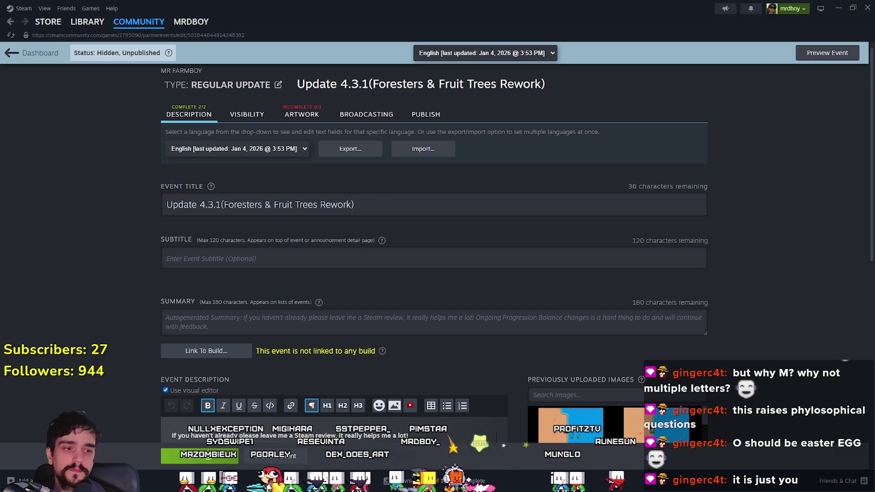
{"action": "key", "text": "alt+Tab"}
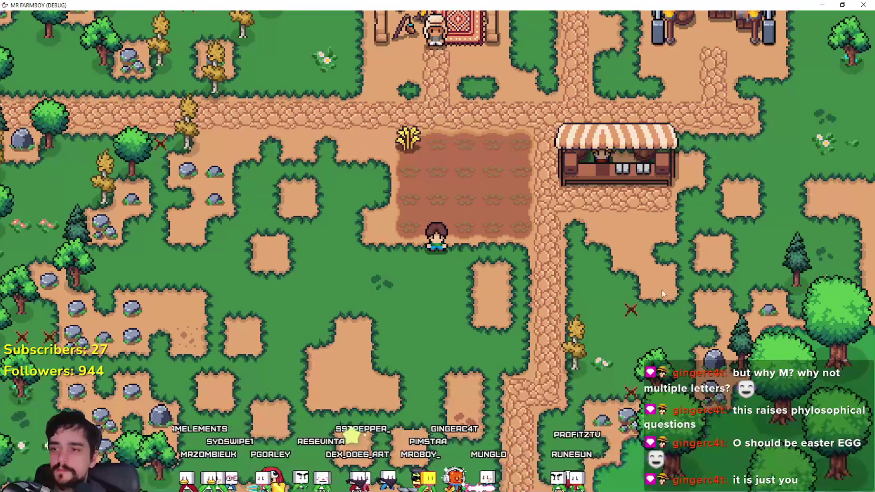
{"action": "key", "text": "alt+Tab"}
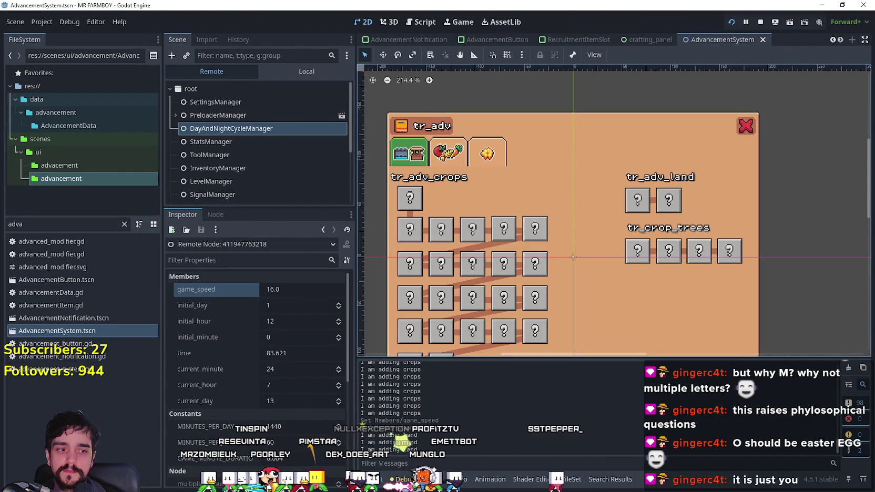
{"action": "key", "text": "alt+Tab"}
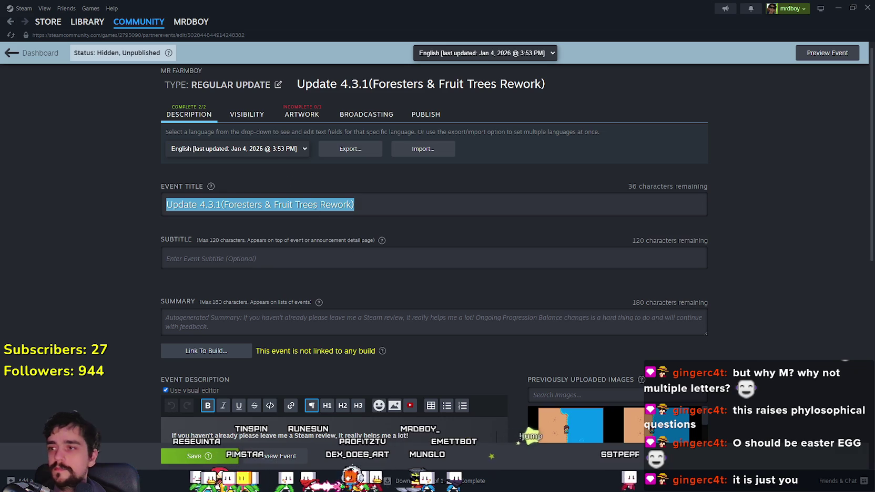
{"action": "left_click", "coordinate": [220, 205]}
{"action": "key", "text": "BackSpace"}
{"action": "type", "text": "2"}
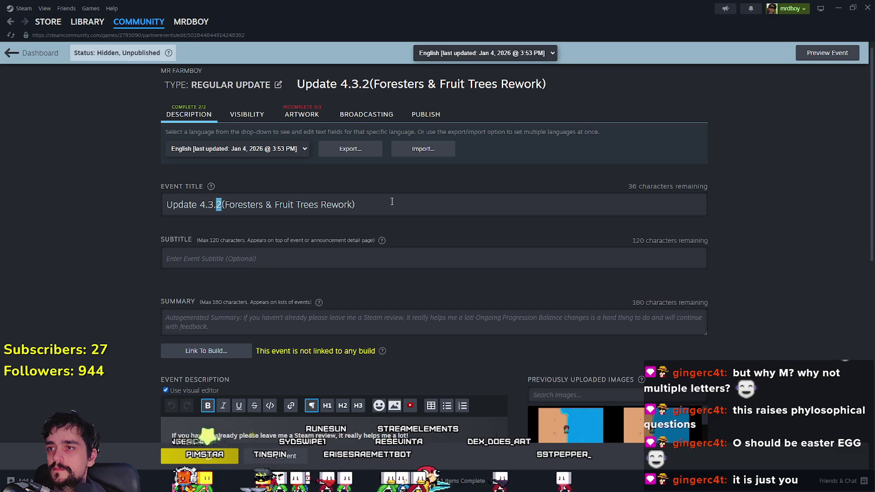
{"action": "left_click_drag", "start_coordinate": [215, 205], "coordinate": [222, 205]}
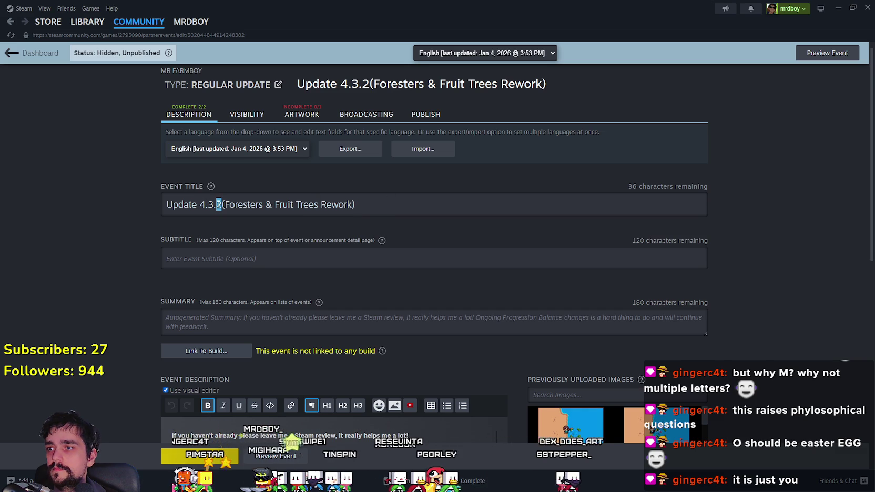
{"action": "type", "text": "1"}
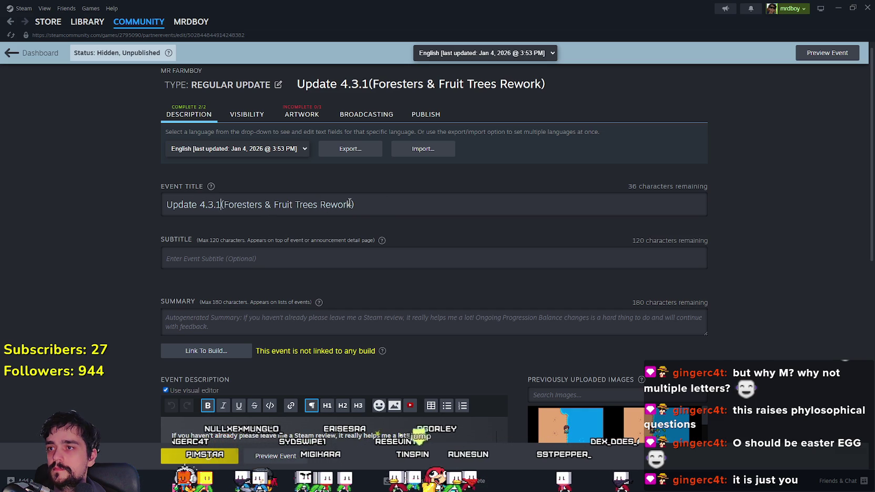
{"action": "left_click", "coordinate": [348, 204]}
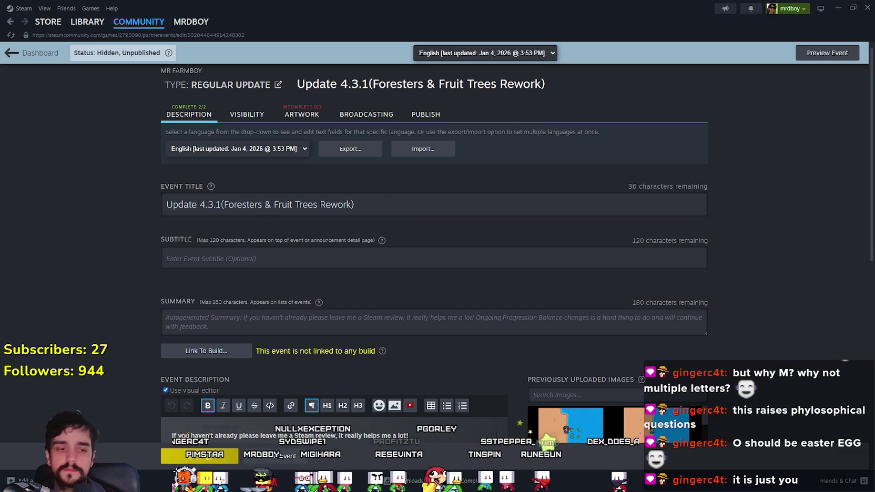
{"action": "key", "text": "alt+Tab"}
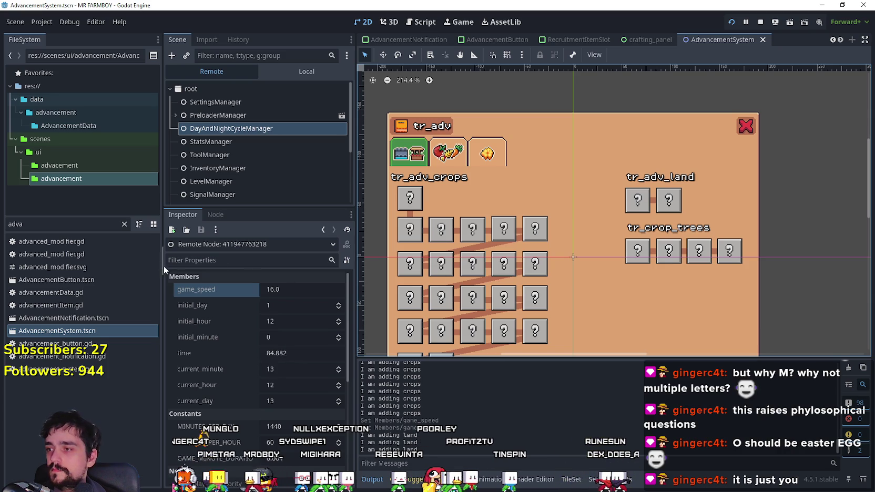
- Switch to the local scene tree, filter FileSystem for 'setting' and open settingsMenu.tscn
{"action": "left_click", "coordinate": [294, 73]}
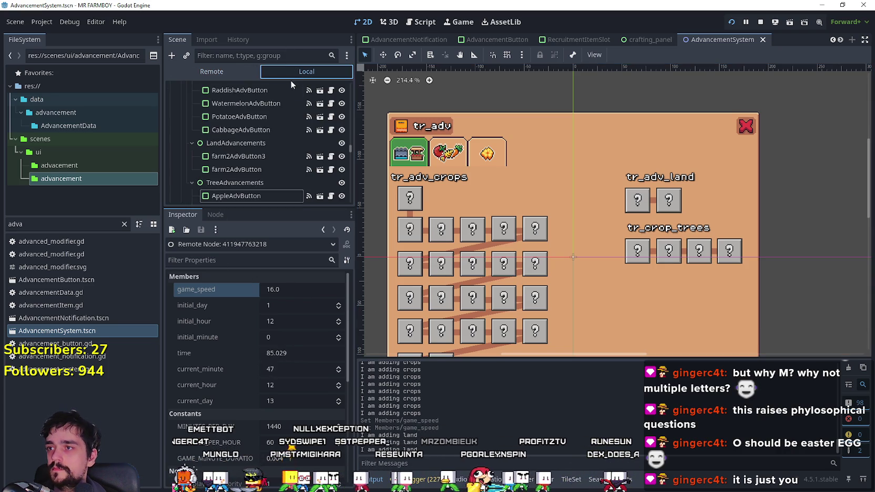
{"action": "left_click", "coordinate": [258, 130]}
{"action": "double_click", "coordinate": [27, 223]}
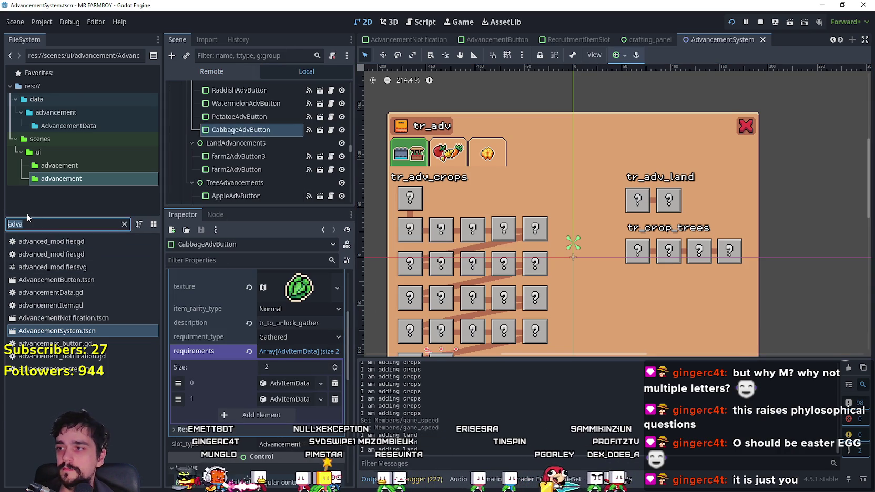
{"action": "type", "text": "setting"}
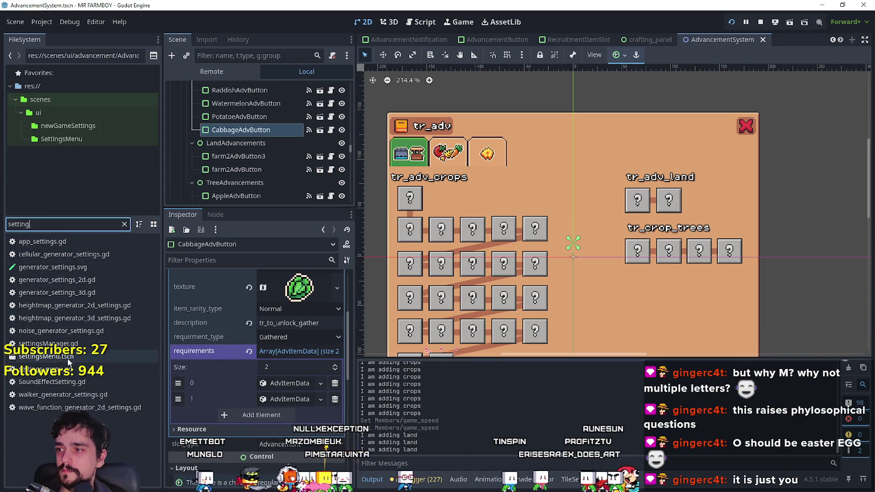
{"action": "double_click", "coordinate": [46, 356]}
{"action": "scroll", "scroll_direction": "down", "scroll_amount": 3}
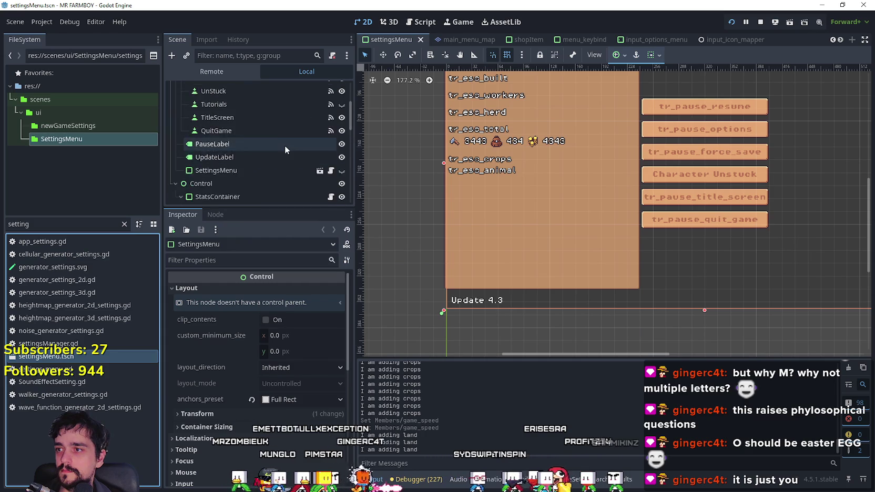
{"action": "scroll", "scroll_direction": "up", "scroll_amount": 3}
- Select the SettingsMenu root, then filter for 'in_' and open the main_menu scene
{"action": "left_click", "coordinate": [351, 114]}
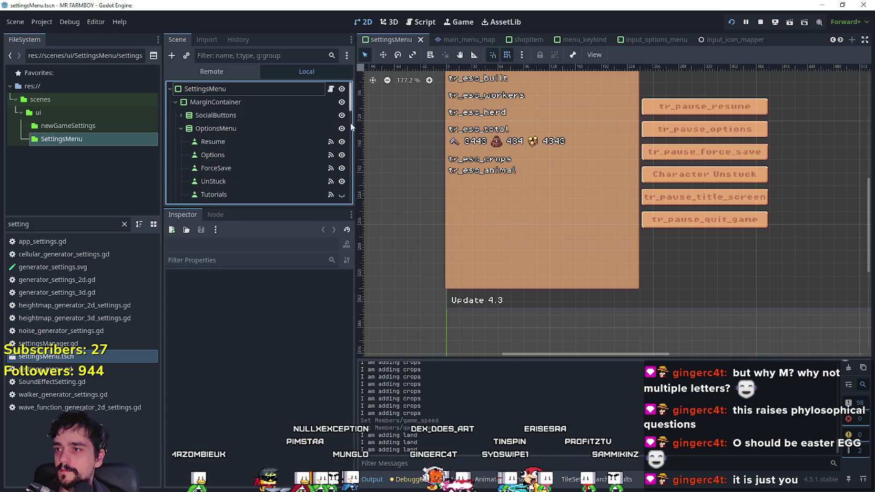
{"action": "double_click", "coordinate": [305, 90]}
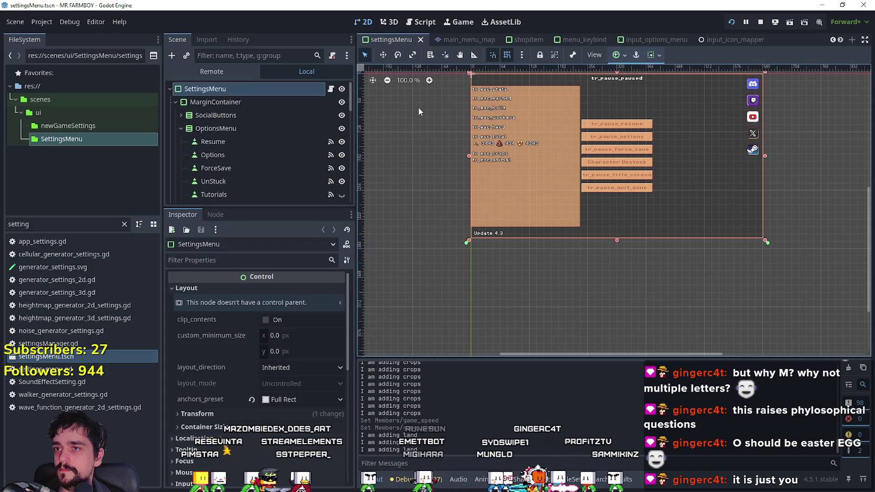
{"action": "type", "text": "main_"}
{"action": "double_click", "coordinate": [71, 290]}
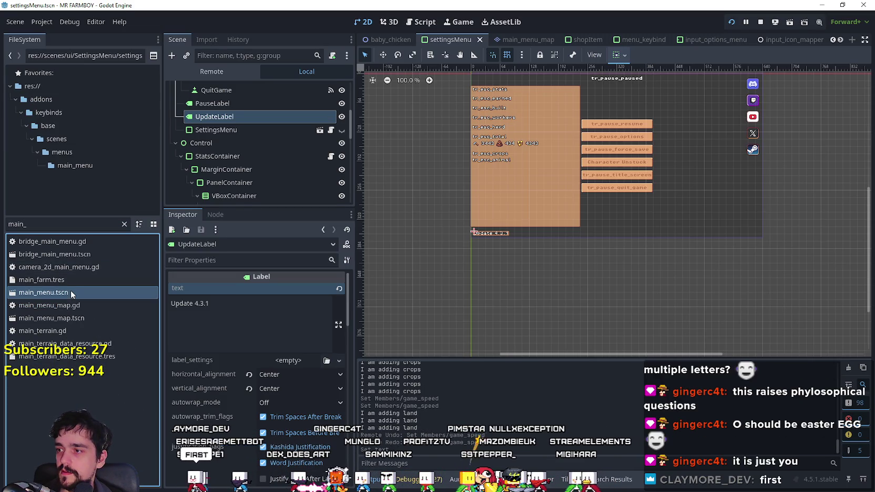
- Append '.1' to the main menu UpdateLabel text so it reads Update 4.3.1
{"action": "scroll", "scroll_direction": "down", "scroll_amount": 3}
{"action": "scroll", "scroll_direction": "down", "scroll_amount": 3}
{"action": "left_click_drag", "start_coordinate": [352, 100], "coordinate": [352, 197]}
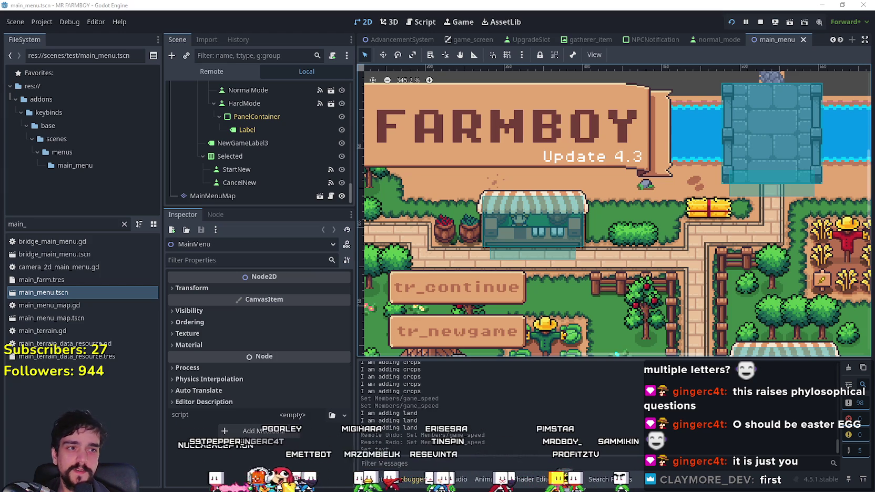
{"action": "left_click", "coordinate": [64, 226]}
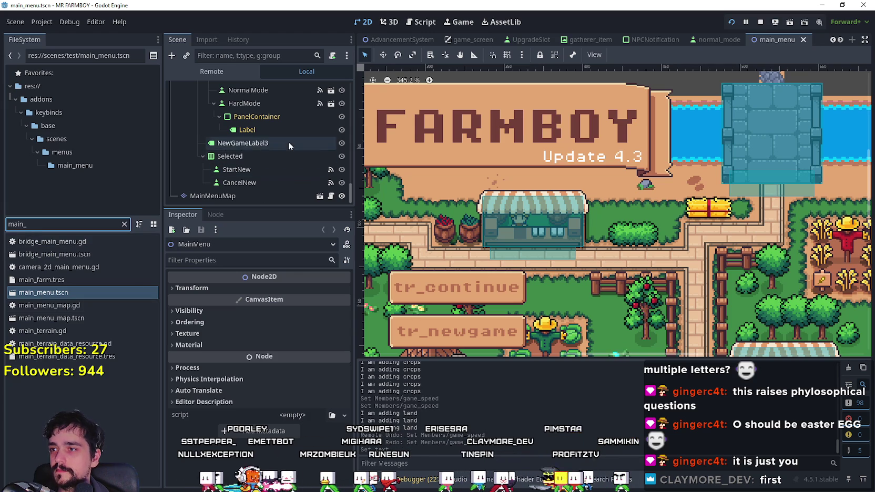
{"action": "scroll", "scroll_direction": "up", "scroll_amount": 3}
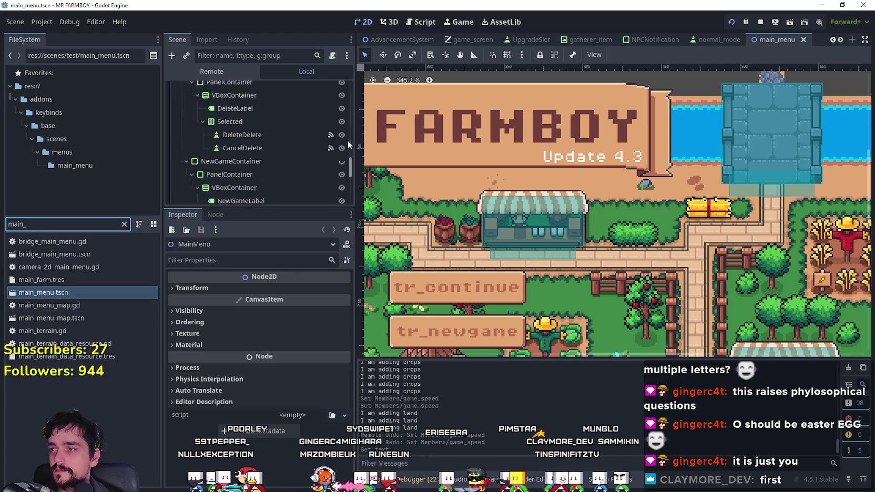
{"action": "left_click", "coordinate": [252, 167]}
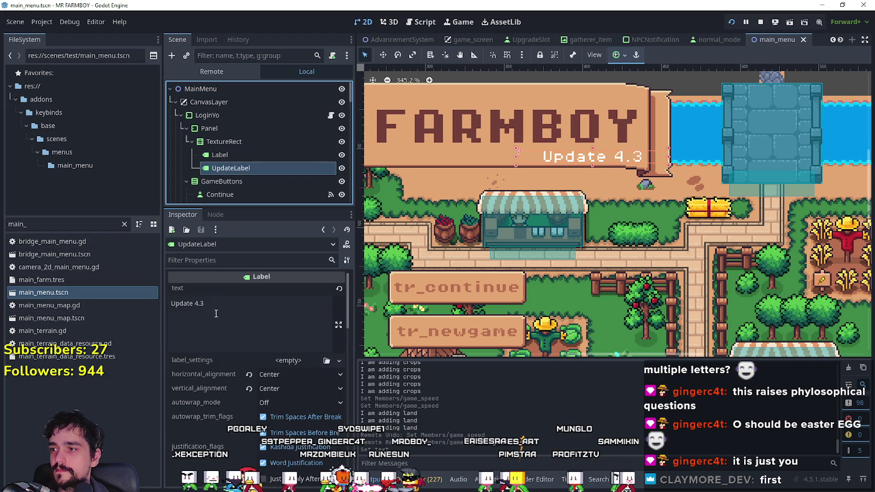
{"action": "left_click", "coordinate": [236, 308]}
{"action": "type", "text": ".1"}
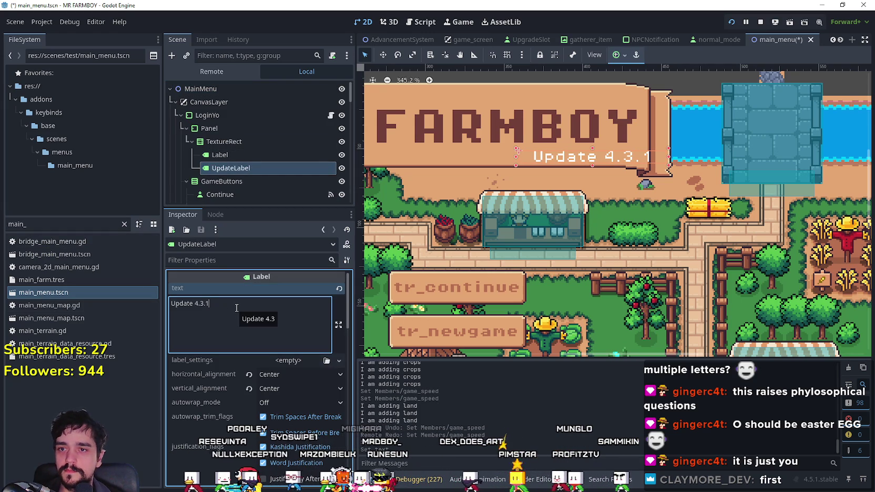
- Nudge the UpdateLabel a few pixels left and save main_menu.tscn
{"action": "left_click", "coordinate": [383, 55]}
{"action": "scroll", "scroll_direction": "up", "scroll_amount": 3}
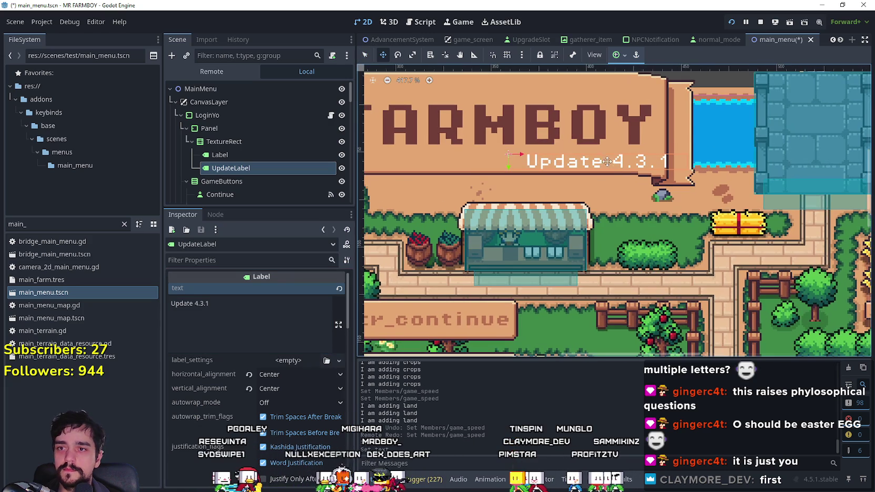
{"action": "key", "text": "Left"}
{"action": "key", "text": "Left"}
{"action": "key", "text": "Left"}
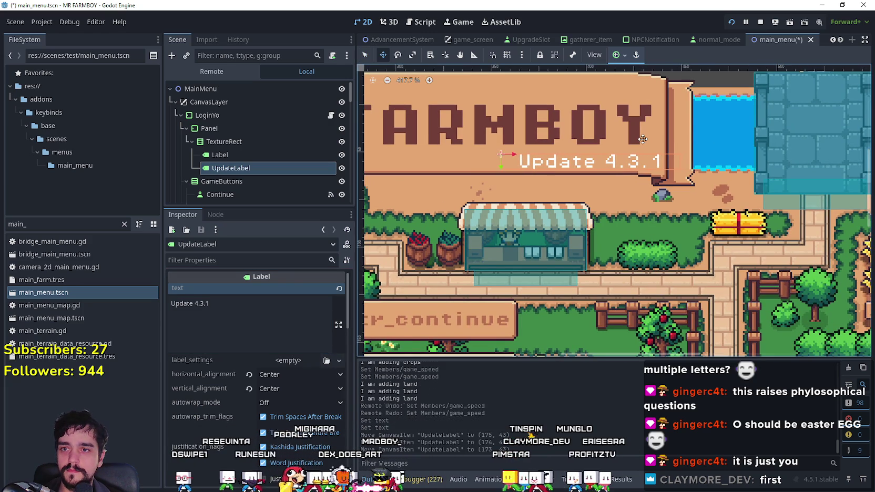
{"action": "key", "text": "ctrl+s"}
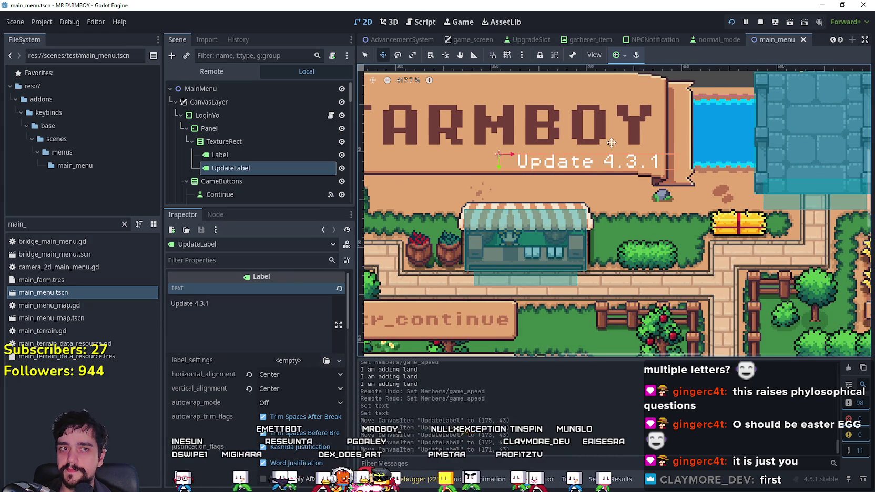
{"action": "scroll", "scroll_direction": "down", "scroll_amount": 3}
{"action": "scroll", "scroll_direction": "up", "scroll_amount": 3}
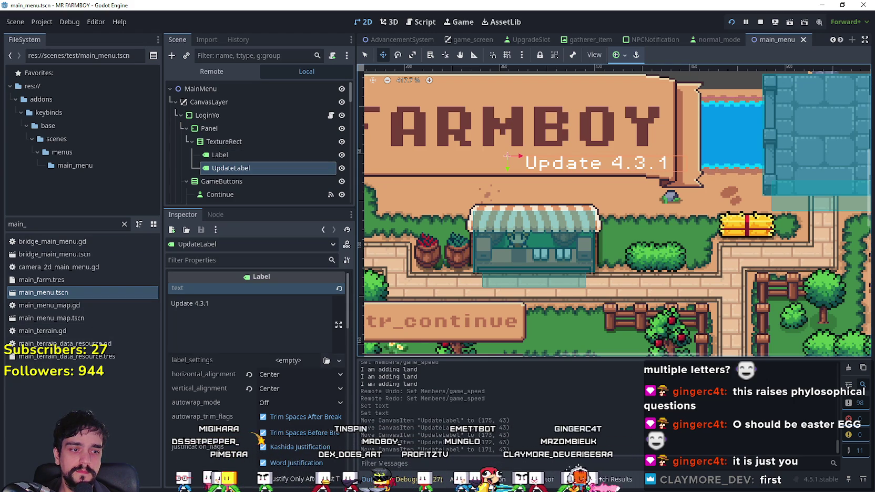
- Return to the Steam event page and place the caret at the end of its description
{"action": "key", "text": "alt+Tab"}
{"action": "scroll", "scroll_direction": "down", "scroll_amount": 3}
{"action": "scroll", "scroll_direction": "down", "scroll_amount": 3}
{"action": "left_click", "coordinate": [350, 305]}
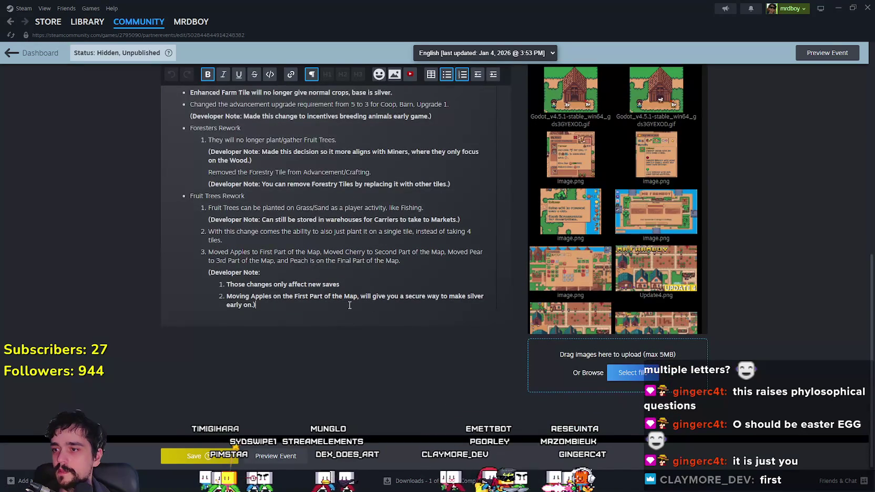
- Select the whole Steam event description, deselect it unchanged, and return to Godot
{"action": "key", "text": "ctrl+a"}
{"action": "scroll", "scroll_direction": "up", "scroll_amount": 3}
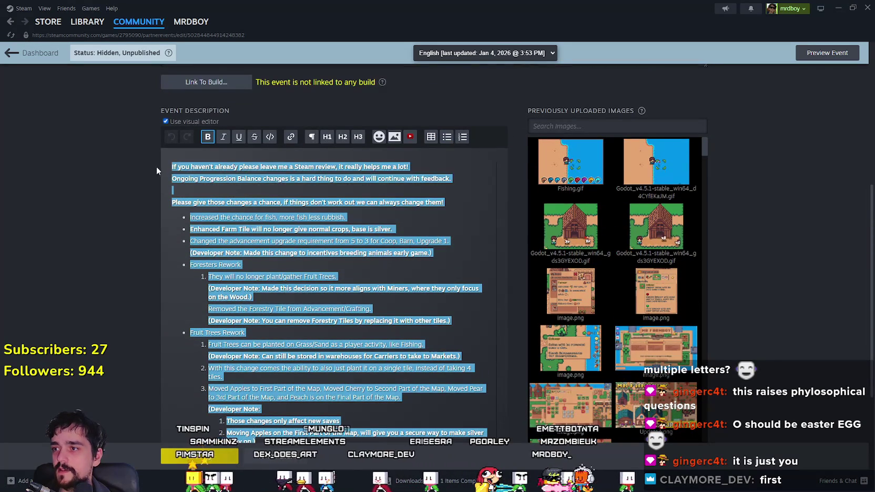
{"action": "left_click", "coordinate": [294, 200]}
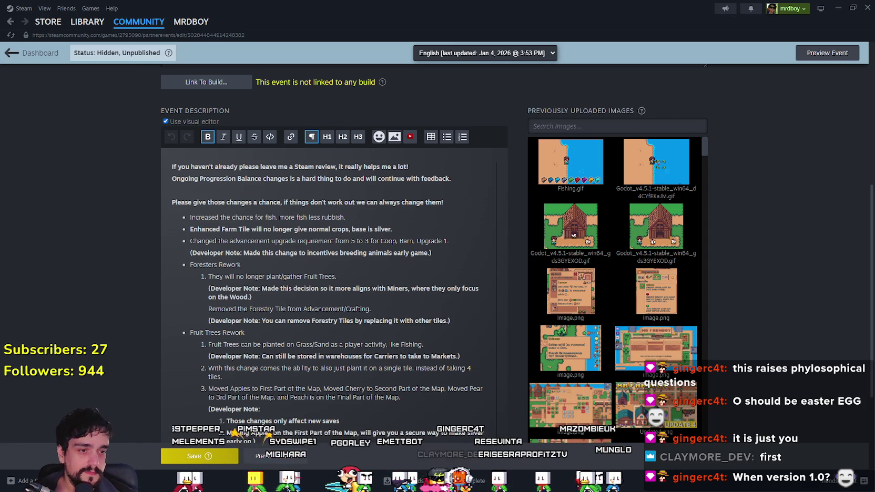
{"action": "key", "text": "alt+Tab"}
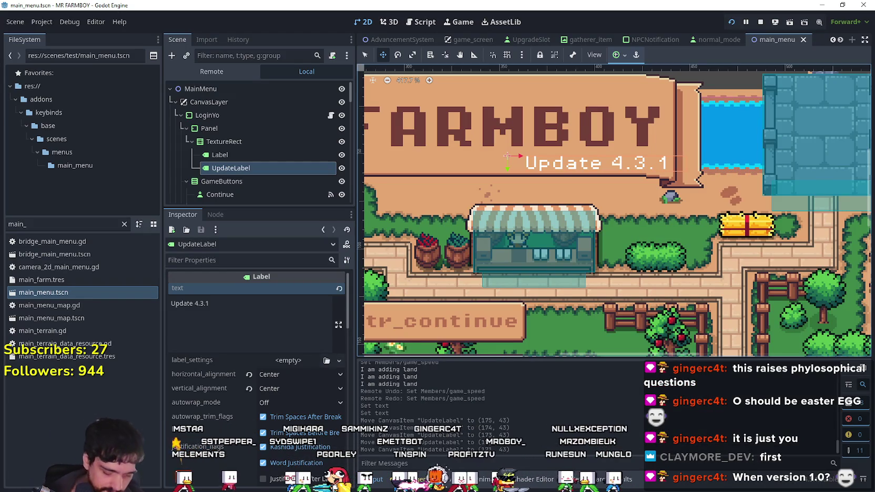
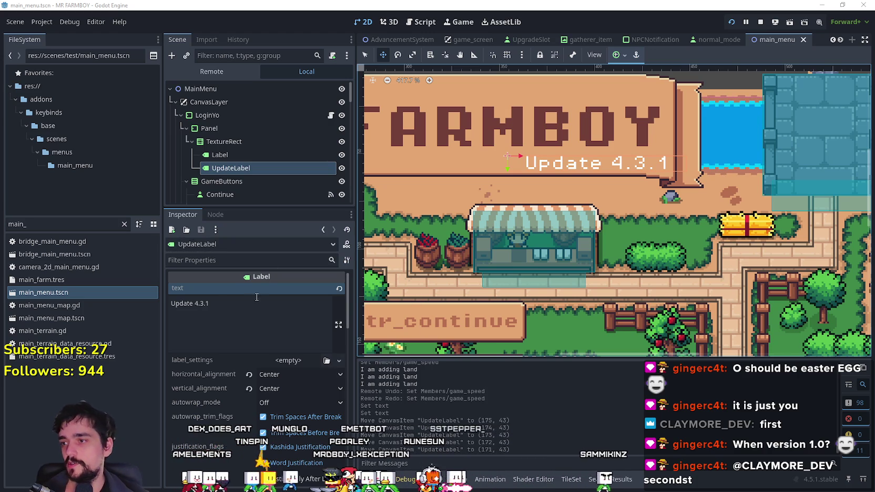
- Save the main menu scene with its Update 4.3.1 label text
{"action": "left_click", "coordinate": [237, 309]}
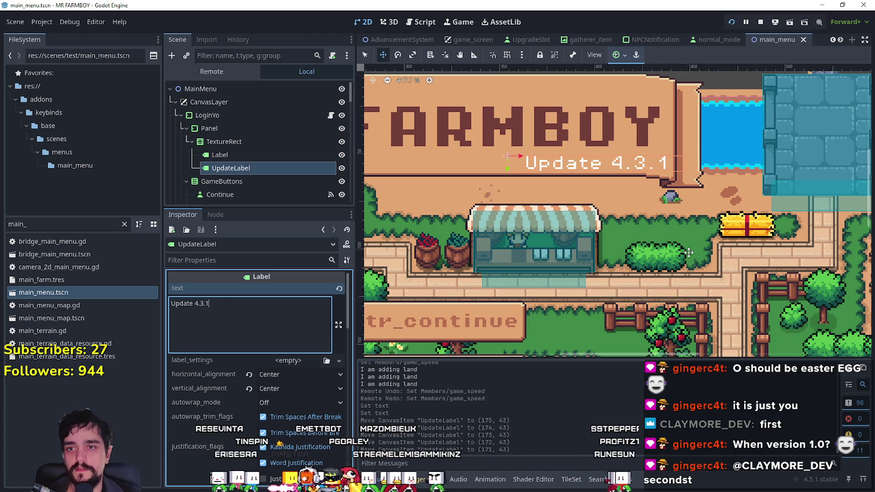
{"action": "key", "text": "ctrl+s"}
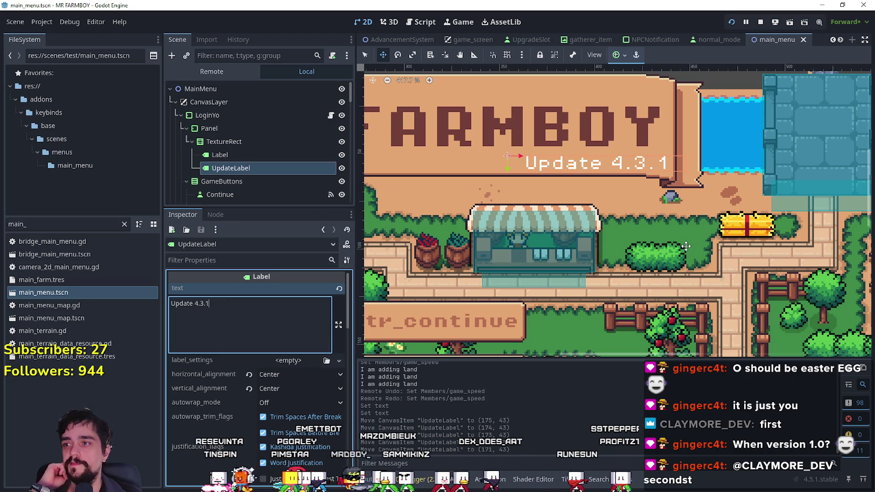
{"action": "left_click", "coordinate": [79, 293]}
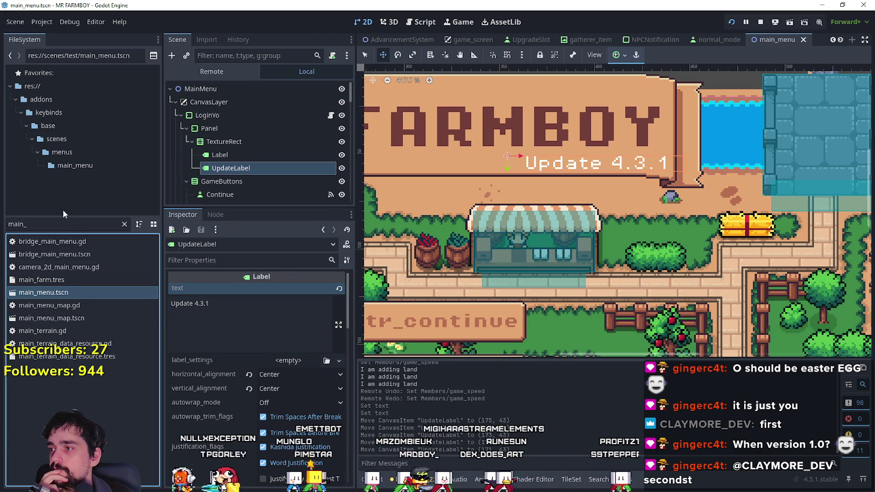
- Select the VersionNotes label node and open its text in the Edit Text dialog
{"action": "key", "text": "ctrl+f"}
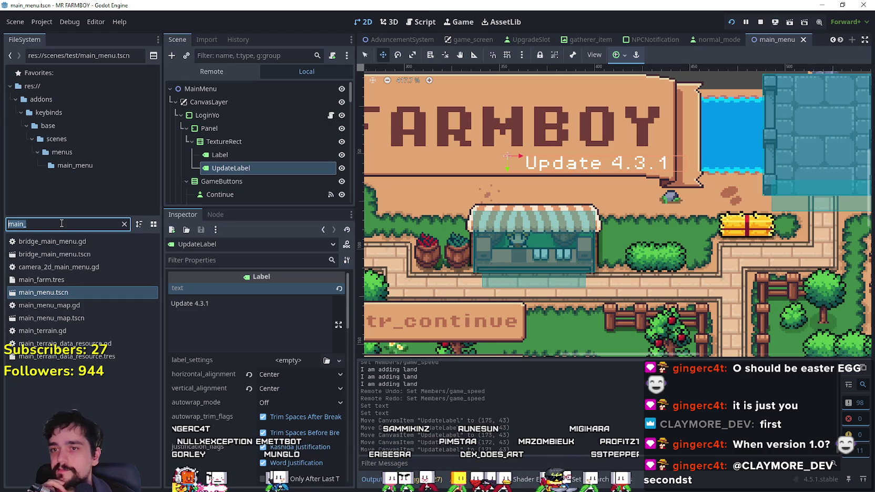
{"action": "scroll", "scroll_direction": "down", "scroll_amount": 3}
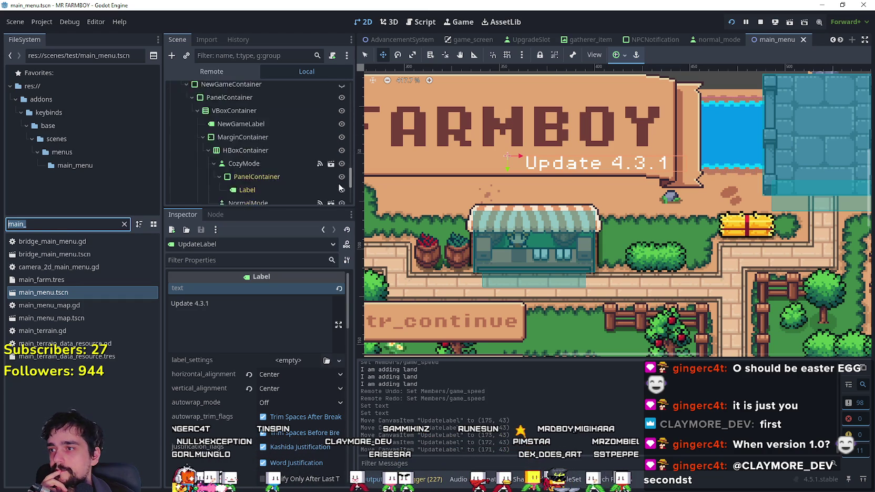
{"action": "scroll", "scroll_direction": "down", "scroll_amount": 3}
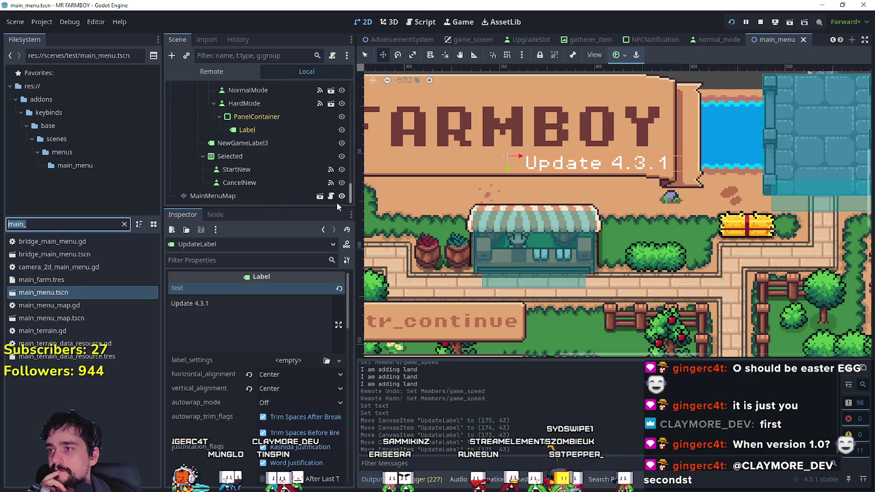
{"action": "scroll", "scroll_direction": "up", "scroll_amount": 3}
{"action": "scroll", "scroll_direction": "up", "scroll_amount": 3}
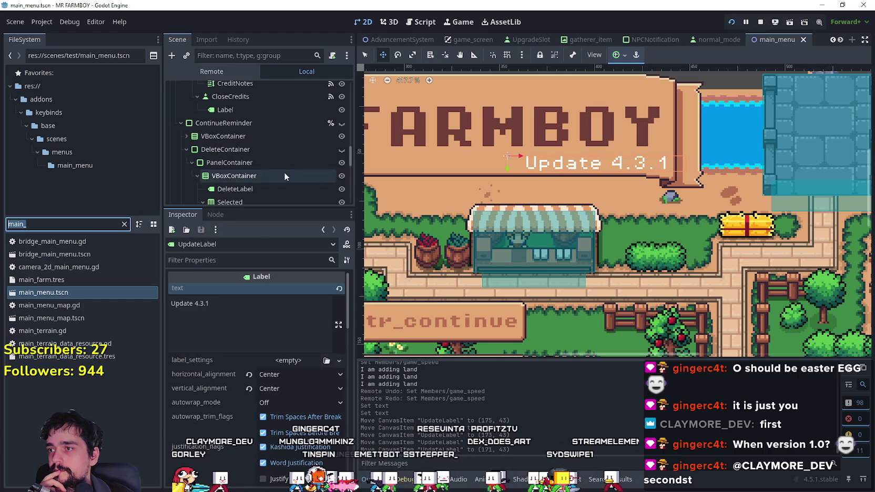
{"action": "scroll", "scroll_direction": "up", "scroll_amount": 3}
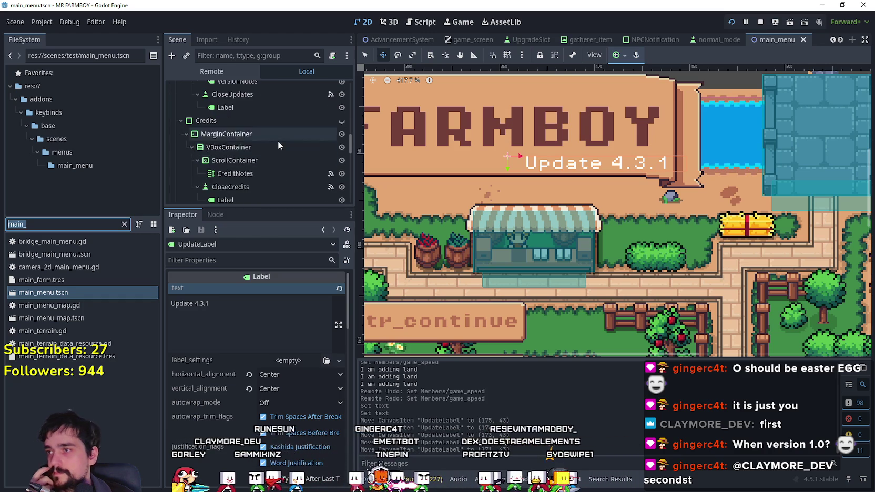
{"action": "scroll", "scroll_direction": "up", "scroll_amount": 3}
{"action": "left_click", "coordinate": [264, 128]}
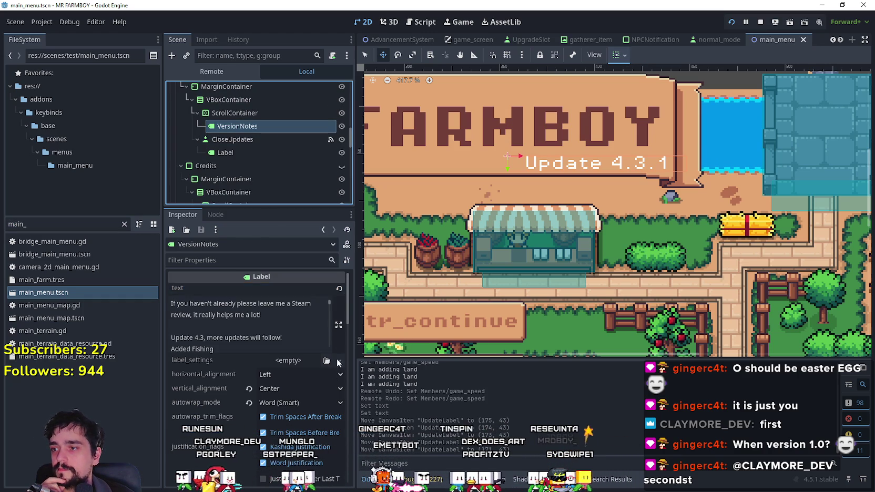
{"action": "left_click", "coordinate": [339, 325]}
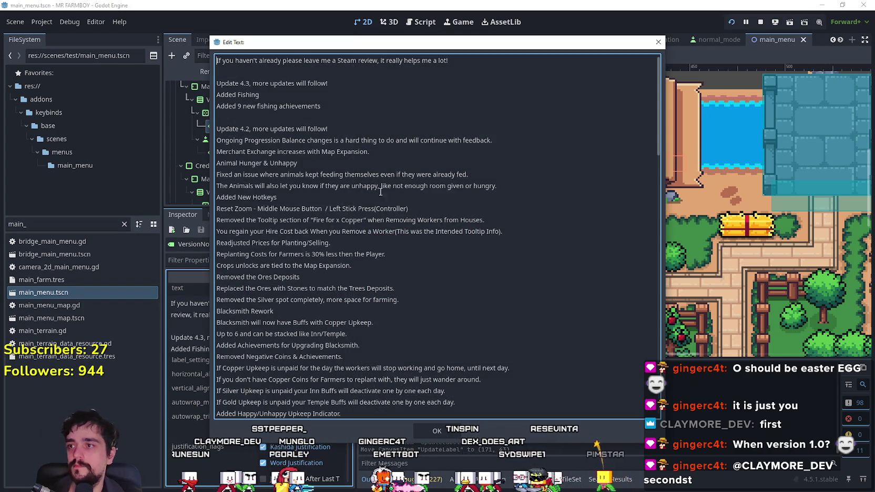
- Remove the blank lines around the Developer Note, fruit tree and Markets notes
{"action": "left_click", "coordinate": [245, 76]}
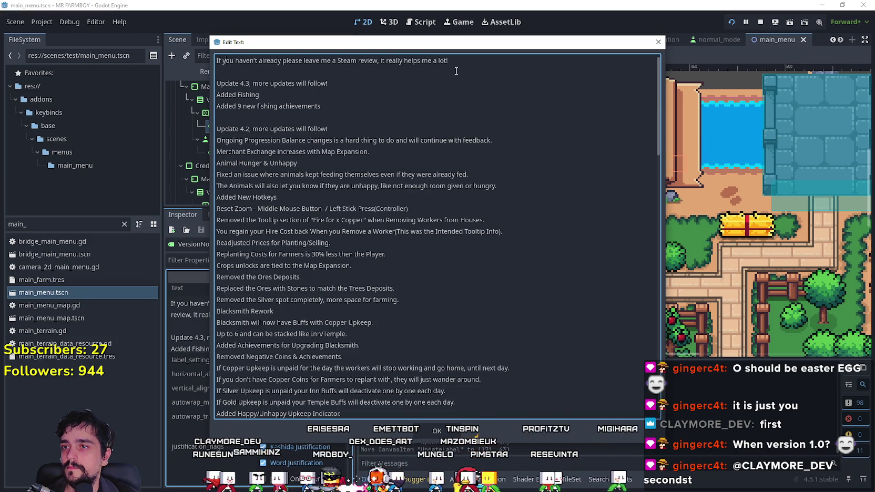
{"action": "key", "text": "ctrl+End"}
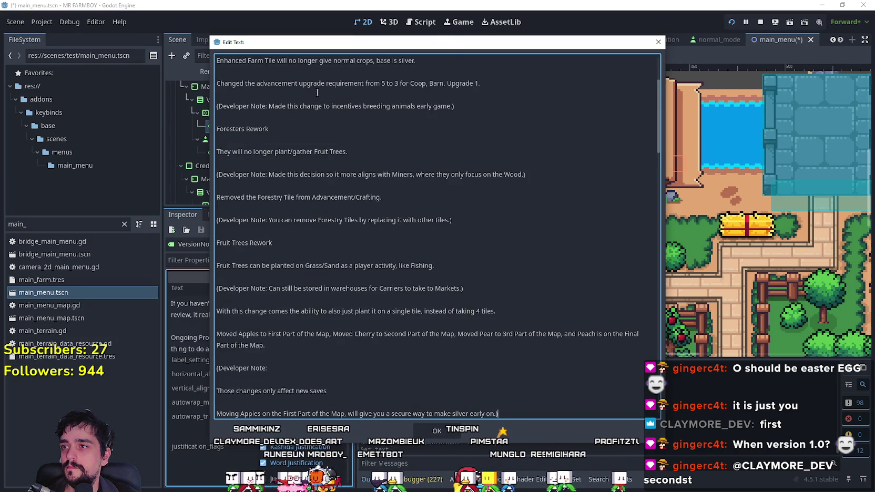
{"action": "scroll", "scroll_direction": "down", "scroll_amount": 3}
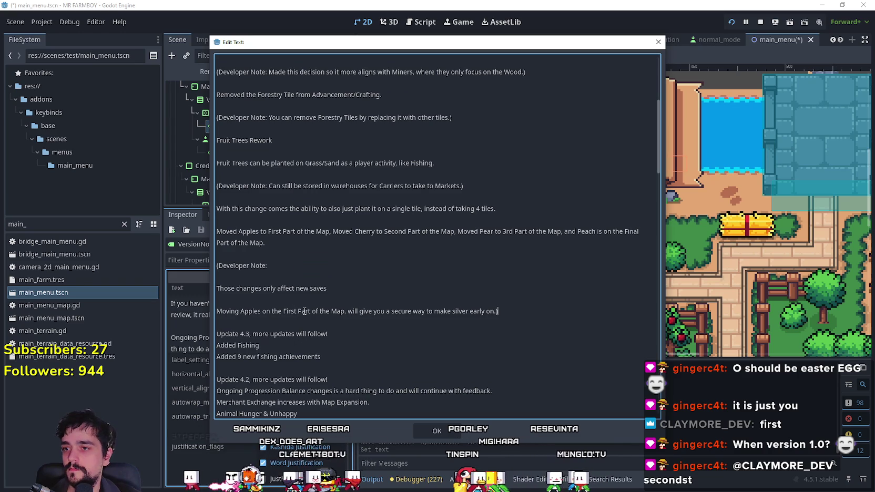
{"action": "left_click", "coordinate": [262, 299]}
{"action": "key", "text": "BackSpace"}
{"action": "left_click", "coordinate": [250, 278]}
{"action": "key", "text": "BackSpace"}
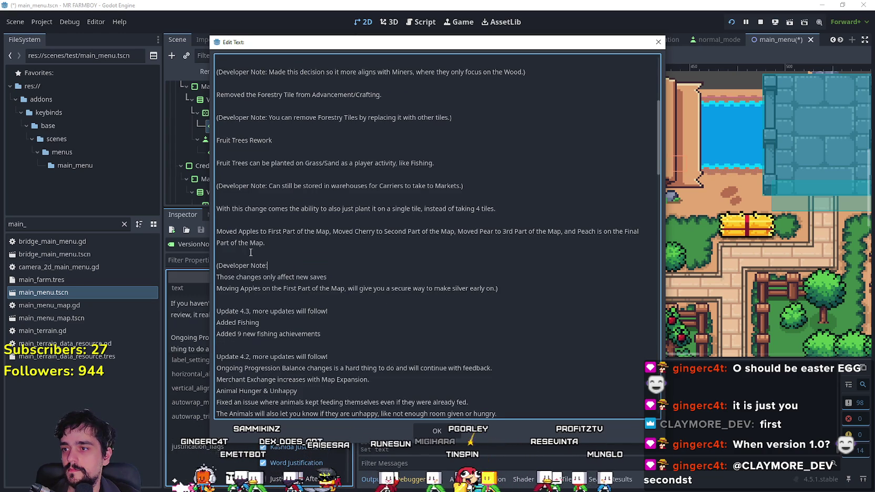
{"action": "left_click", "coordinate": [247, 256]}
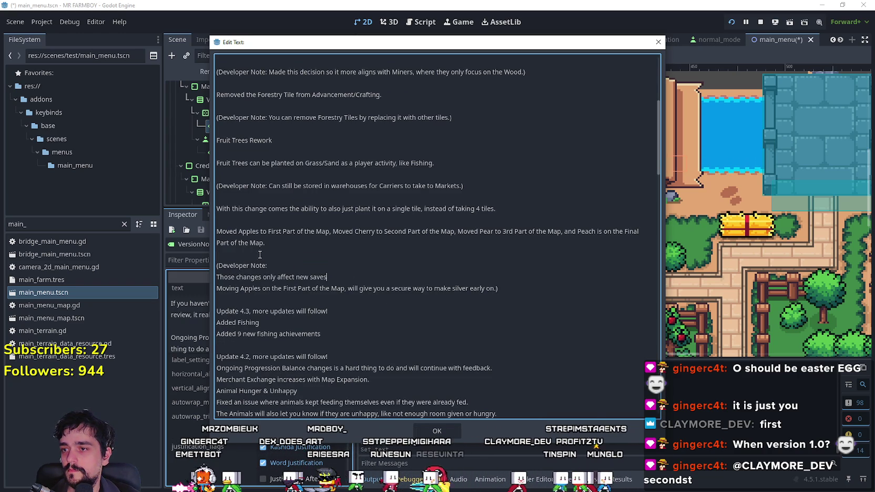
{"action": "key", "text": "BackSpace"}
{"action": "left_click", "coordinate": [253, 221]}
{"action": "key", "text": "BackSpace"}
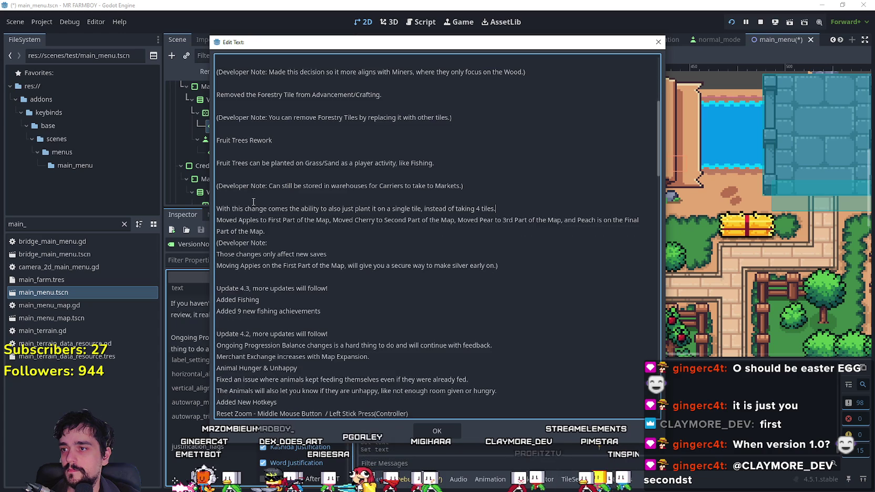
{"action": "left_click", "coordinate": [253, 199]}
{"action": "key", "text": "BackSpace"}
{"action": "left_click", "coordinate": [244, 172]}
{"action": "key", "text": "BackSpace"}
{"action": "left_click", "coordinate": [247, 163]}
{"action": "key", "text": "BackSpace"}
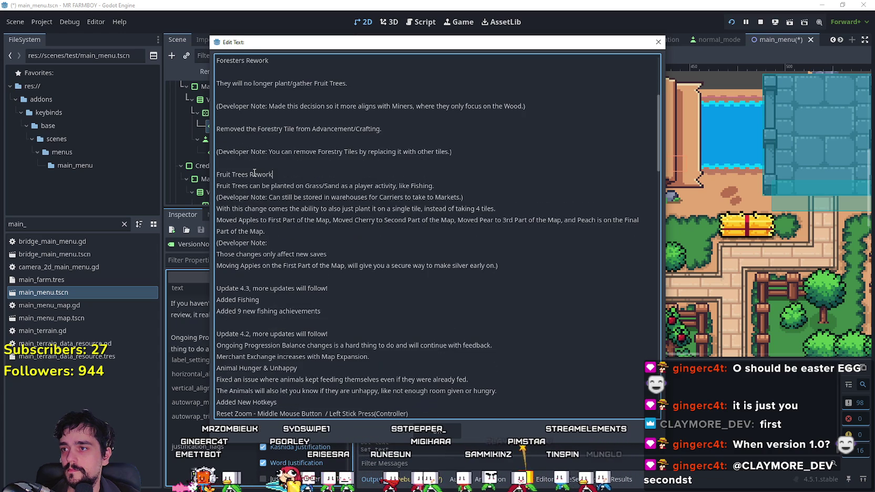
{"action": "left_click", "coordinate": [250, 173]}
{"action": "key", "text": "BackSpace"}
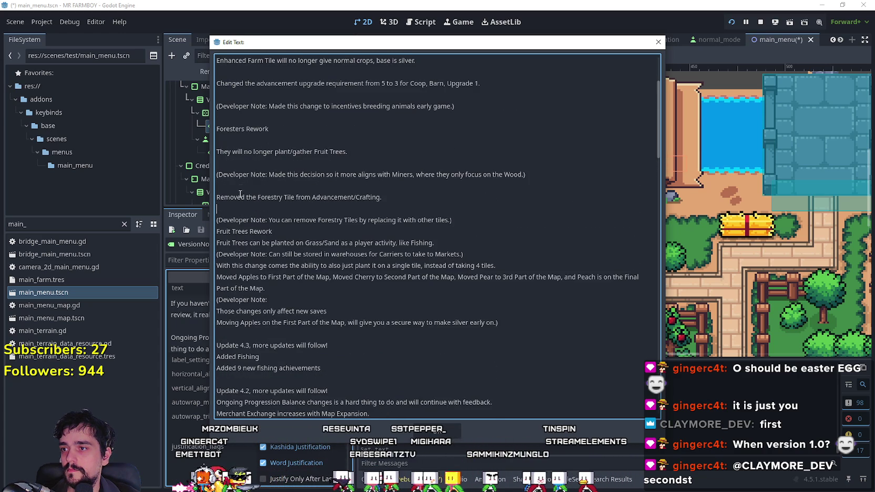
- Remove the remaining blank lines around the Foresters Rework section and near the top
{"action": "key", "text": "BackSpace"}
{"action": "key", "text": "Up"}
{"action": "key", "text": "BackSpace"}
{"action": "key", "text": "Up"}
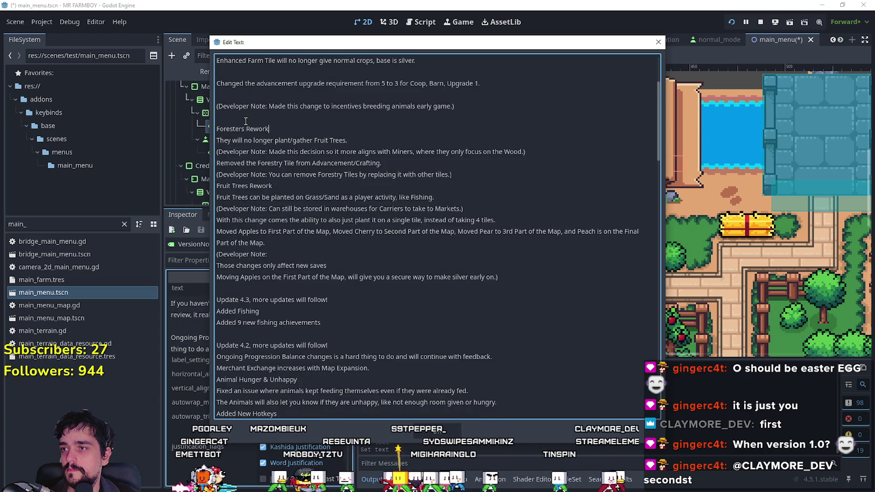
{"action": "key", "text": "Up"}
{"action": "key", "text": "BackSpace"}
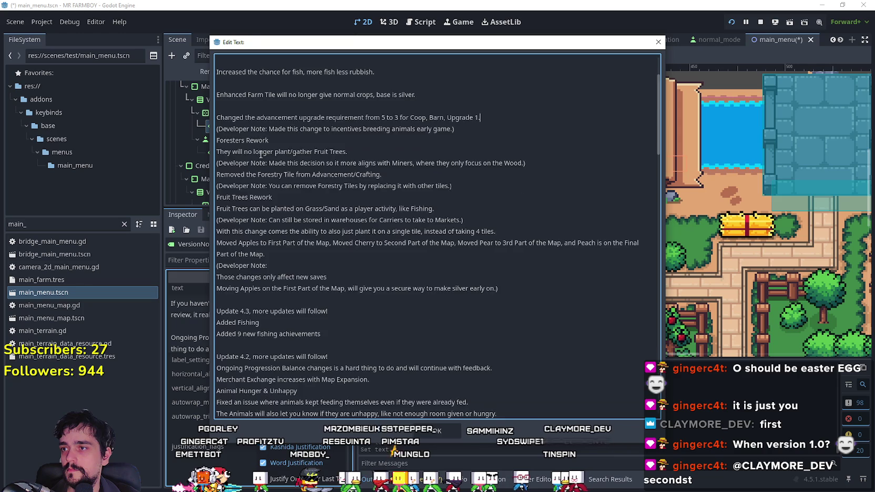
{"action": "scroll", "scroll_direction": "up", "scroll_amount": 3}
{"action": "key", "text": "BackSpace"}
{"action": "key", "text": "Up"}
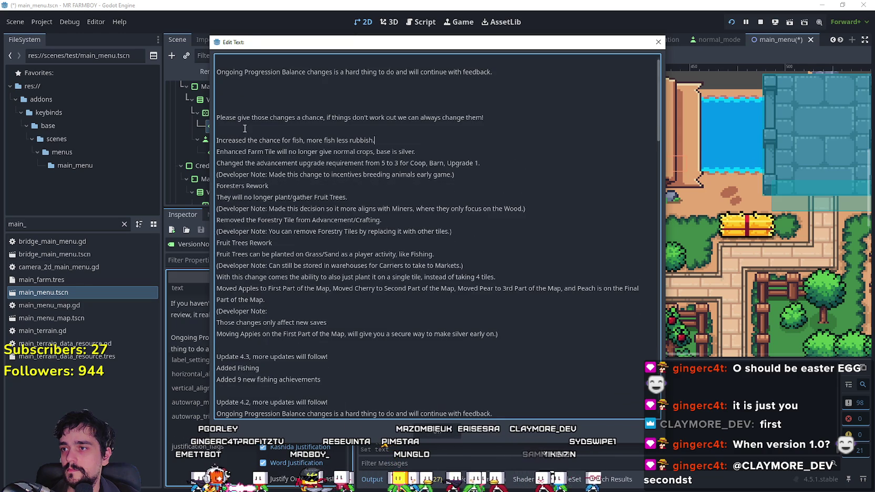
{"action": "key", "text": "BackSpace"}
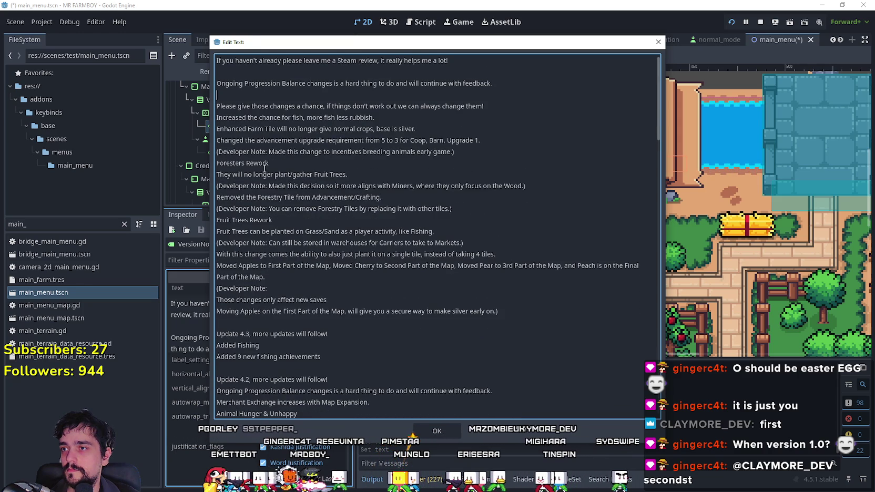
{"action": "key", "text": "Up"}
{"action": "key", "text": "Up"}
{"action": "key", "text": "BackSpace"}
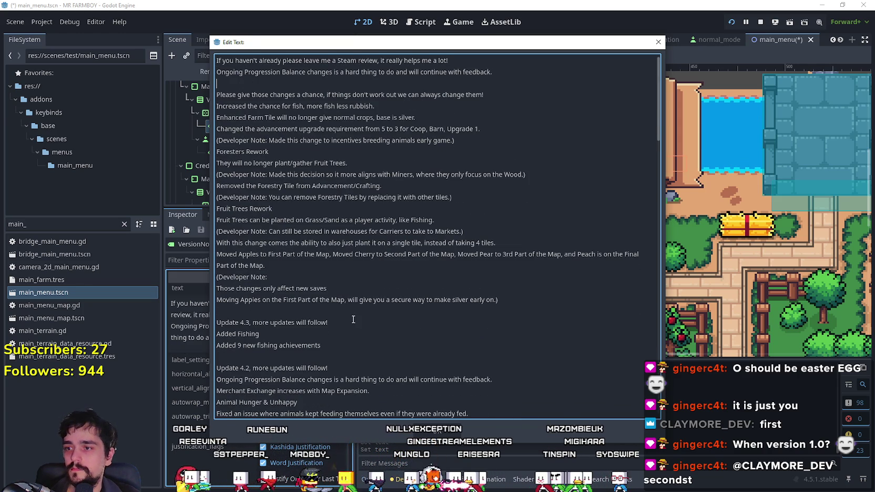
- Add the heading line 'Update 4.3.1, more updates will follow!' above the patch notes
{"action": "triple_click", "coordinate": [251, 322]}
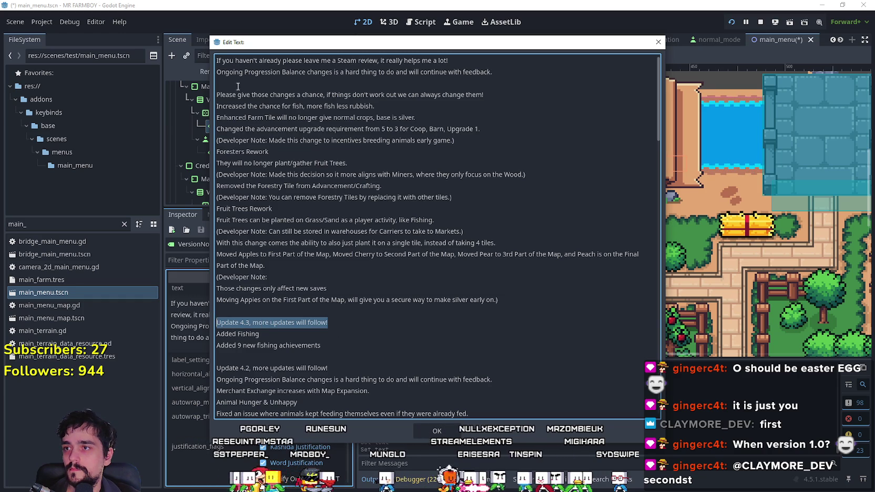
{"action": "left_click", "coordinate": [240, 88]}
{"action": "left_click", "coordinate": [511, 76]}
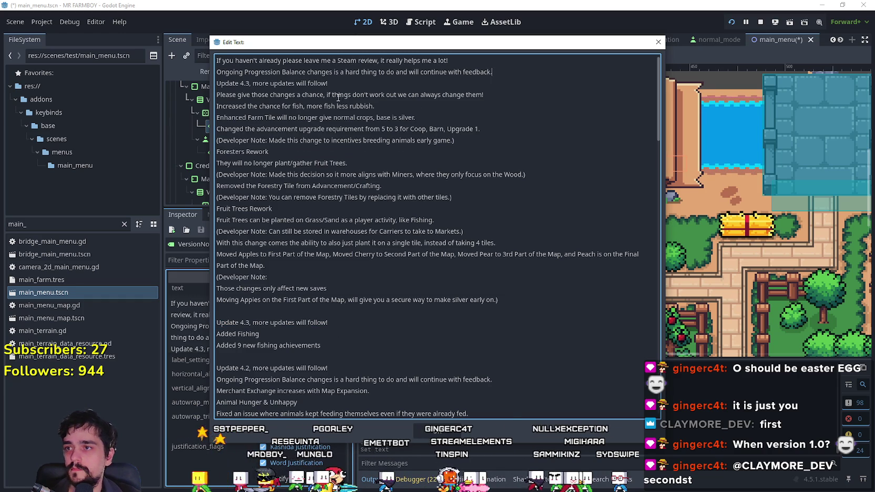
{"action": "key", "text": "Return"}
{"action": "left_click", "coordinate": [249, 95]}
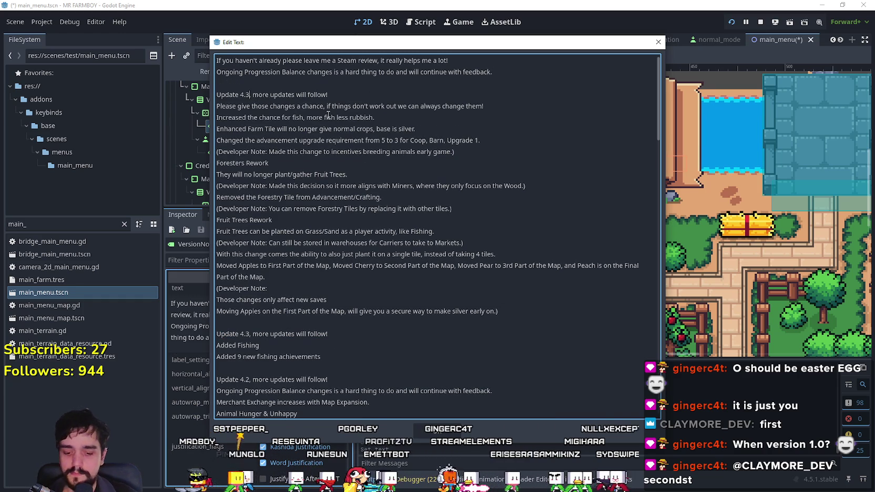
{"action": "type", "text": ".1"}
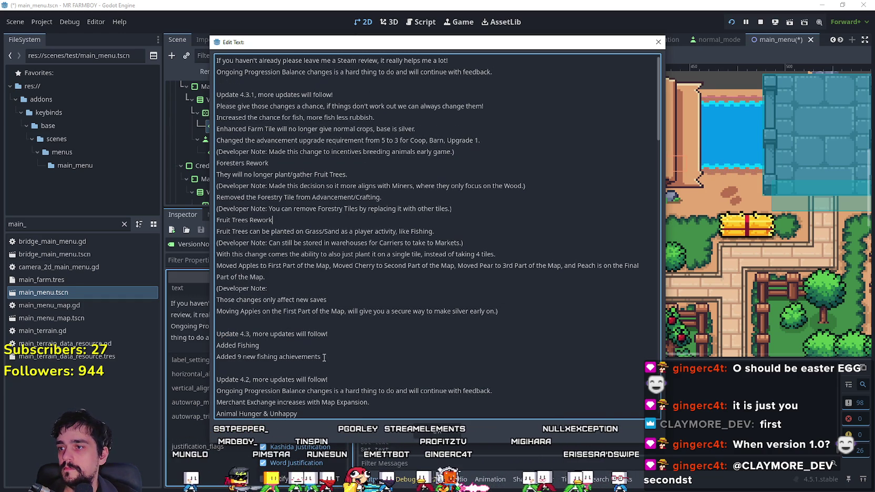
{"action": "key", "text": "Escape"}
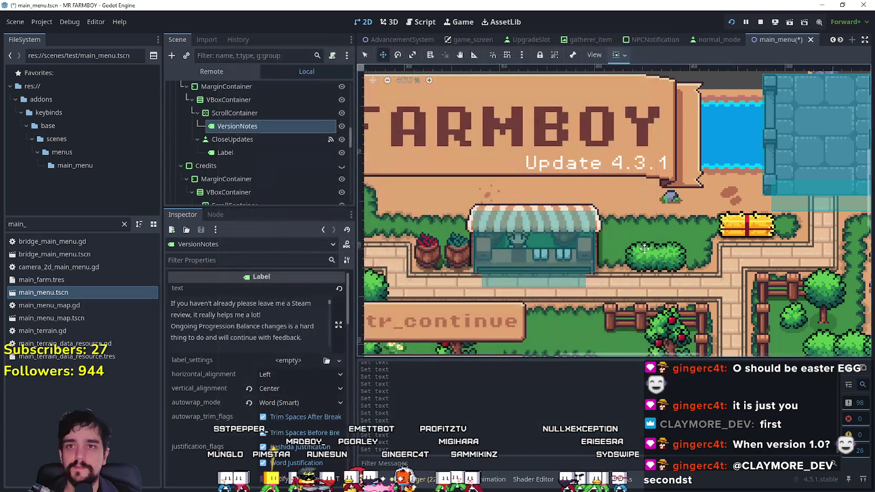
- Save the main_menu scene containing the updated VersionNotes text
{"action": "key", "text": "ctrl+s"}
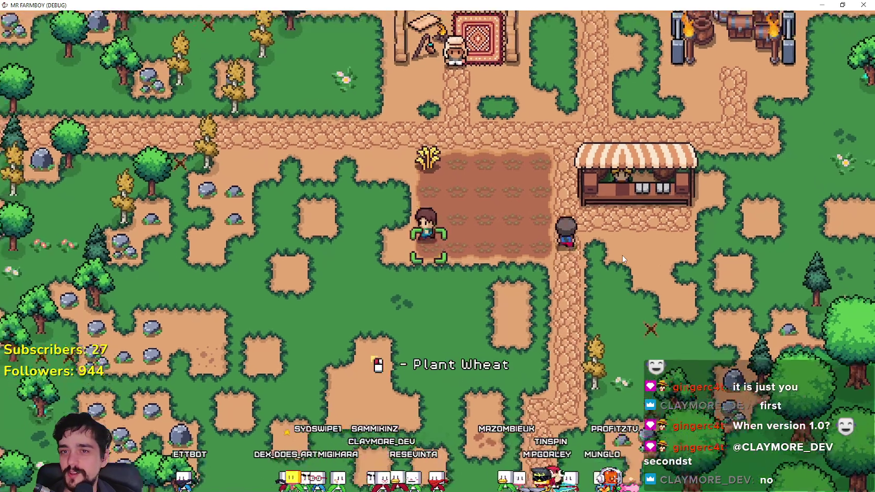
- Walk the farmer around, chopping trees and mining rocks to reach 57 wood and 72 stone
{"action": "key", "text": "d"}
{"action": "key", "text": "w"}
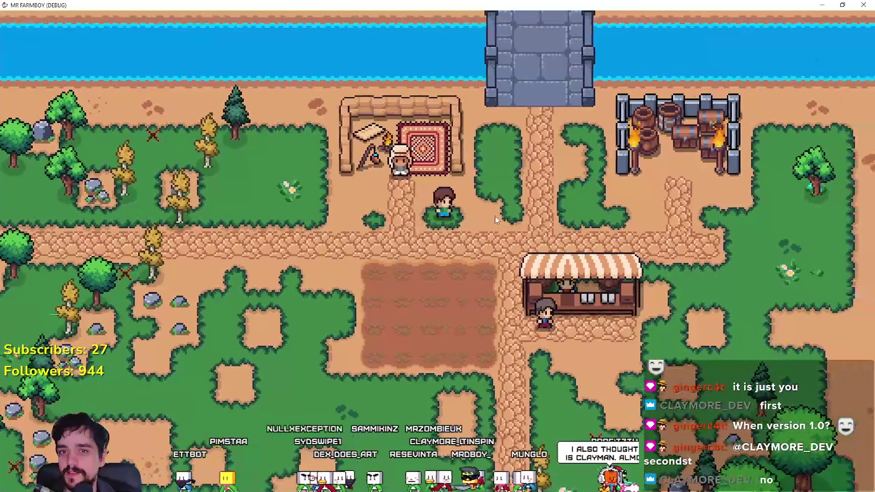
{"action": "key", "text": "a"}
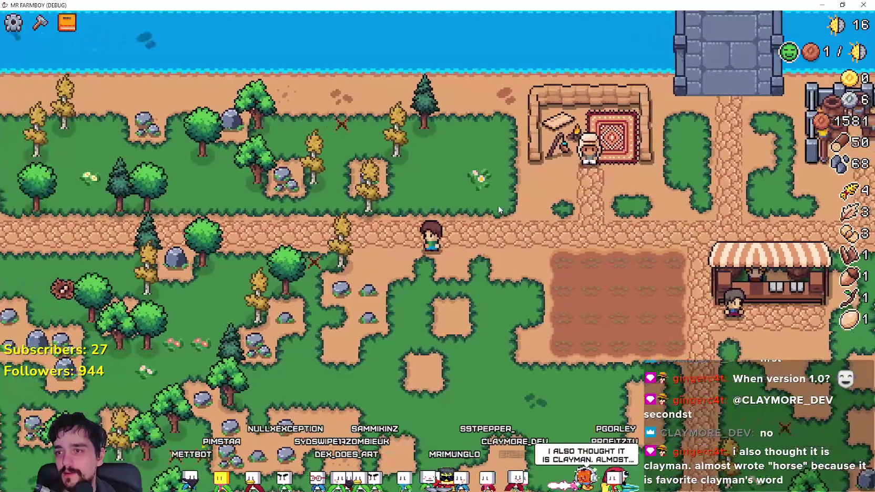
{"action": "key", "text": "w"}
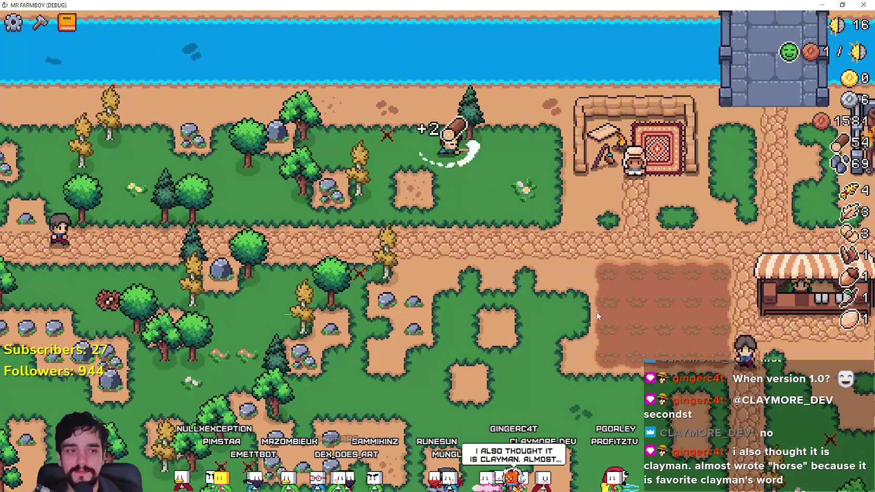
{"action": "key", "text": "s"}
{"action": "key", "text": "d"}
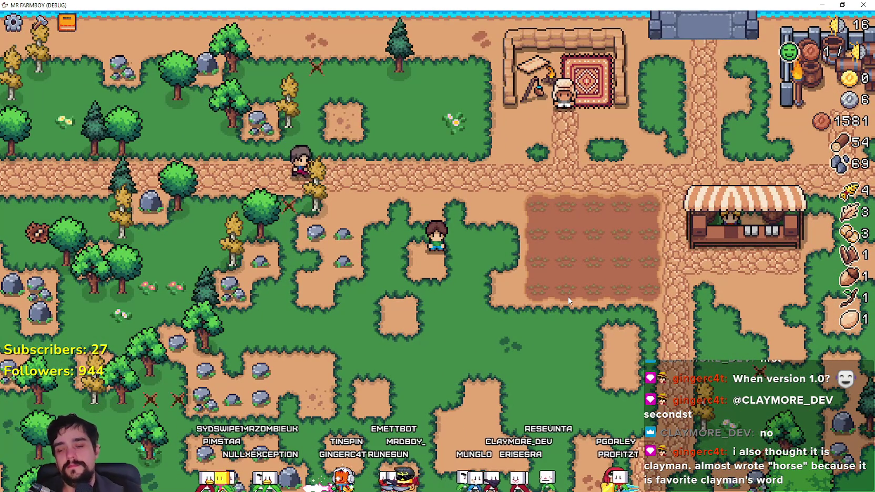
{"action": "key", "text": "w"}
{"action": "key", "text": "a"}
{"action": "key", "text": "s"}
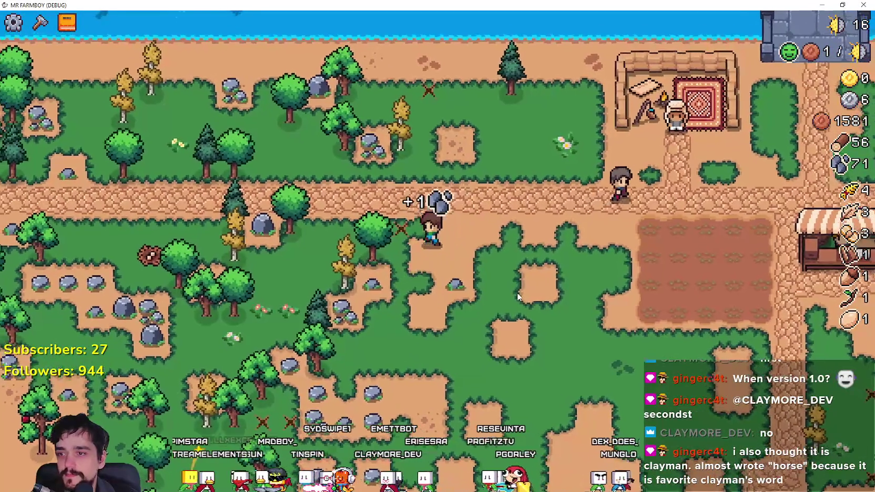
{"action": "key", "text": "a"}
{"action": "key", "text": "d"}
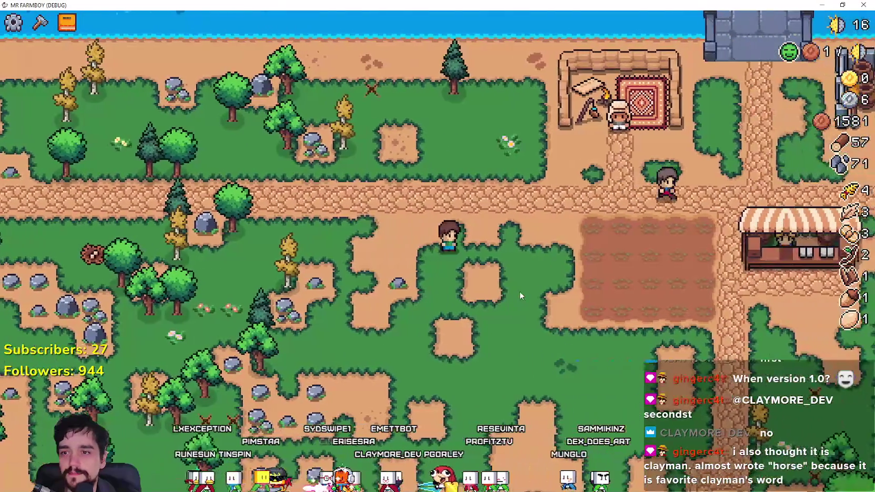
{"action": "key", "text": "a"}
- Check the Crafting panel, then browse the Crops, Buildings and Decorations advancements
{"action": "key", "text": "c"}
{"action": "key", "text": "d"}
{"action": "key", "text": "w"}
{"action": "key", "text": "c"}
{"action": "key", "text": "d"}
{"action": "key", "text": "a"}
{"action": "key", "text": "d"}
{"action": "key", "text": "b"}
{"action": "left_click", "coordinate": [257, 105]}
{"action": "key", "text": "w"}
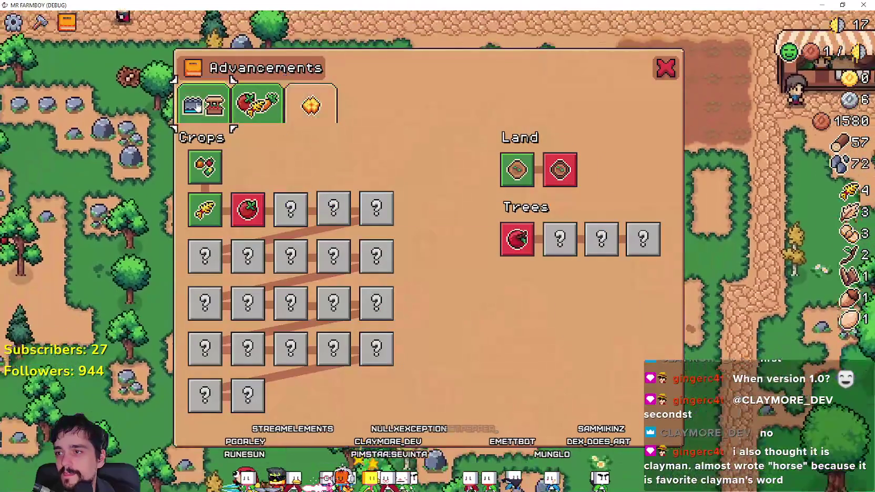
{"action": "left_click", "coordinate": [196, 105]}
{"action": "left_click", "coordinate": [321, 100]}
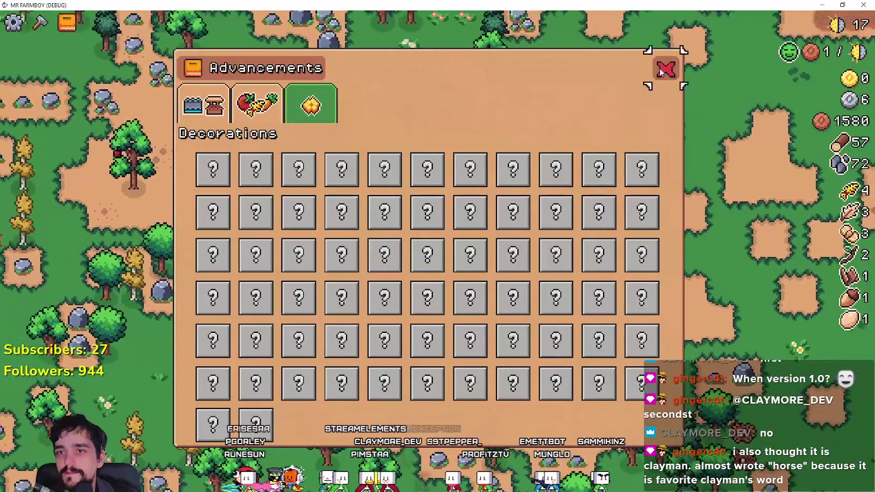
{"action": "left_click", "coordinate": [662, 71]}
- Walk the farmer up and left, then return to the Godot editor
{"action": "key", "text": "w"}
{"action": "key", "text": "a"}
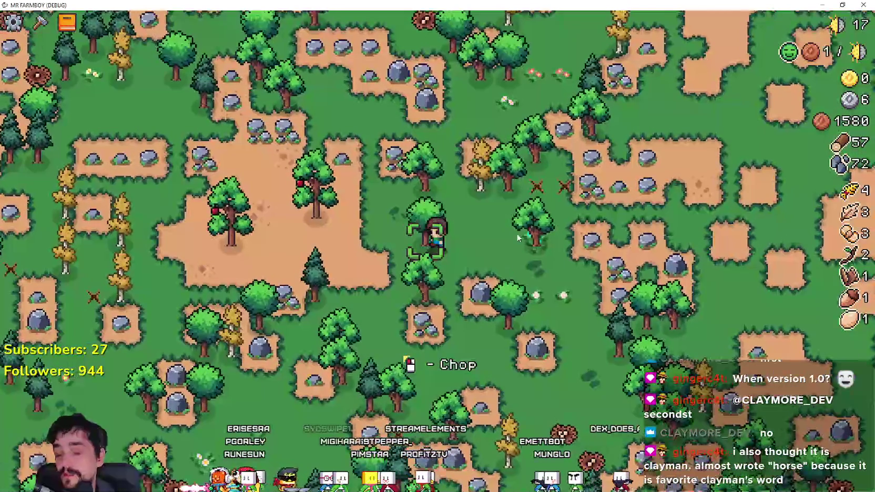
{"action": "key", "text": "F8"}
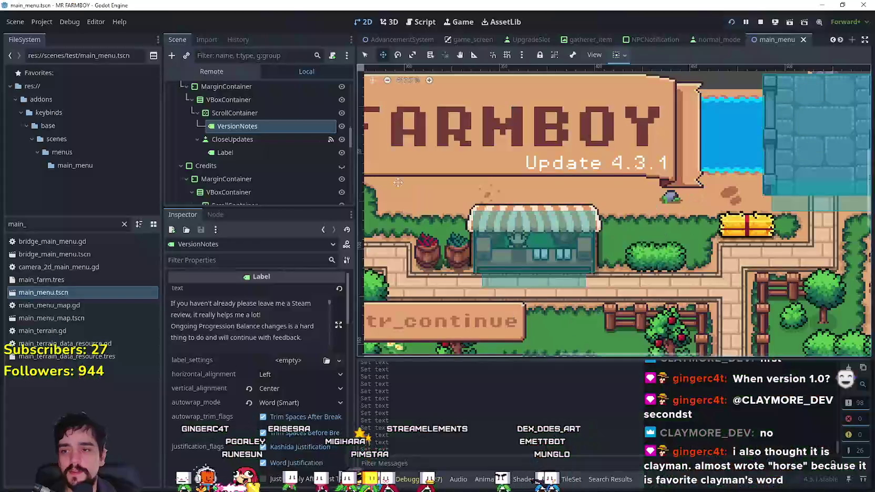
- Set the running game's DayAndNightCycleManager game_speed to 500.0 via the Remote tree
{"action": "left_click", "coordinate": [218, 71]}
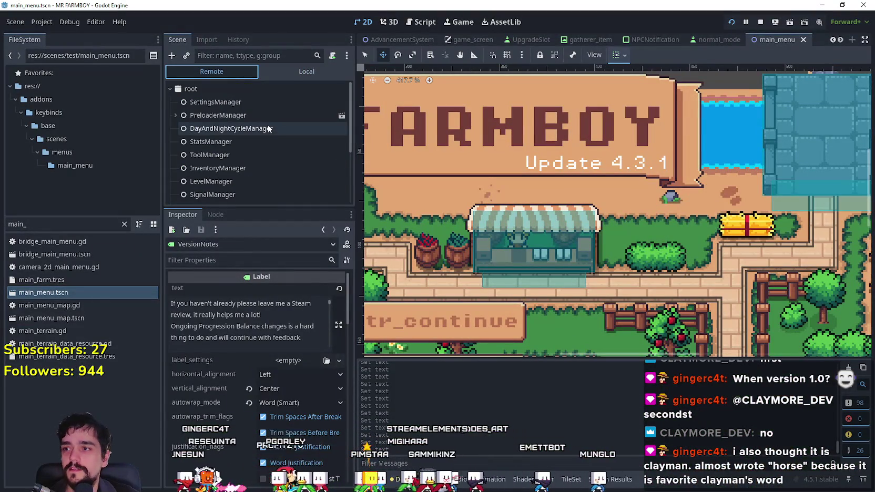
{"action": "left_click", "coordinate": [268, 128]}
{"action": "left_click", "coordinate": [295, 289]}
{"action": "type", "text": "500.0"}
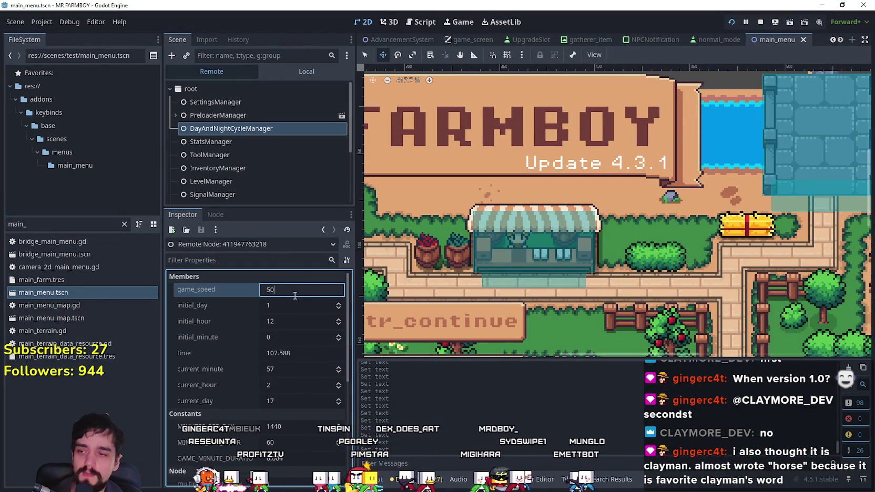
{"action": "left_click", "coordinate": [293, 69]}
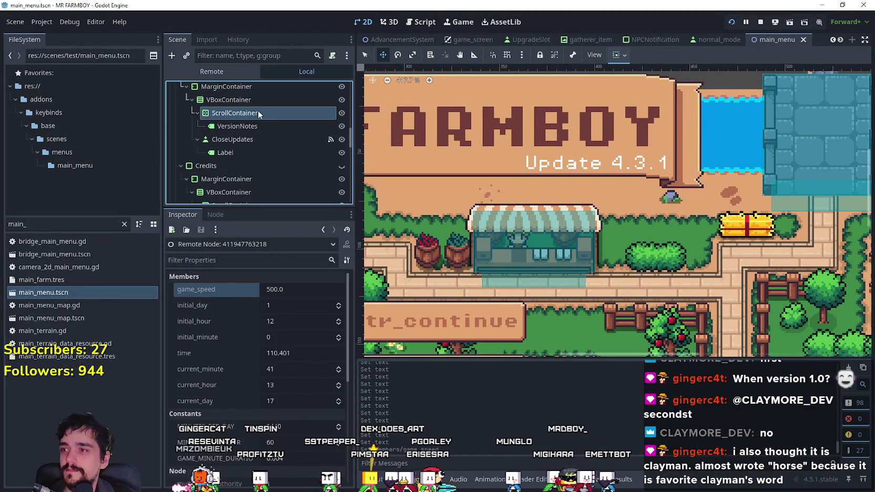
{"action": "key", "text": "alt+Tab"}
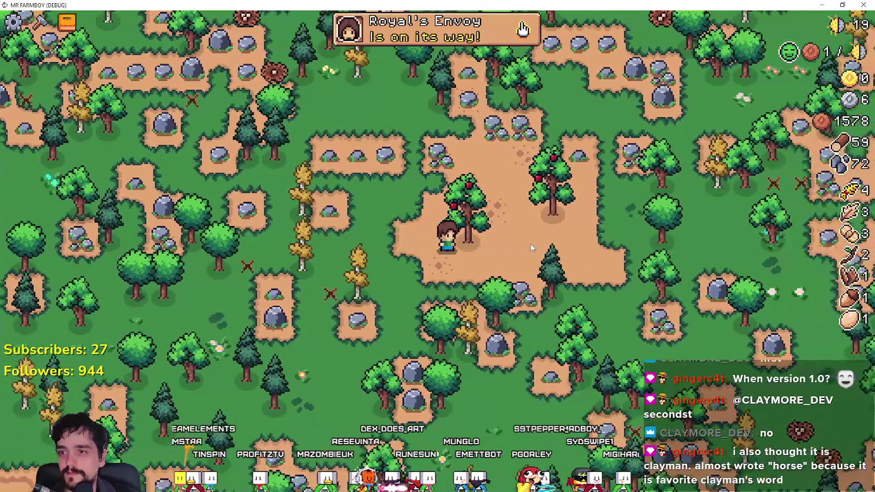
- Check the Cherry and Apple tree entries in the Advancements panel
{"action": "key", "text": "Tab"}
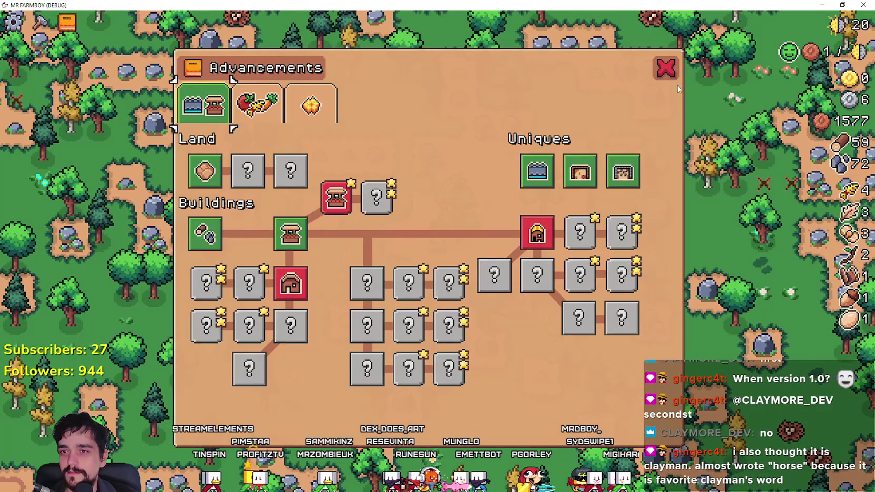
{"action": "key", "text": "Tab"}
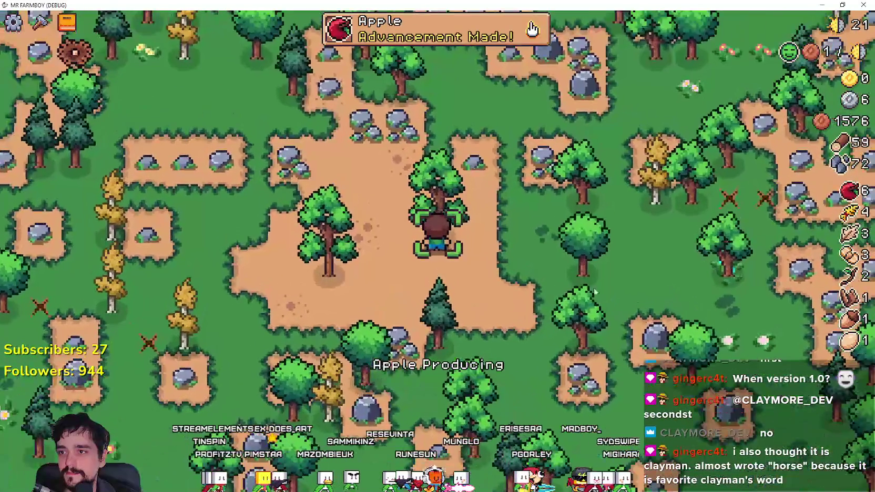
{"action": "key", "text": "Tab"}
{"action": "mouse_move", "coordinate": [548, 231]}
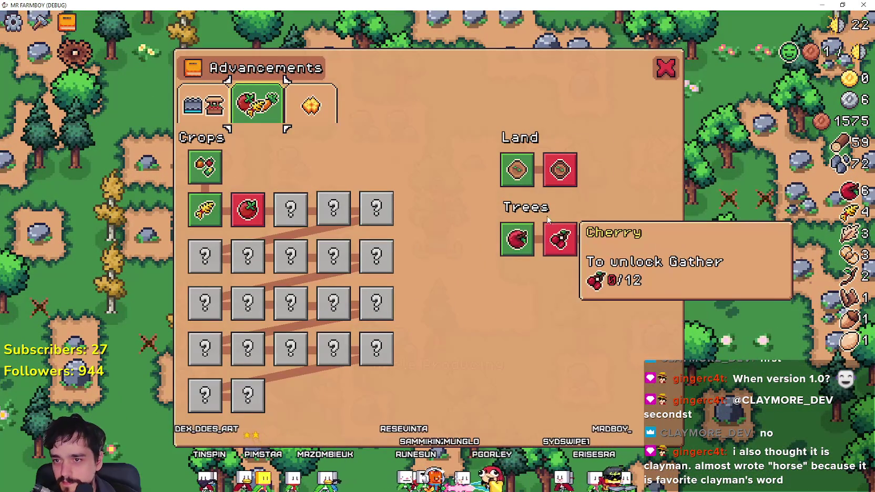
{"action": "left_click", "coordinate": [664, 69]}
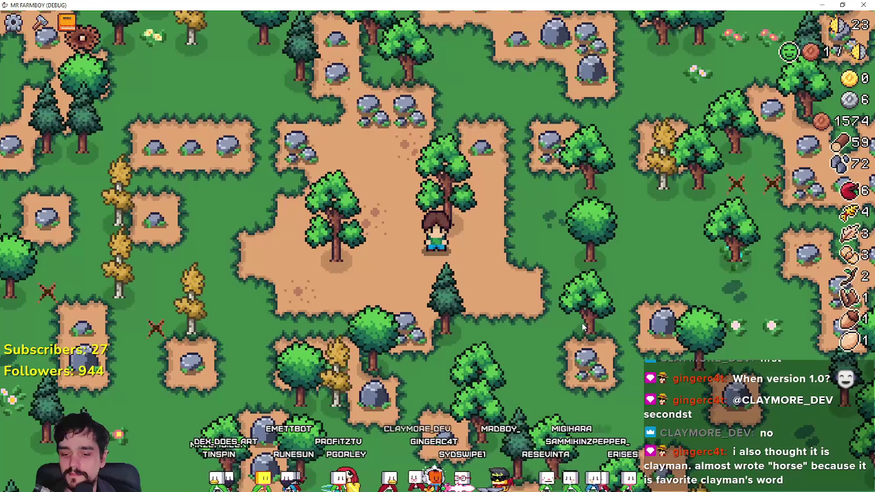
{"action": "key", "text": "Tab"}
{"action": "mouse_move", "coordinate": [534, 234]}
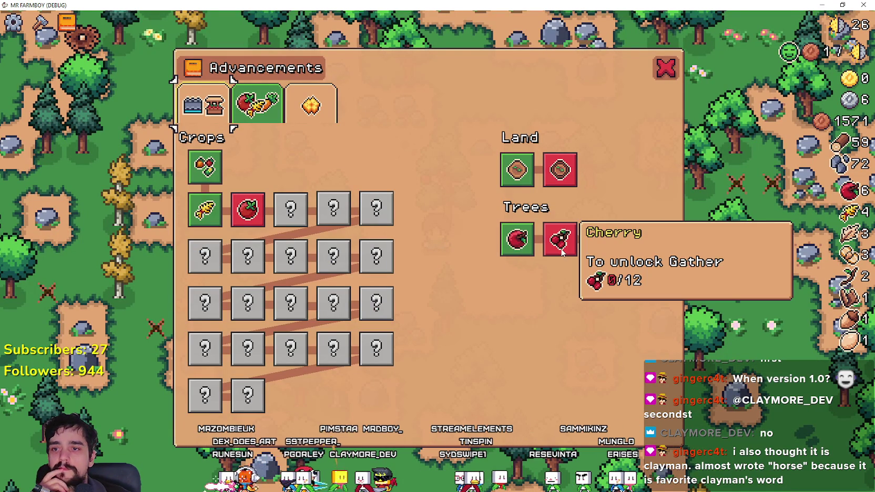
{"action": "left_click", "coordinate": [666, 67]}
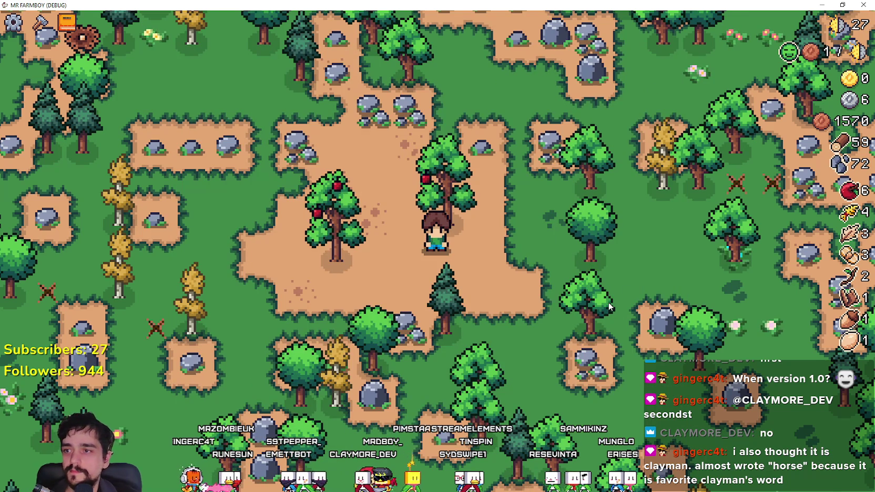
- Walk the farmer down-left, chopping trees and mining rocks to reach 64 wood and 75 stone
{"action": "key", "text": "s"}
{"action": "key", "text": "a"}
{"action": "key", "text": "s"}
{"action": "key", "text": "a"}
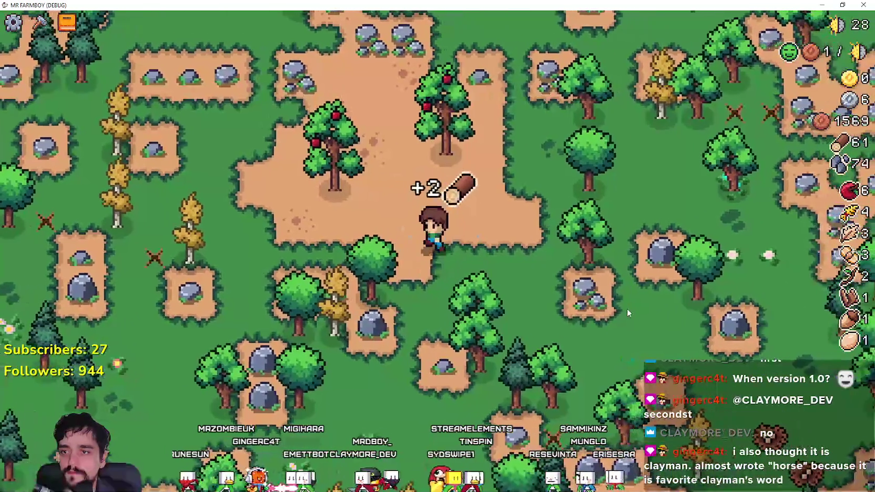
{"action": "key", "text": "w"}
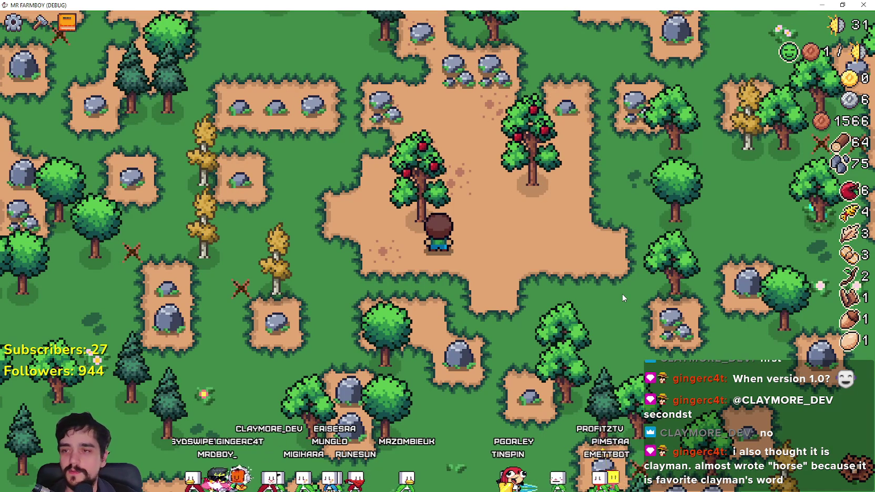
- Harvest the apple tree, bringing apples to 12, and walk toward the market
{"action": "left_click", "coordinate": [589, 302]}
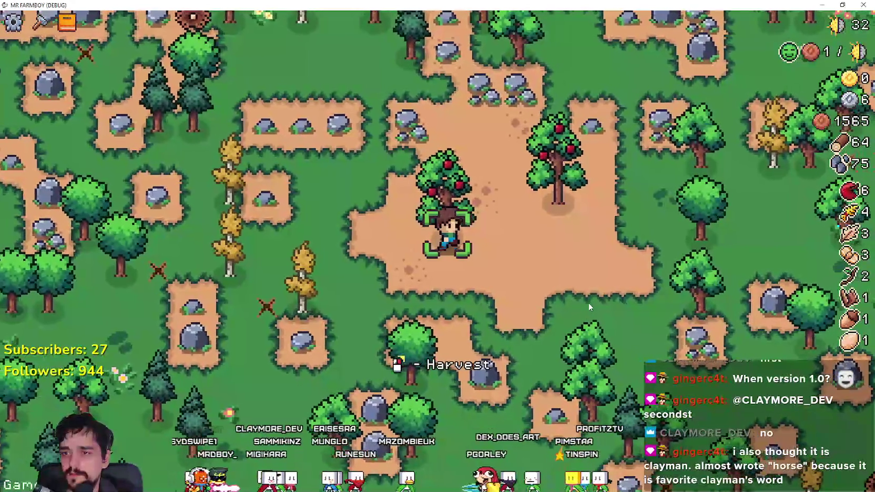
{"action": "key", "text": "w"}
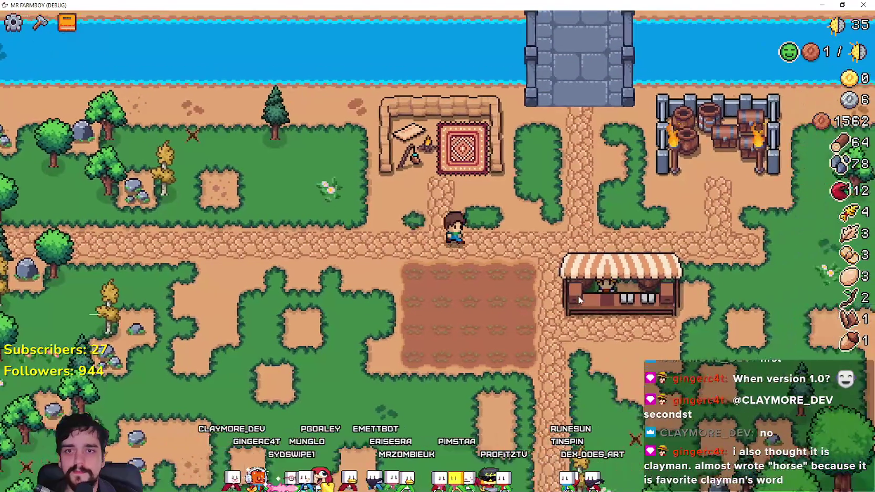
{"action": "key", "text": "F1"}
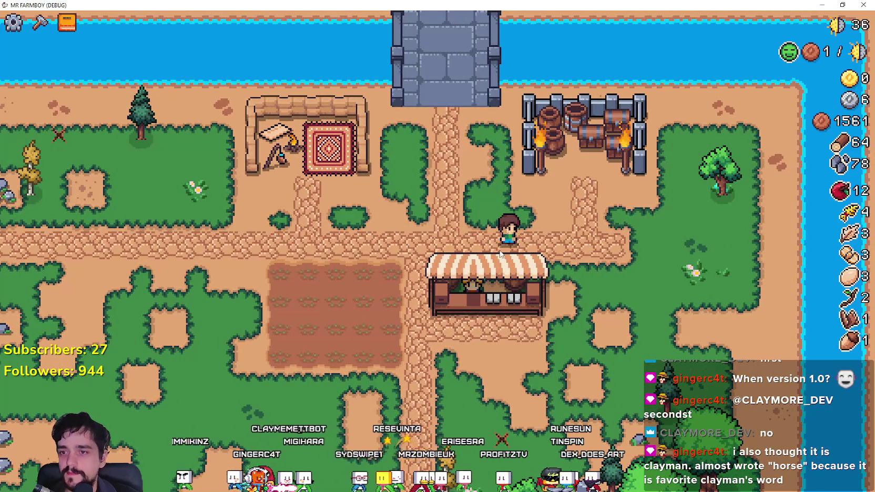
- Browse the Decorations and Land and Buildings advancement tabs, then close the panel
{"action": "key", "text": "Tab"}
{"action": "mouse_move", "coordinate": [505, 240]}
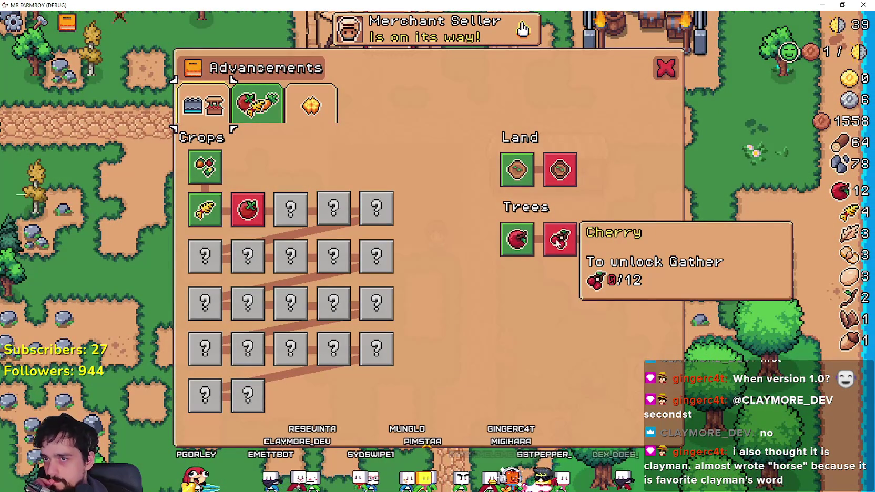
{"action": "mouse_move", "coordinate": [561, 171]}
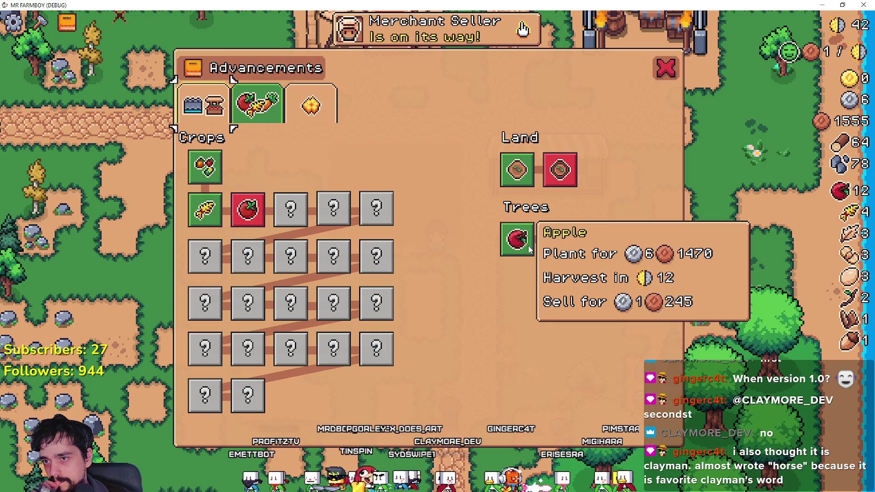
{"action": "left_click", "coordinate": [311, 105]}
{"action": "left_click", "coordinate": [215, 112]}
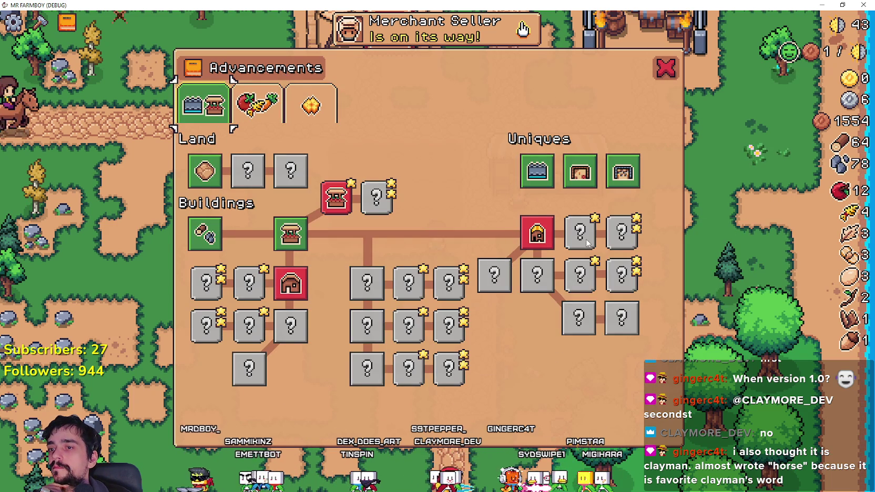
{"action": "left_click", "coordinate": [316, 100]}
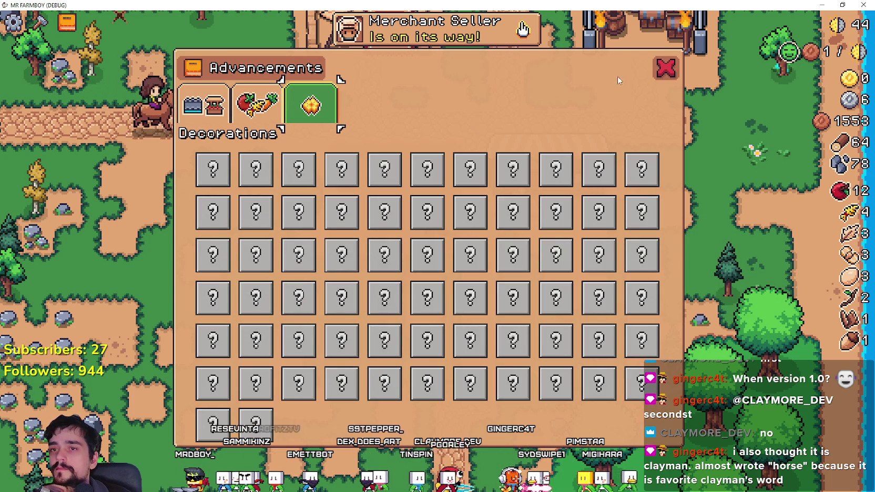
{"action": "left_click", "coordinate": [665, 68]}
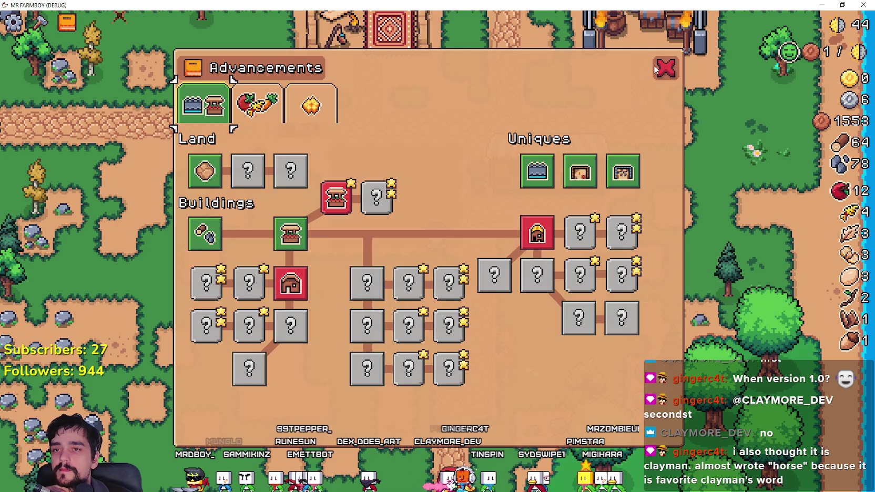
{"action": "left_click", "coordinate": [663, 68]}
- Zoom the map out and back in, then return to the Godot editor
{"action": "scroll", "scroll_direction": "down", "scroll_amount": 3}
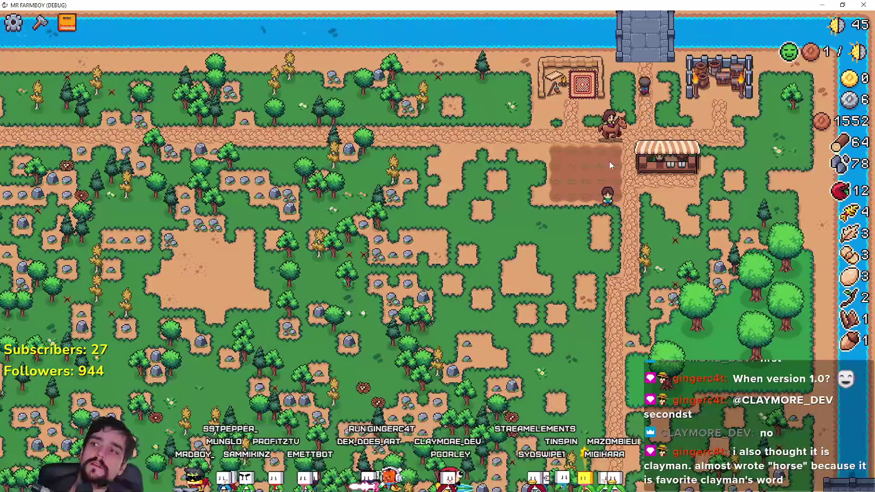
{"action": "scroll", "scroll_direction": "down", "scroll_amount": 3}
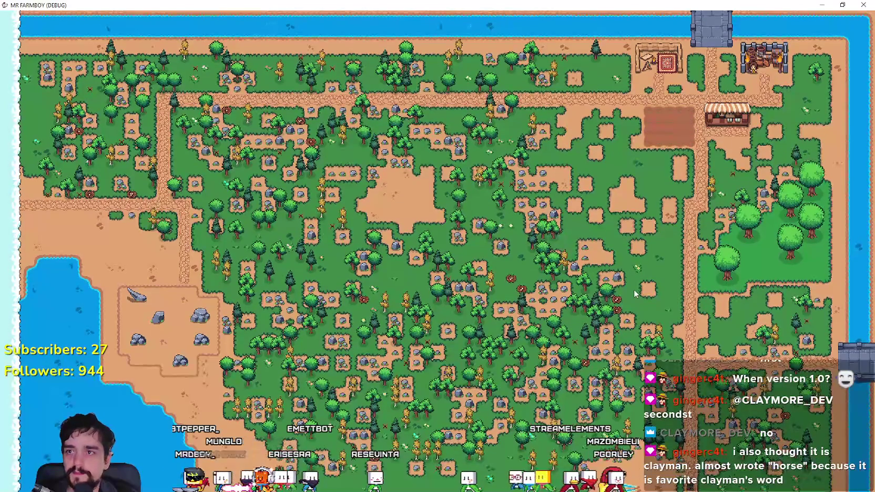
{"action": "scroll", "scroll_direction": "up", "scroll_amount": 3}
{"action": "key", "text": "alt+Tab"}
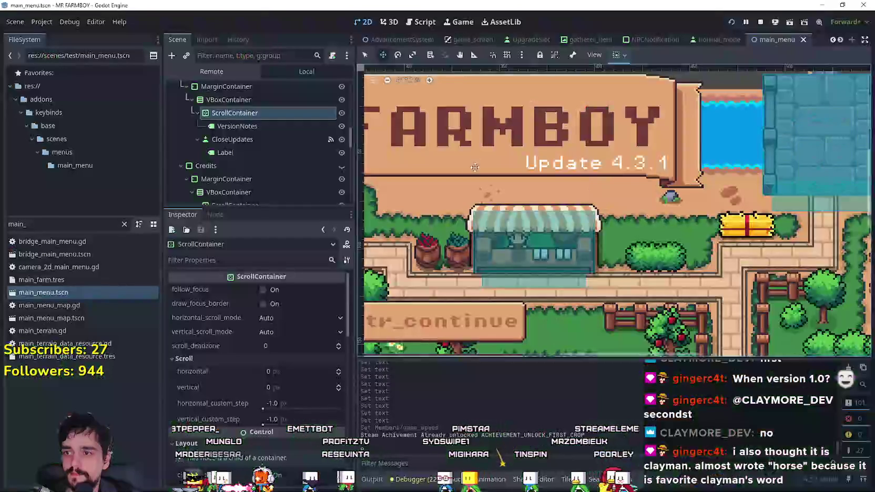
- Set the remote DayAndNightCycleManager game_speed to 16.0, then bring the game window back
{"action": "left_click", "coordinate": [229, 76]}
{"action": "left_click", "coordinate": [271, 128]}
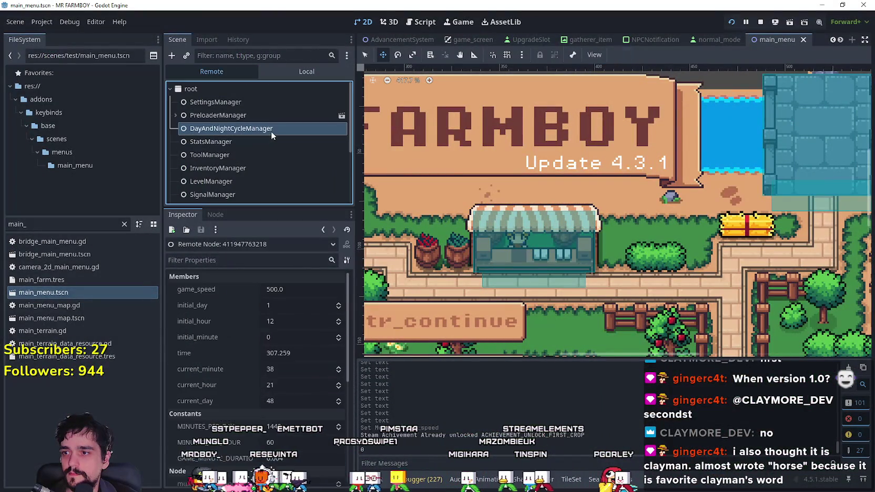
{"action": "left_click", "coordinate": [309, 291]}
{"action": "type", "text": "16"}
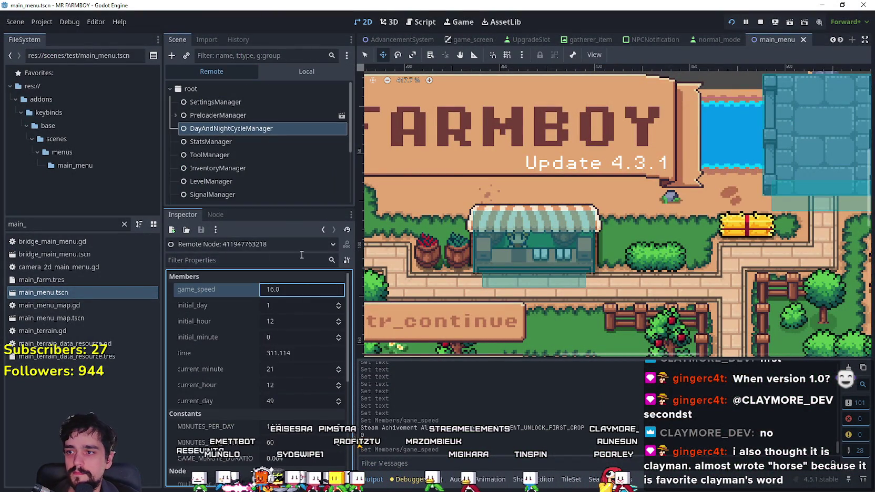
{"action": "left_click", "coordinate": [289, 70]}
{"action": "left_click", "coordinate": [266, 116]}
{"action": "key", "text": "alt+Tab"}
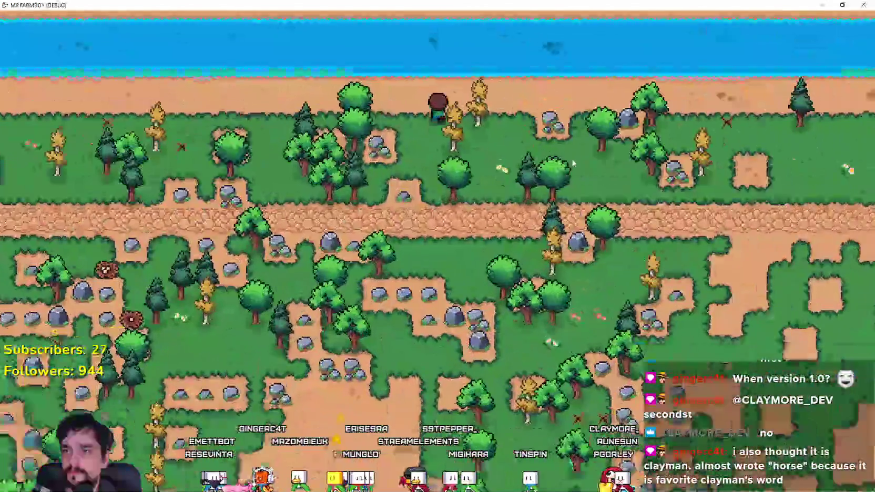
- Catch fish at the river twice, moving down-left along the bank toward the pond
{"action": "key", "text": "w"}
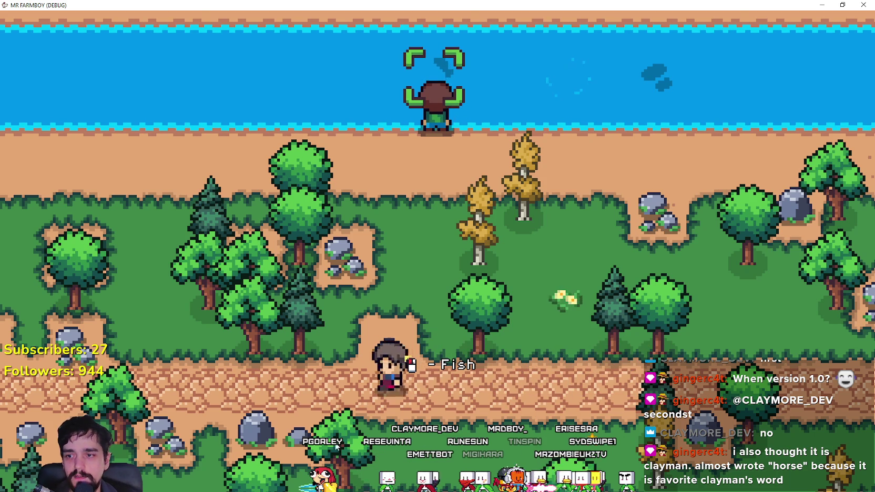
{"action": "left_click", "coordinate": [549, 339]}
{"action": "key", "text": "a"}
{"action": "key", "text": "s"}
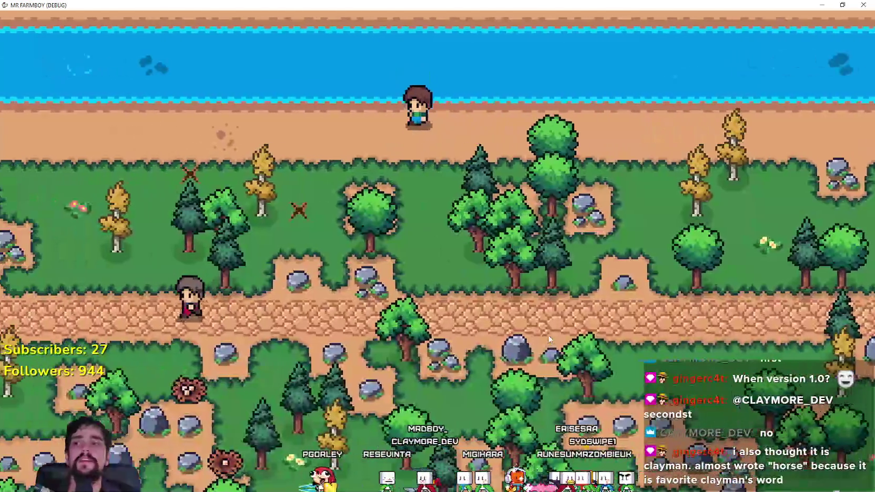
{"action": "key", "text": "a"}
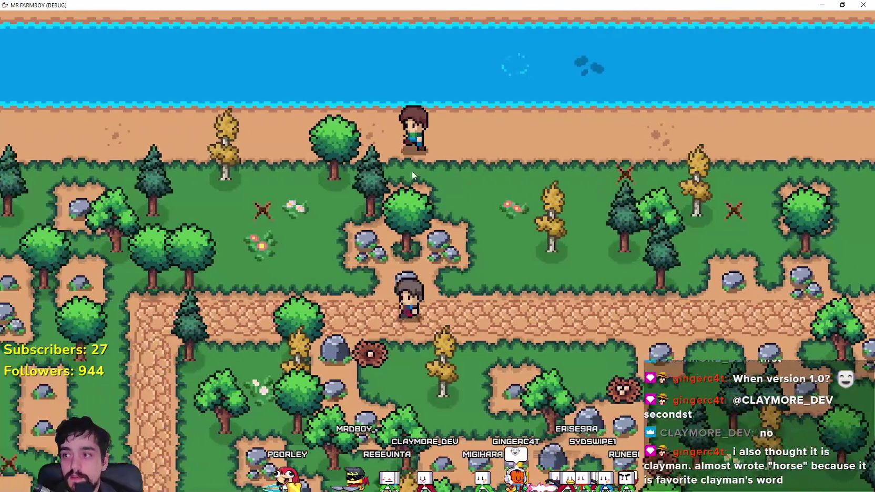
{"action": "key", "text": "w"}
{"action": "left_click", "coordinate": [562, 203]}
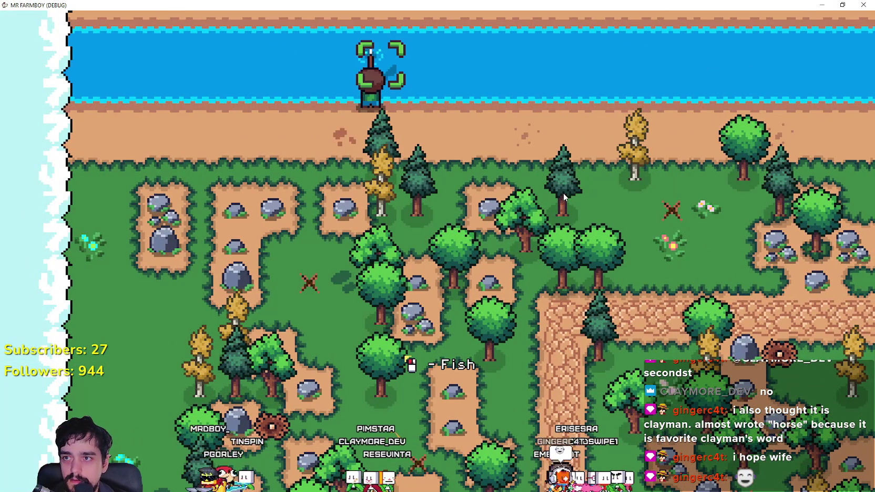
{"action": "left_click", "coordinate": [563, 193]}
- Walk past the rock field down to the lake and catch a fish
{"action": "key", "text": "a"}
{"action": "key", "text": "s"}
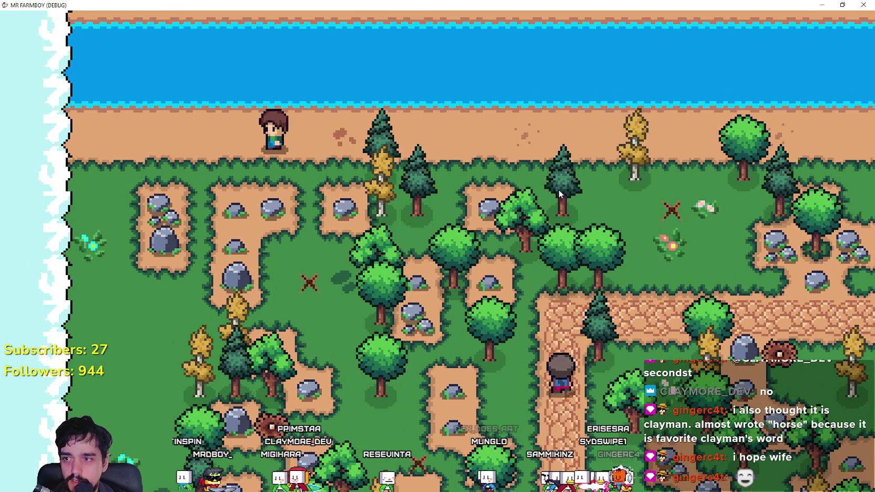
{"action": "key", "text": "s"}
{"action": "key", "text": "d"}
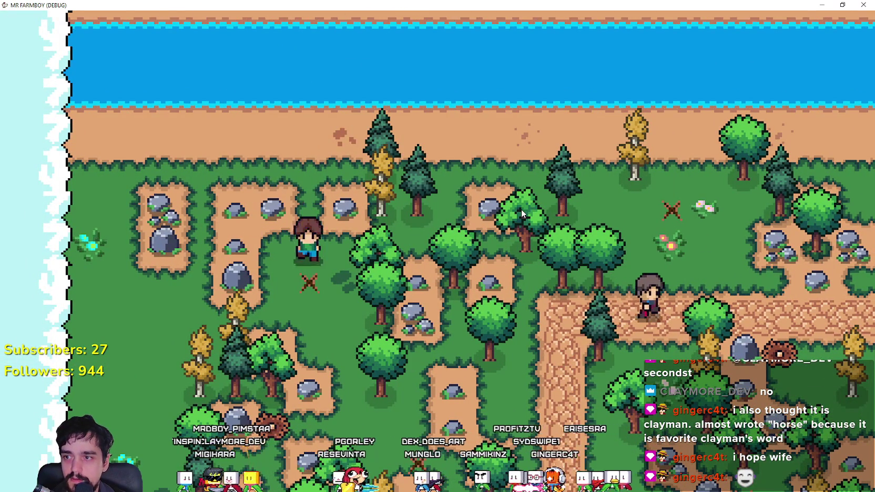
{"action": "key", "text": "s"}
{"action": "key", "text": "a"}
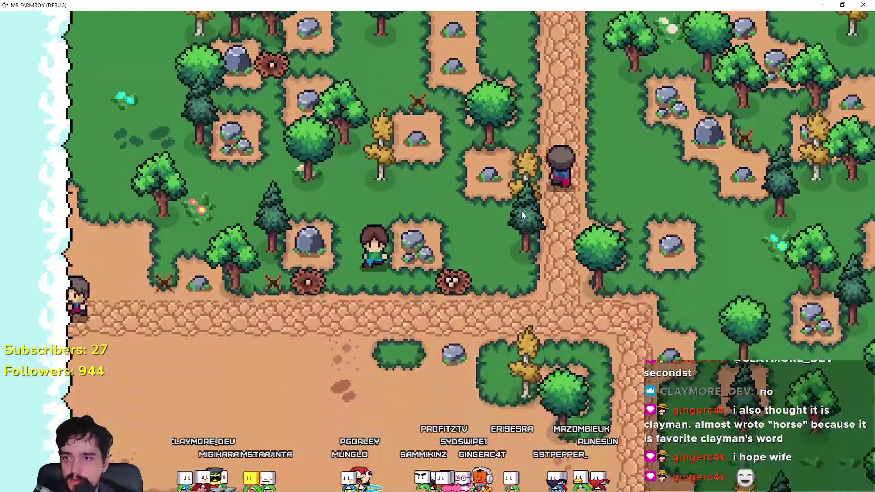
{"action": "key", "text": "s"}
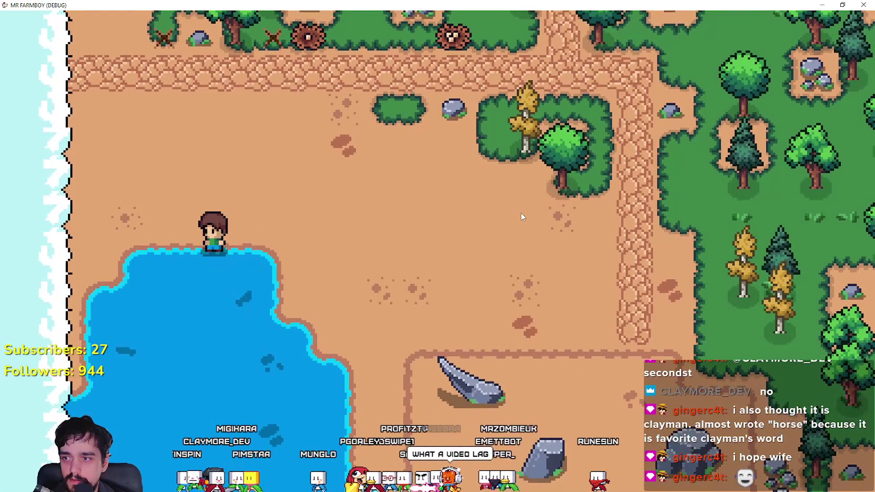
{"action": "left_click", "coordinate": [521, 215]}
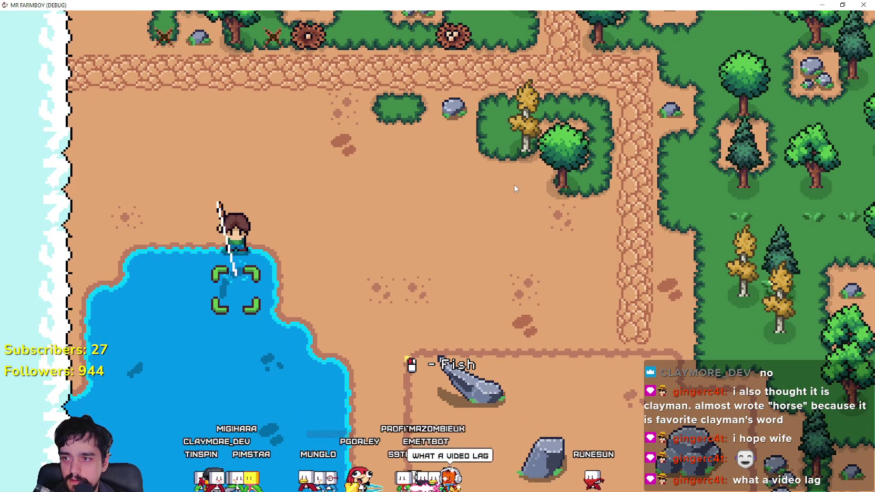
{"action": "left_click", "coordinate": [514, 191]}
- Move left along the lake shore and catch another fish
{"action": "key", "text": "a"}
{"action": "key", "text": "s"}
{"action": "key", "text": "a"}
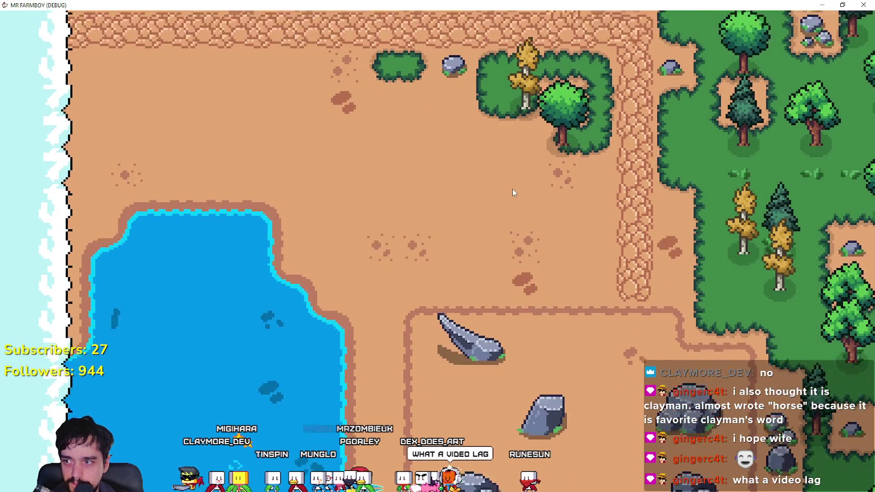
{"action": "left_click", "coordinate": [512, 189]}
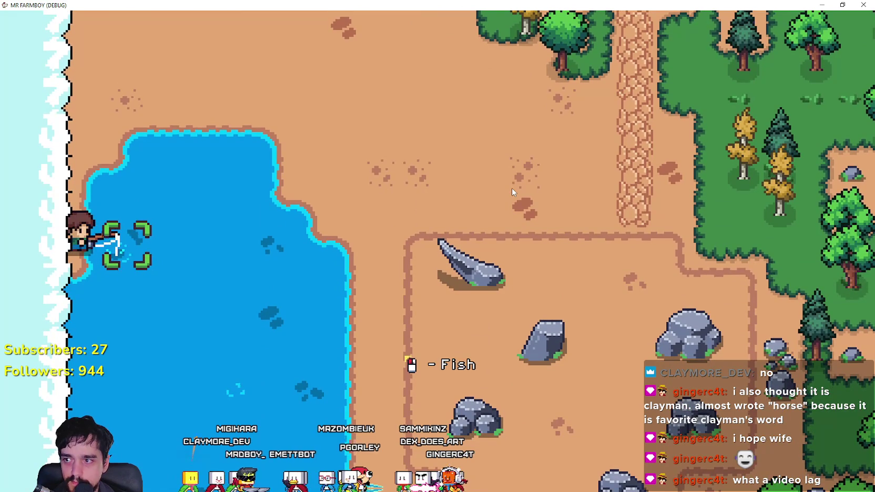
{"action": "left_click", "coordinate": [513, 193]}
- Walk along the lake's east shore over to the market, zooming the view out
{"action": "key", "text": "w"}
{"action": "key", "text": "d"}
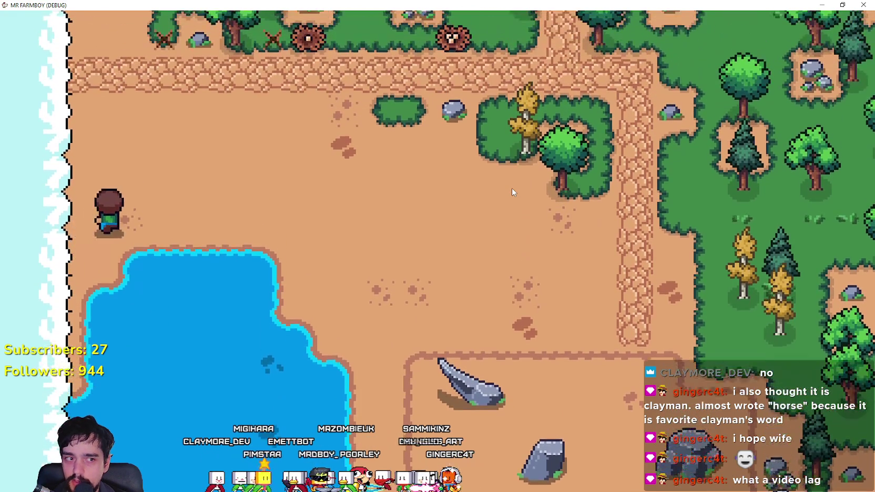
{"action": "key", "text": "s"}
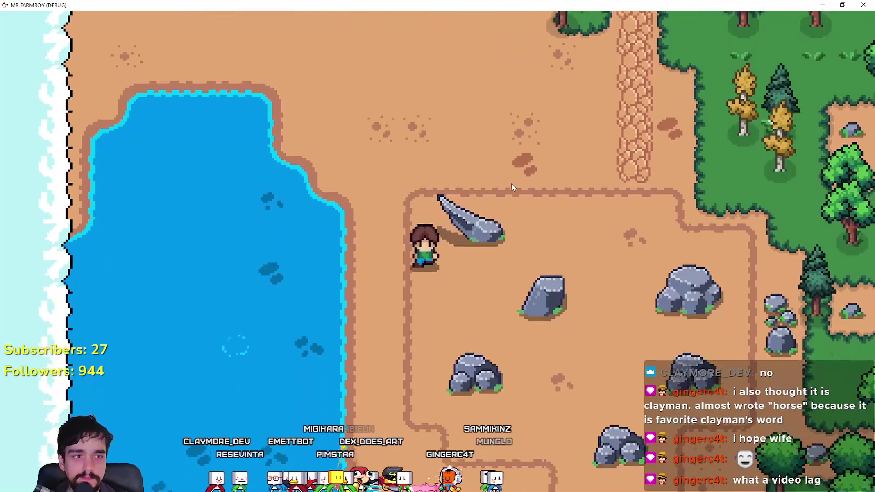
{"action": "key", "text": "d"}
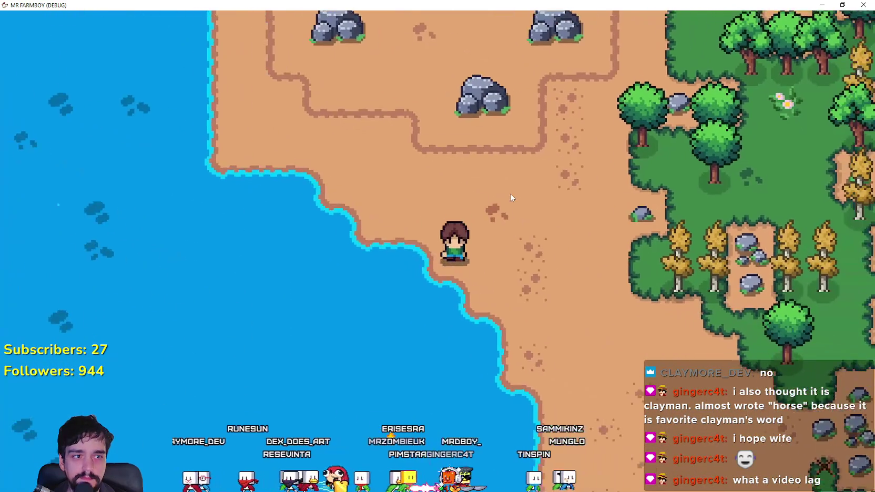
{"action": "key", "text": "d"}
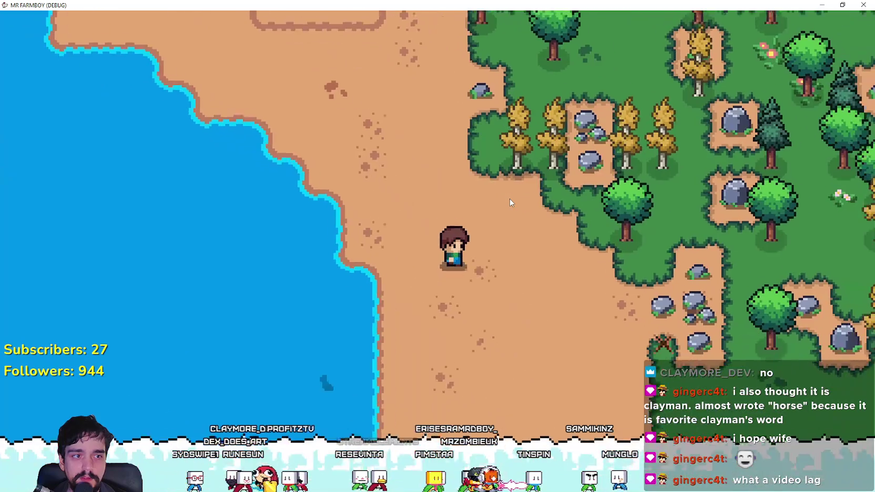
{"action": "key", "text": "a"}
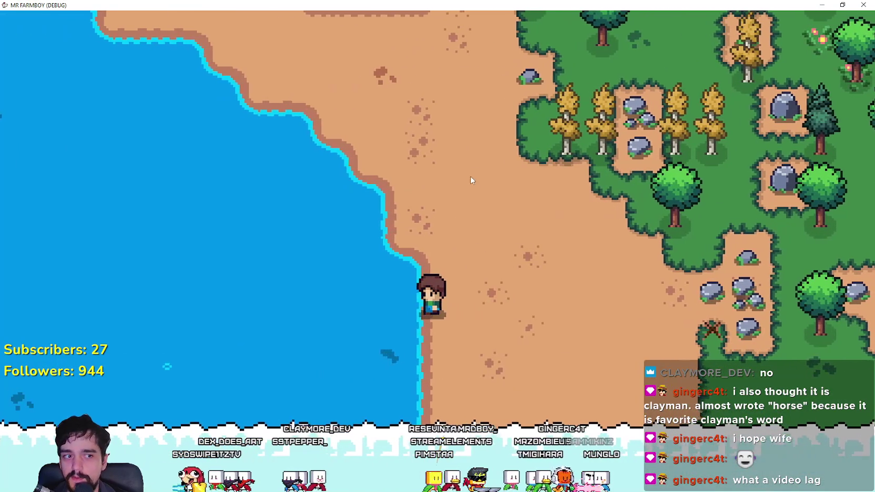
{"action": "key", "text": "s"}
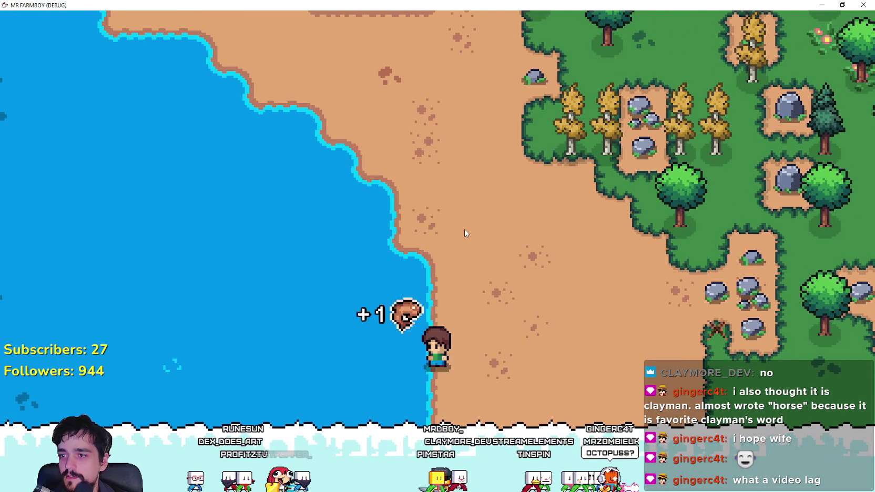
{"action": "key", "text": "d"}
{"action": "key", "text": "d"}
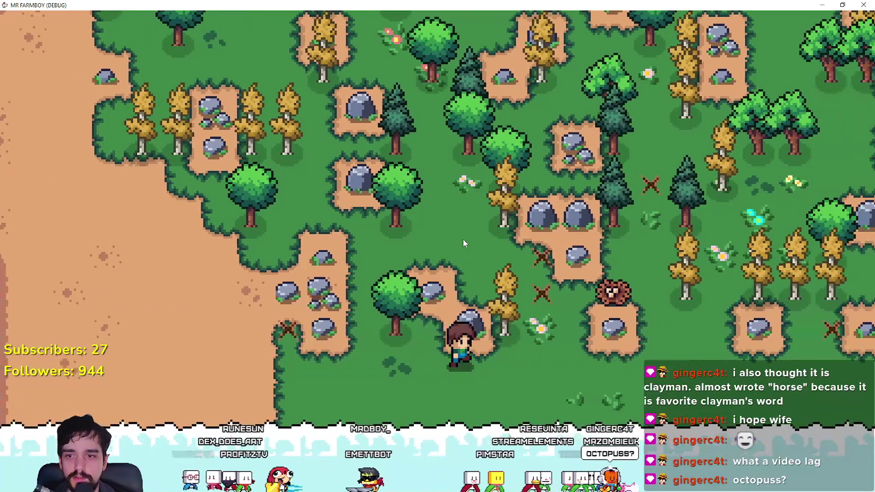
{"action": "scroll", "scroll_direction": "down", "scroll_amount": 3}
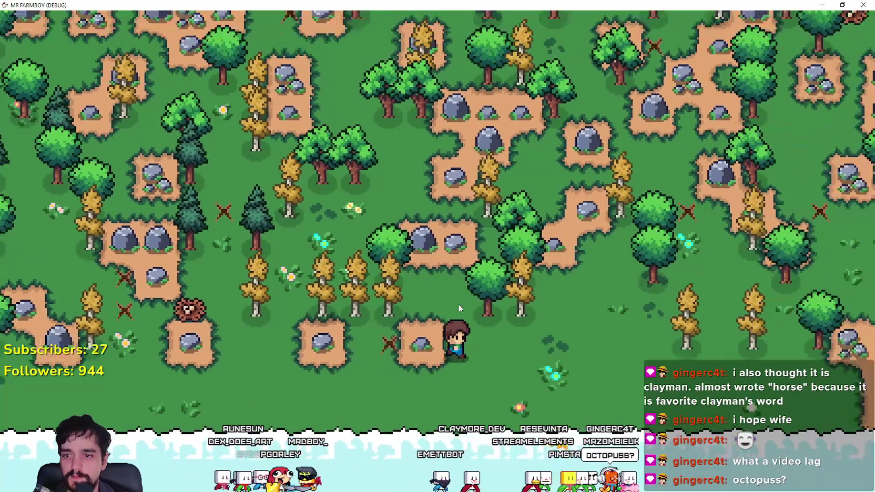
{"action": "scroll", "scroll_direction": "down", "scroll_amount": 3}
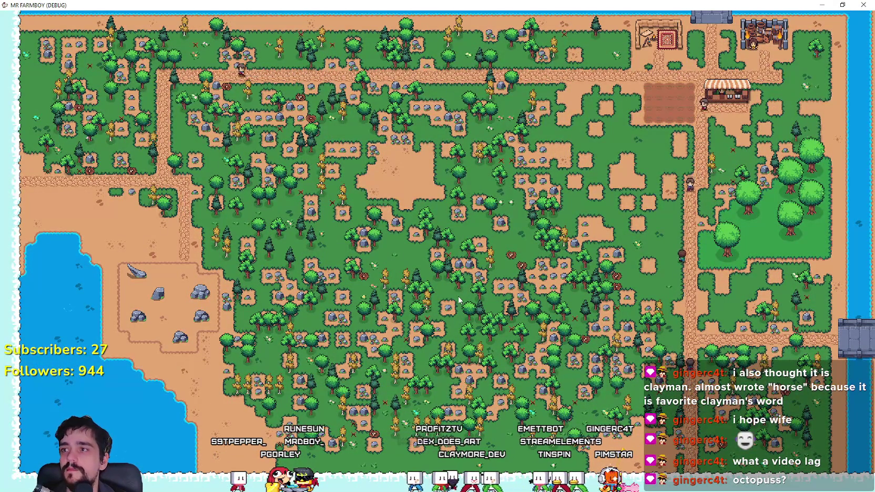
{"action": "scroll", "scroll_direction": "up", "scroll_amount": 3}
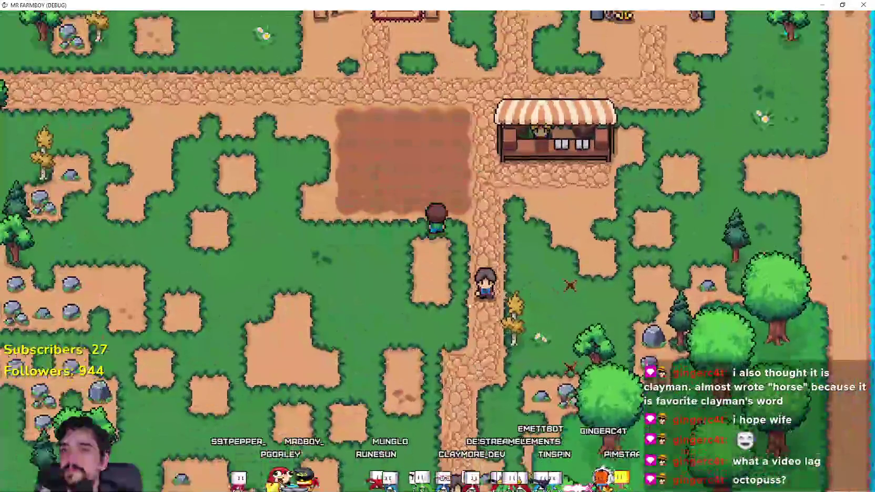
{"action": "scroll", "scroll_direction": "down", "scroll_amount": 3}
- Put the fish up for sale at the market and take the apples out of the sell slot
{"action": "key", "text": "e"}
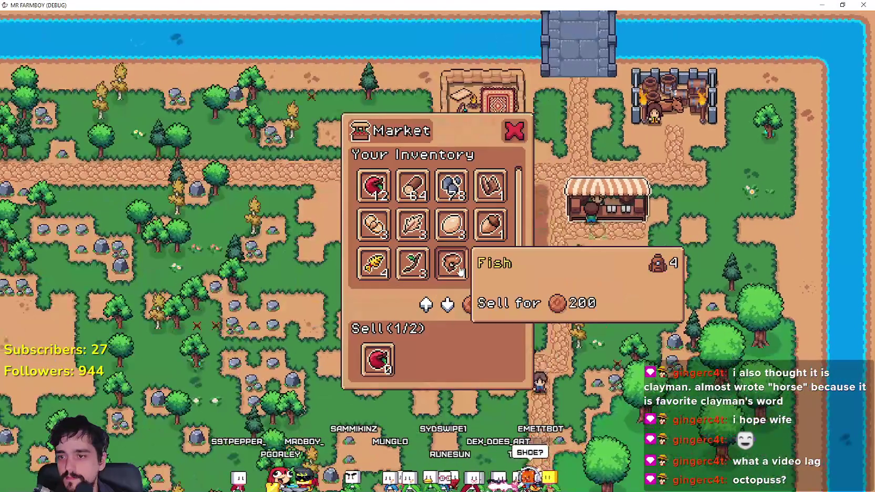
{"action": "left_click", "coordinate": [455, 266]}
{"action": "scroll", "scroll_direction": "up", "scroll_amount": 3}
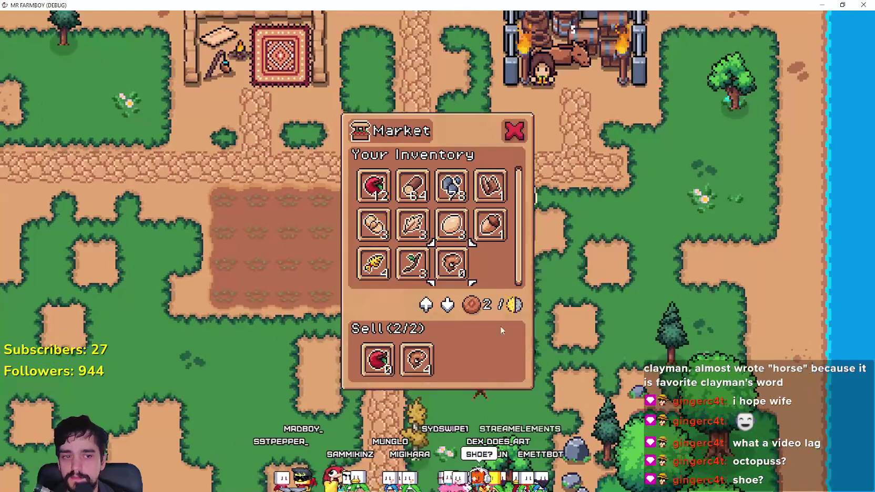
{"action": "left_click", "coordinate": [377, 360]}
{"action": "key", "text": "e"}
- Walk up past the stall and check the Royal's Envoy's request
{"action": "key", "text": "w"}
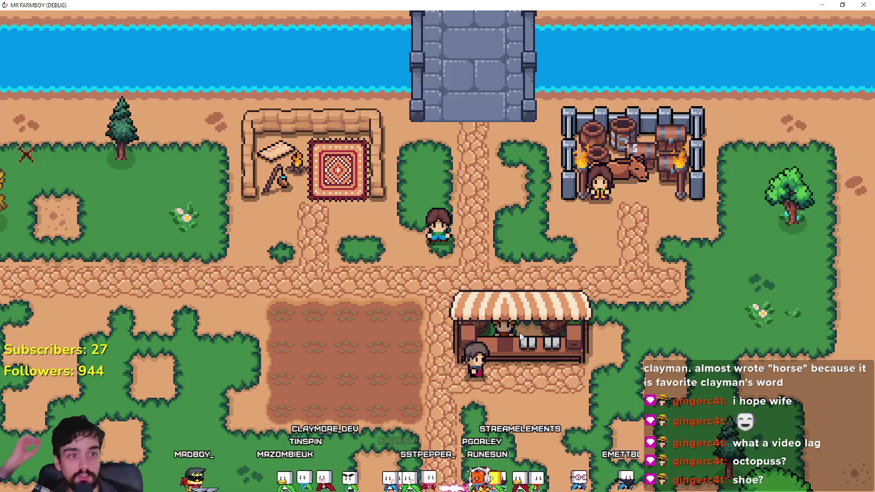
{"action": "scroll", "scroll_direction": "down", "scroll_amount": 3}
{"action": "scroll", "scroll_direction": "down", "scroll_amount": 3}
{"action": "scroll", "scroll_direction": "up", "scroll_amount": 3}
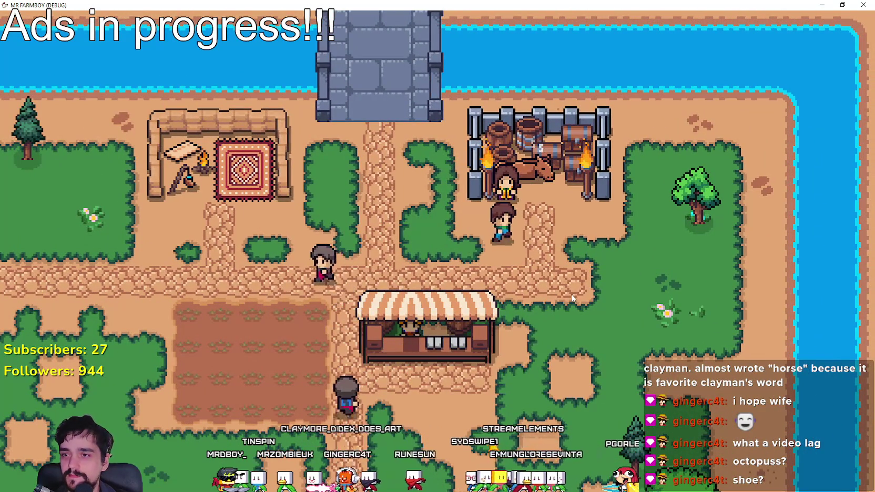
{"action": "left_click", "coordinate": [496, 231]}
{"action": "key", "text": "Escape"}
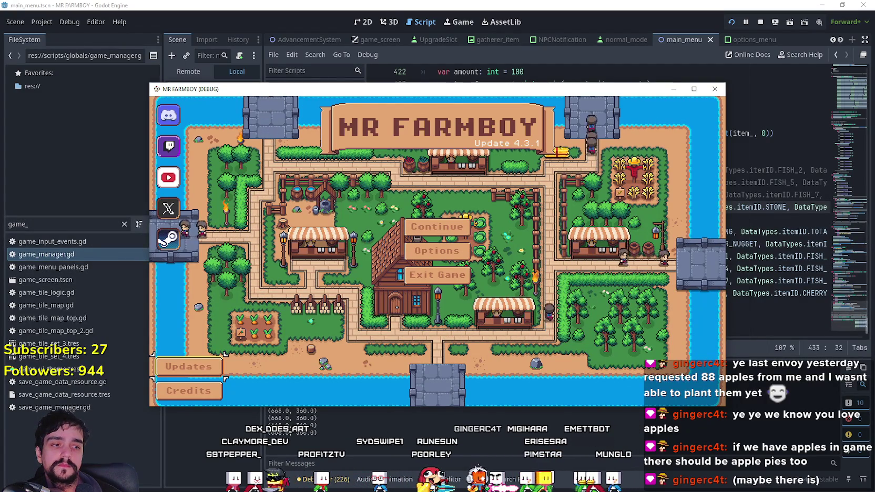
- Back in the Steam event editor, stay on the page and save the announcement edits
{"action": "key", "text": "alt+Tab"}
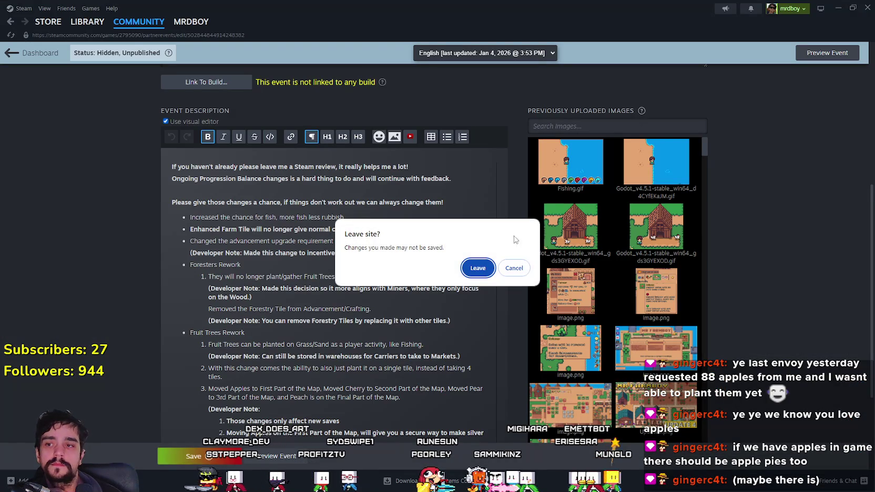
{"action": "left_click", "coordinate": [504, 272]}
{"action": "left_click", "coordinate": [193, 456]}
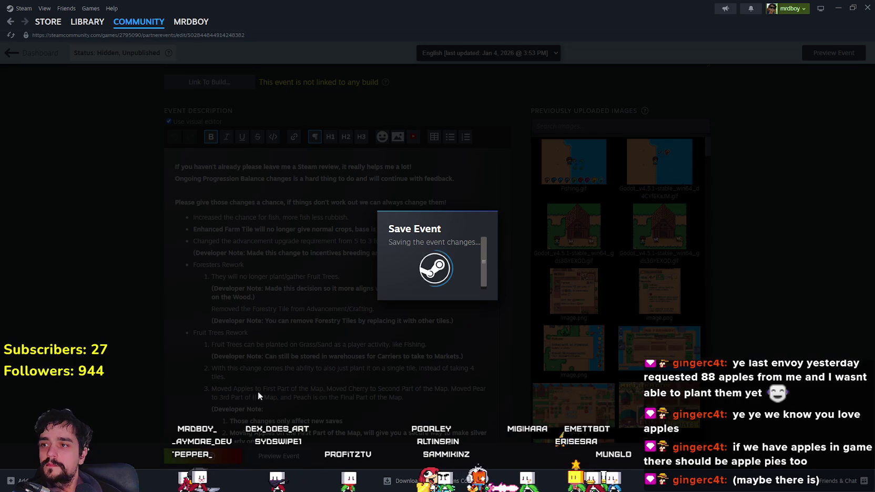
- In the event artwork, choose the previously uploaded HeaderImageV4 as the header image
{"action": "scroll", "scroll_direction": "up", "scroll_amount": 3}
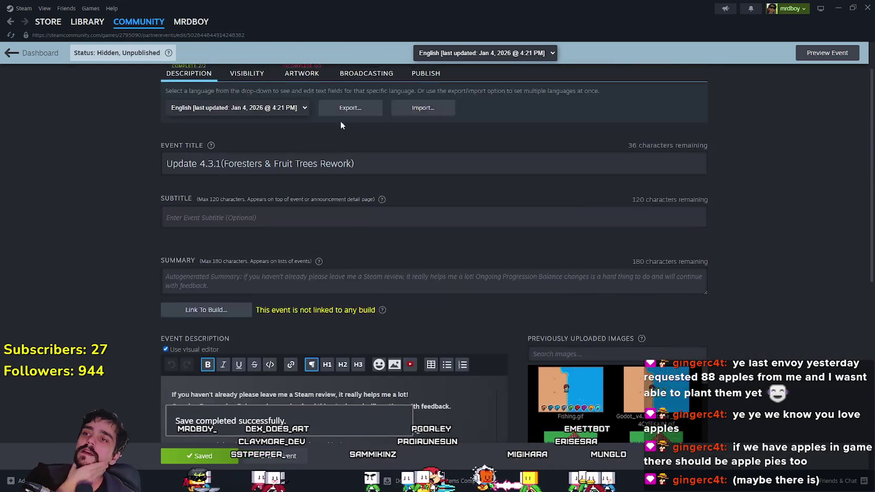
{"action": "left_click", "coordinate": [304, 124]}
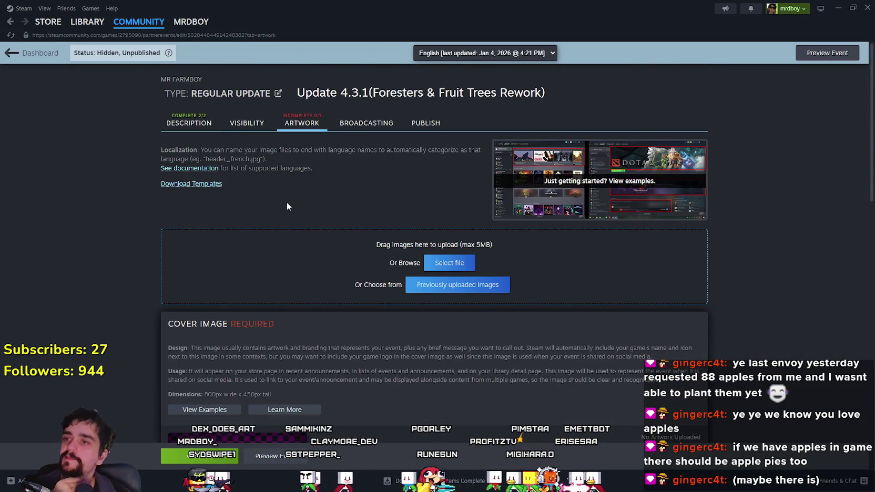
{"action": "scroll", "scroll_direction": "down", "scroll_amount": 3}
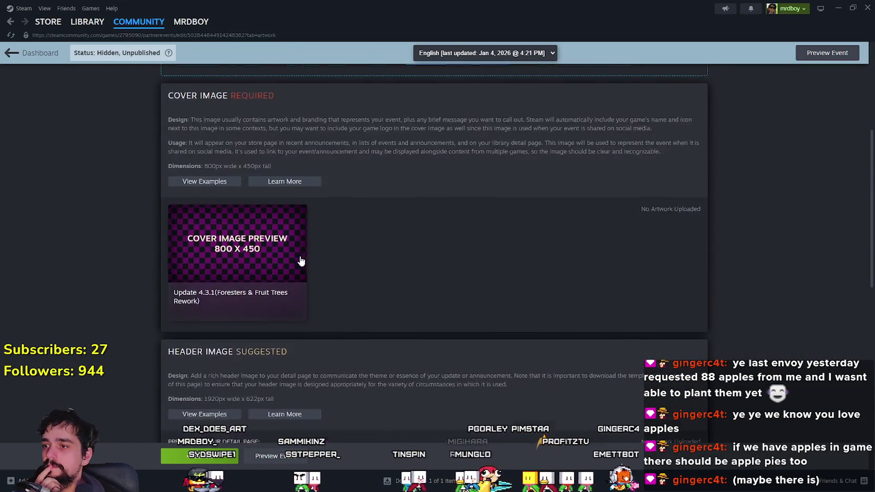
{"action": "scroll", "scroll_direction": "down", "scroll_amount": 3}
{"action": "scroll", "scroll_direction": "up", "scroll_amount": 3}
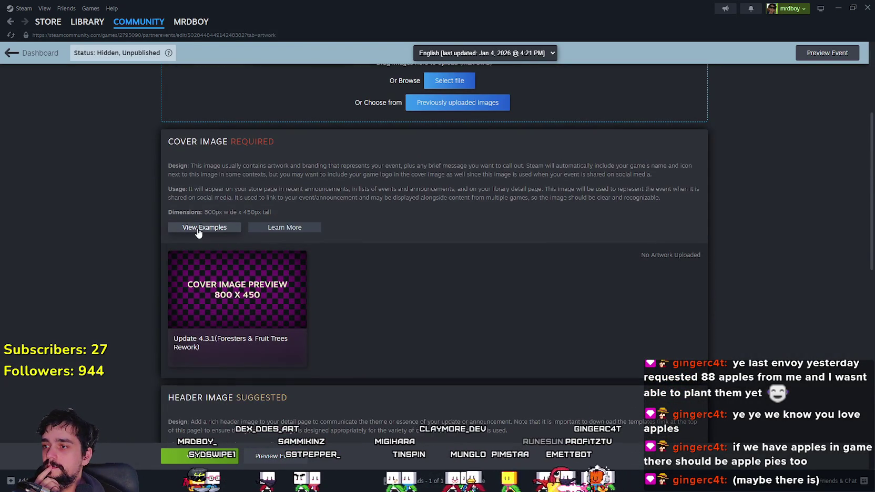
{"action": "scroll", "scroll_direction": "up", "scroll_amount": 3}
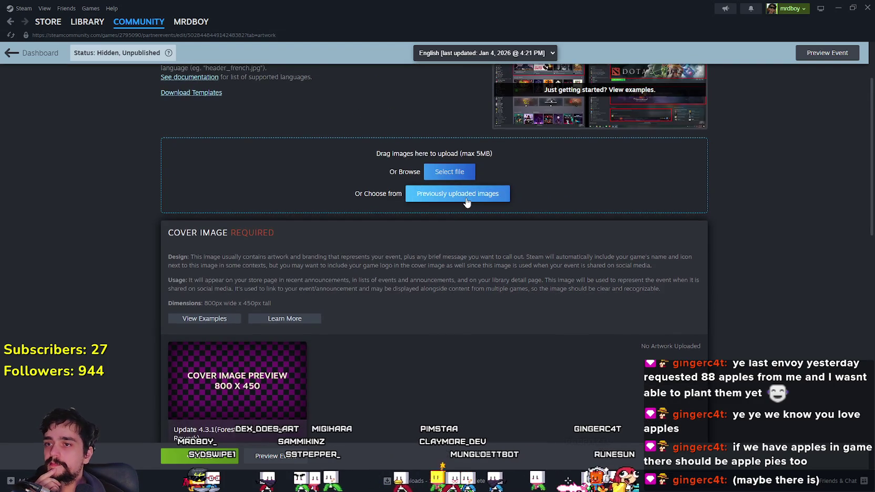
{"action": "left_click", "coordinate": [467, 202]}
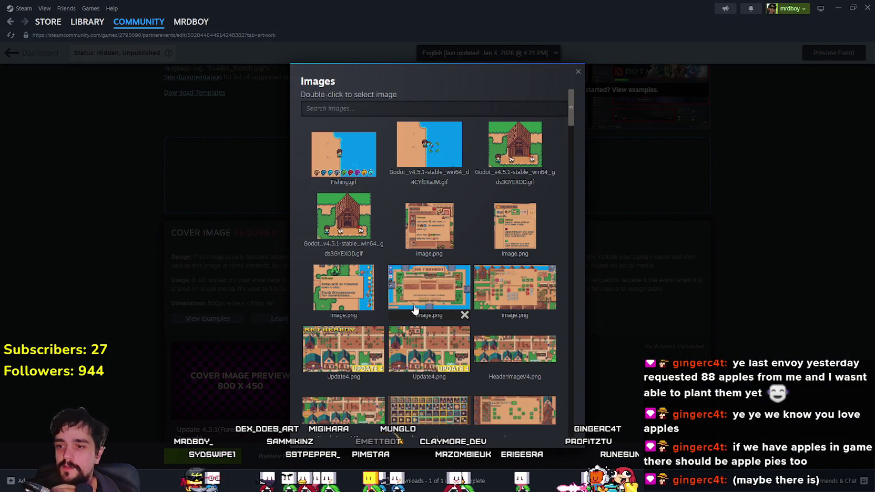
{"action": "scroll", "scroll_direction": "down", "scroll_amount": 3}
{"action": "scroll", "scroll_direction": "down", "scroll_amount": 3}
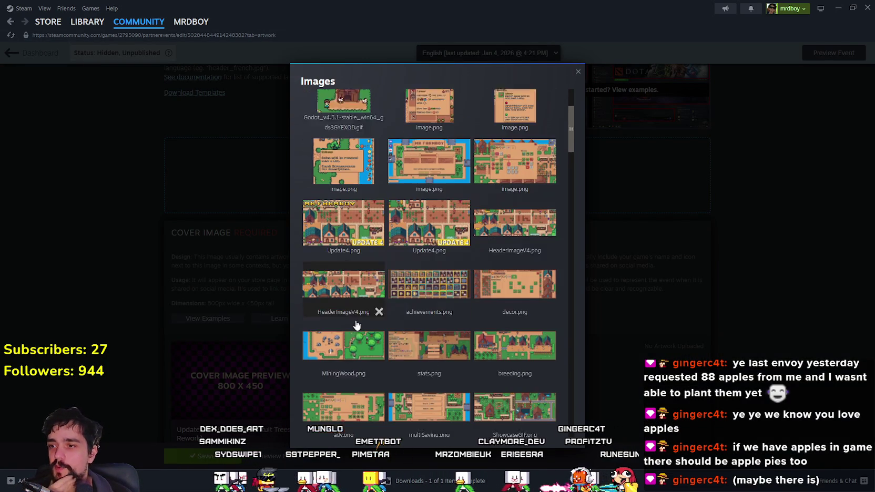
{"action": "left_click", "coordinate": [345, 274]}
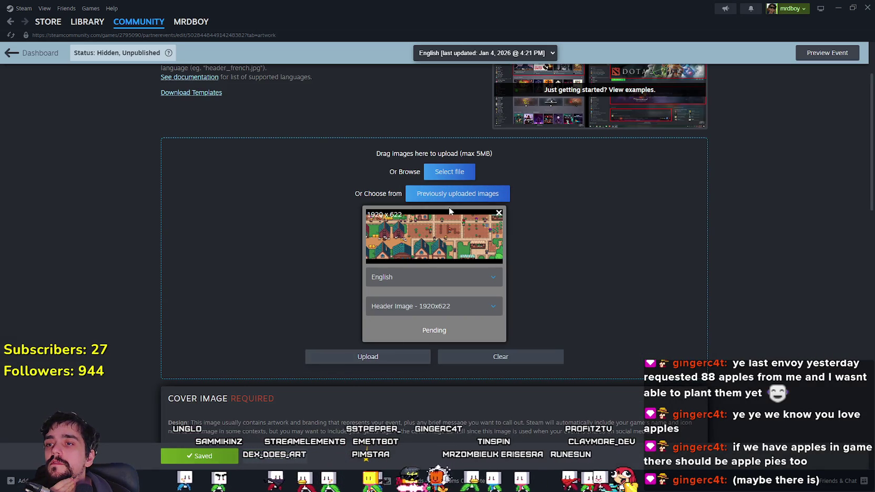
- Choose Update4 as the cover image and upload both event images
{"action": "left_click", "coordinate": [453, 193]}
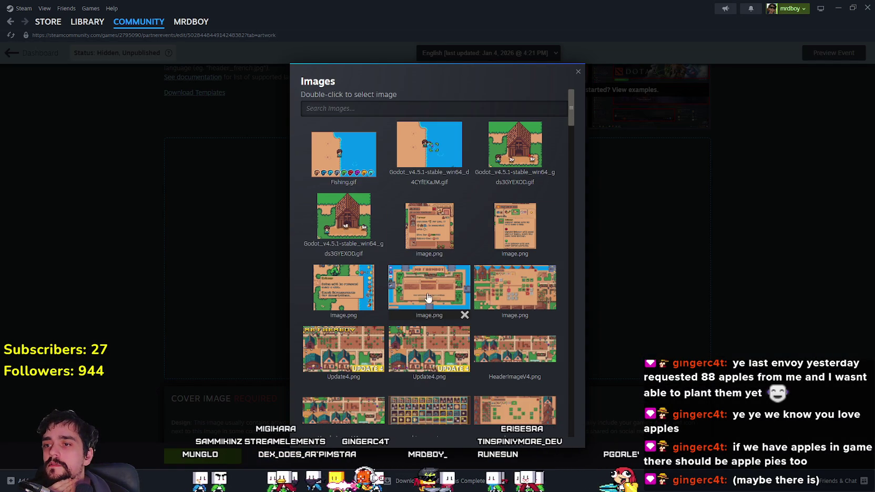
{"action": "scroll", "scroll_direction": "down", "scroll_amount": 3}
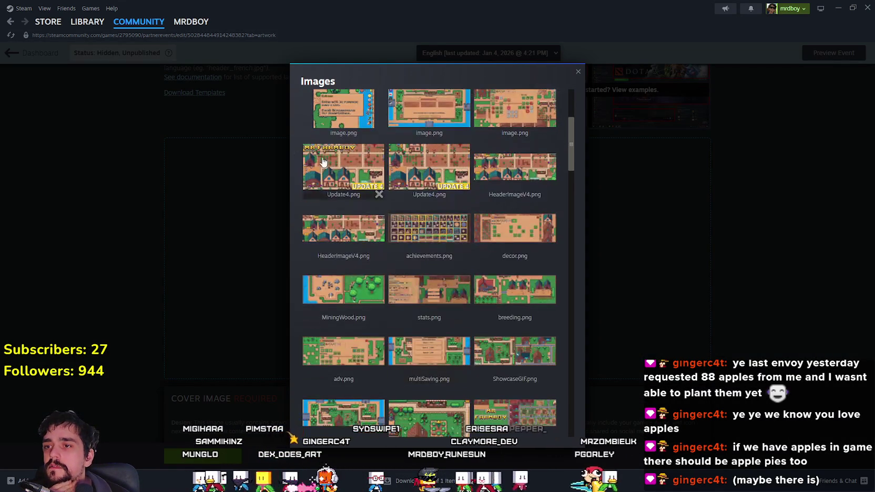
{"action": "left_click", "coordinate": [331, 170]}
{"action": "scroll", "scroll_direction": "down", "scroll_amount": 3}
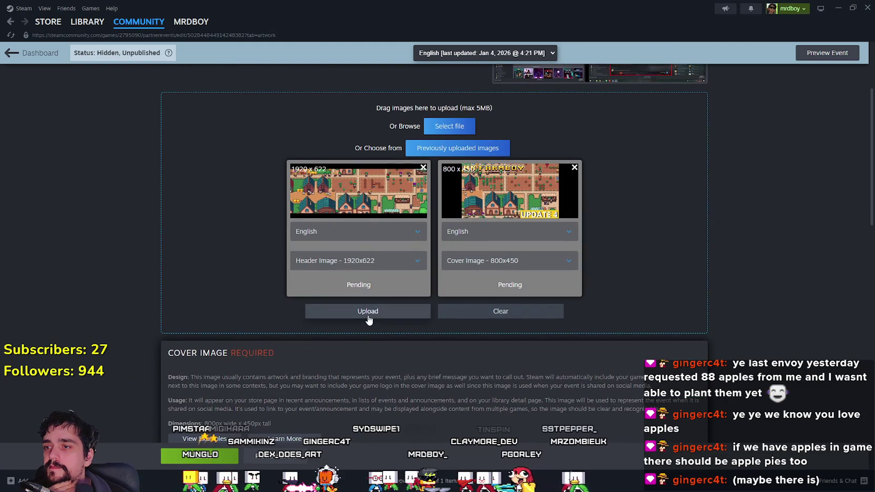
{"action": "left_click", "coordinate": [369, 314]}
{"action": "scroll", "scroll_direction": "down", "scroll_amount": 3}
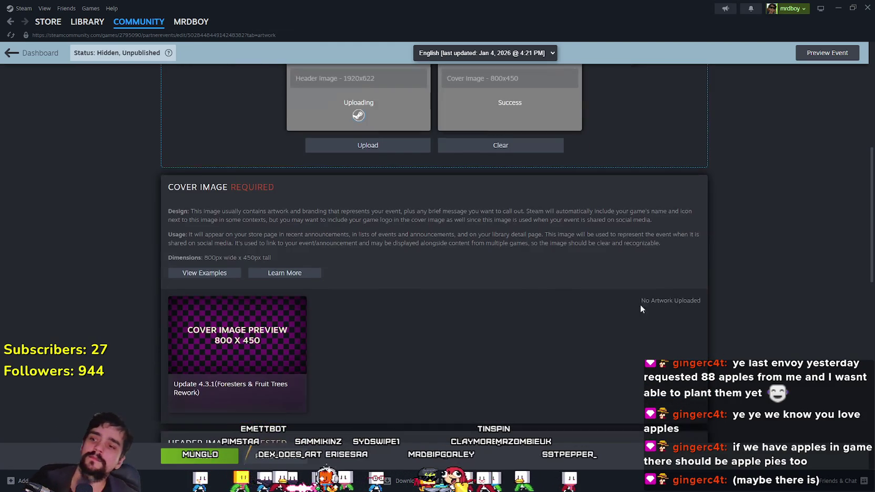
{"action": "scroll", "scroll_direction": "down", "scroll_amount": 3}
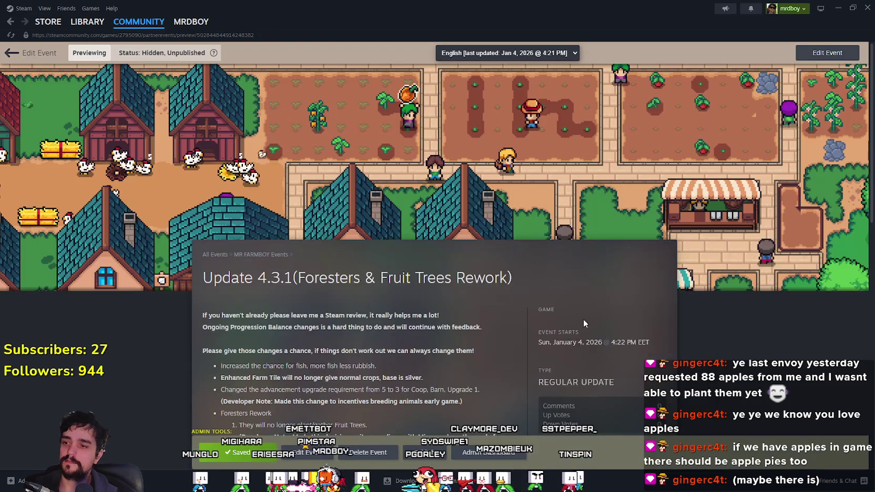
- Scroll through the Update 4.3.1 event preview to review its banner and patch notes
{"action": "scroll", "scroll_direction": "down", "scroll_amount": 3}
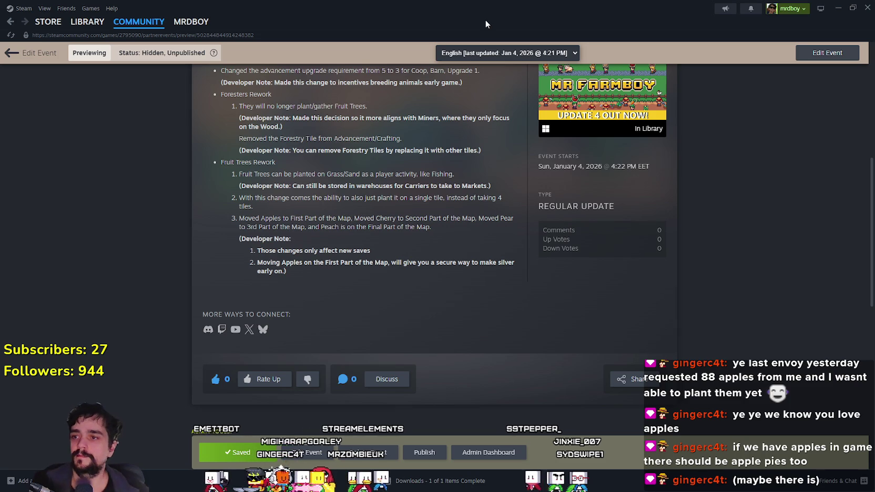
{"action": "scroll", "scroll_direction": "up", "scroll_amount": 3}
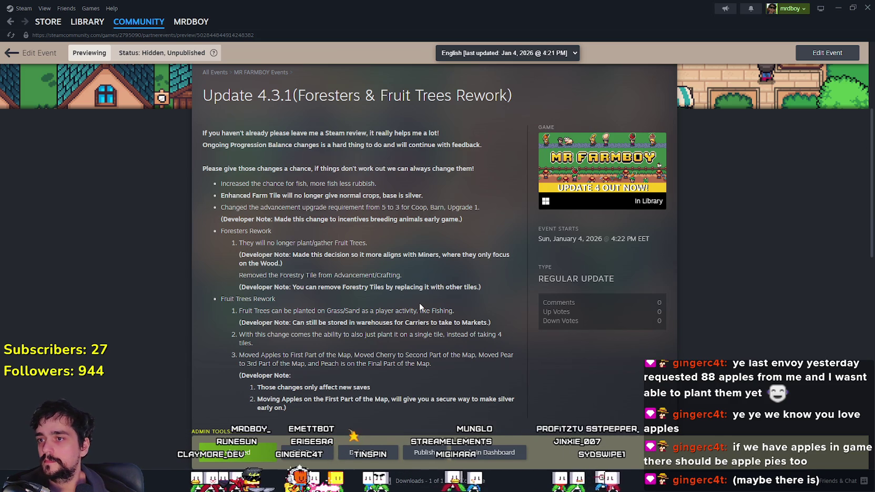
{"action": "scroll", "scroll_direction": "up", "scroll_amount": 3}
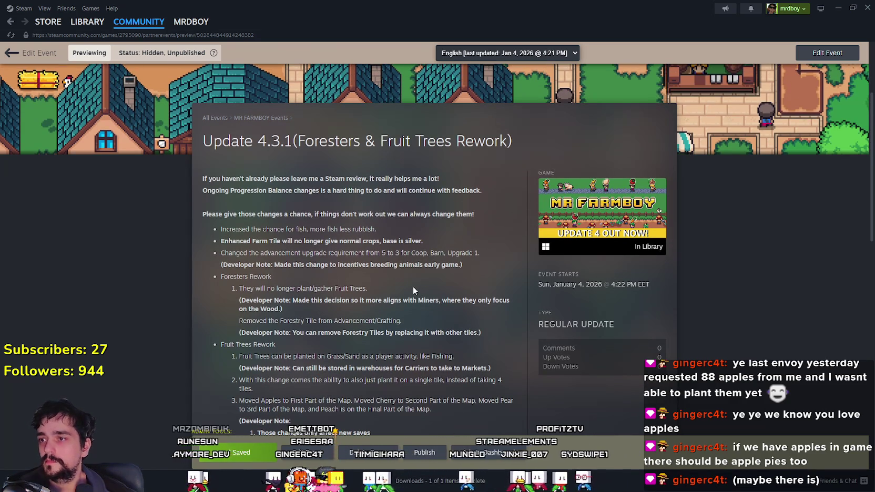
{"action": "scroll", "scroll_direction": "down", "scroll_amount": 3}
{"action": "scroll", "scroll_direction": "up", "scroll_amount": 3}
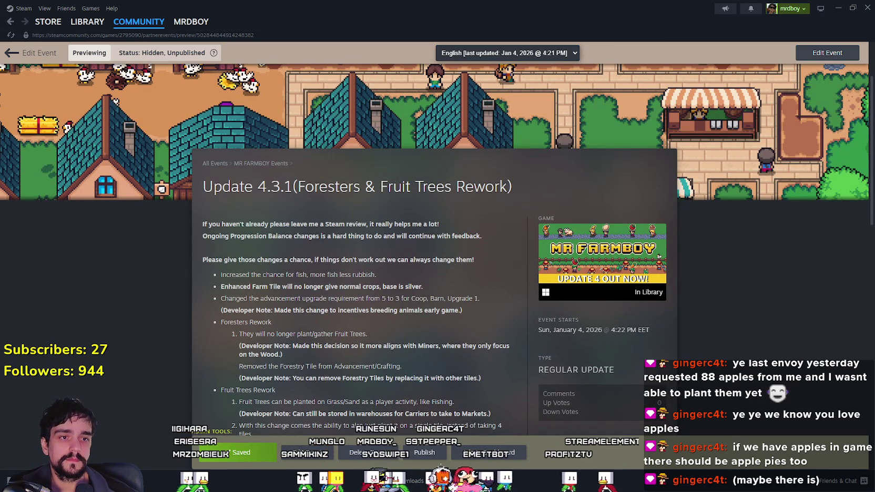
{"action": "scroll", "scroll_direction": "down", "scroll_amount": 3}
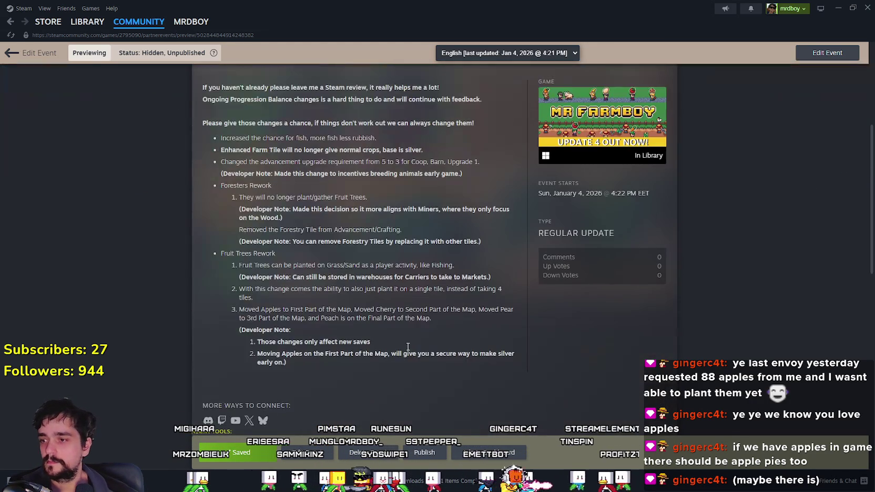
{"action": "scroll", "scroll_direction": "up", "scroll_amount": 3}
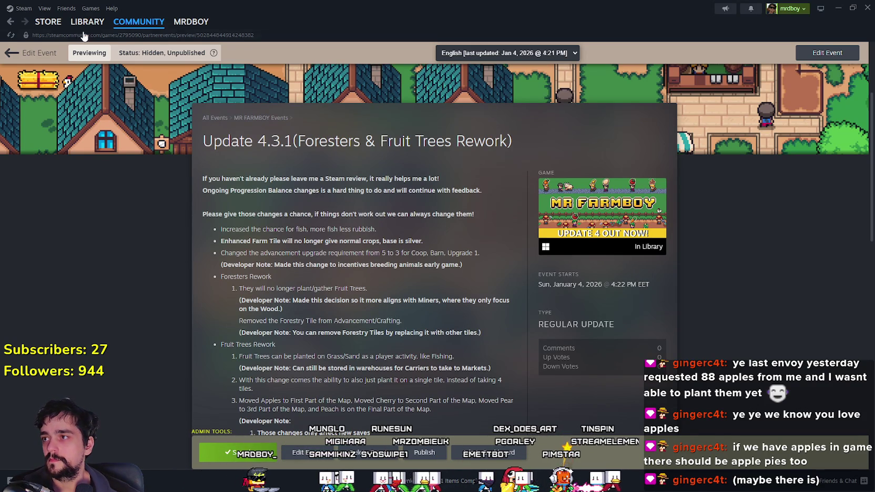
{"action": "mouse_move", "coordinate": [96, 22]}
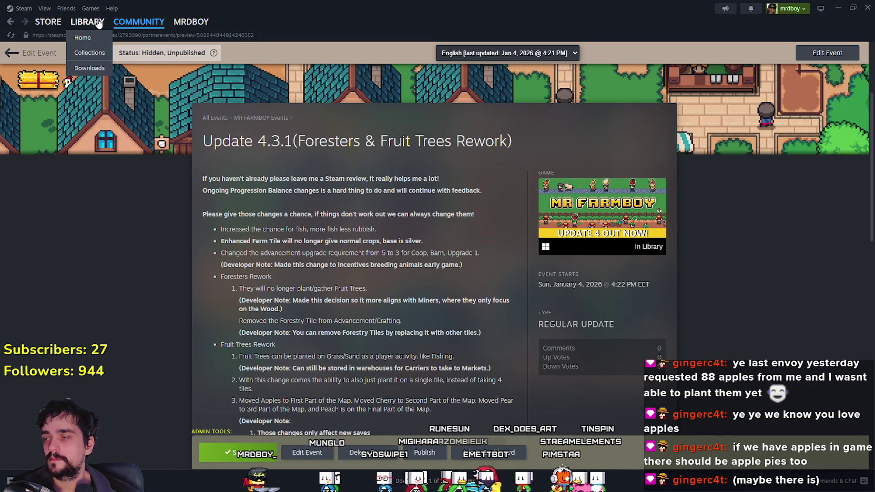
- Copy the Update 4.3-Hotfix1 patch-note text from the library news, then go to the Community Hub
{"action": "left_click", "coordinate": [98, 22]}
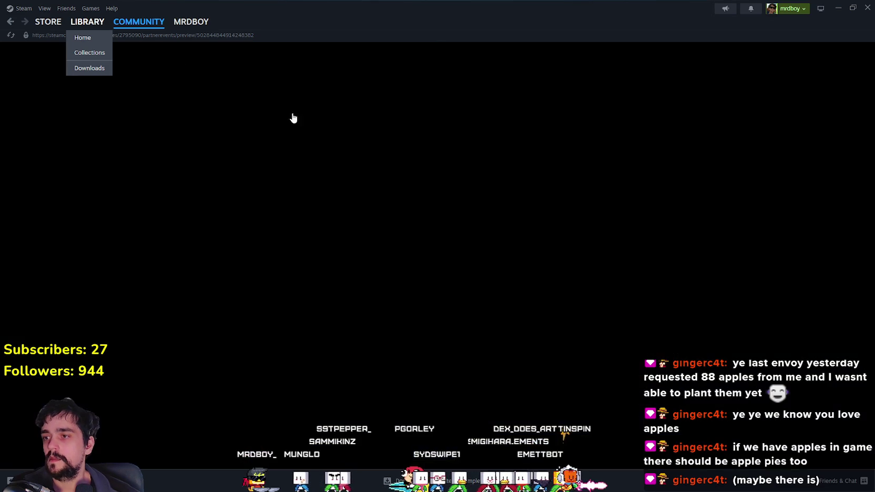
{"action": "scroll", "scroll_direction": "down", "scroll_amount": 3}
{"action": "left_click", "coordinate": [492, 234]}
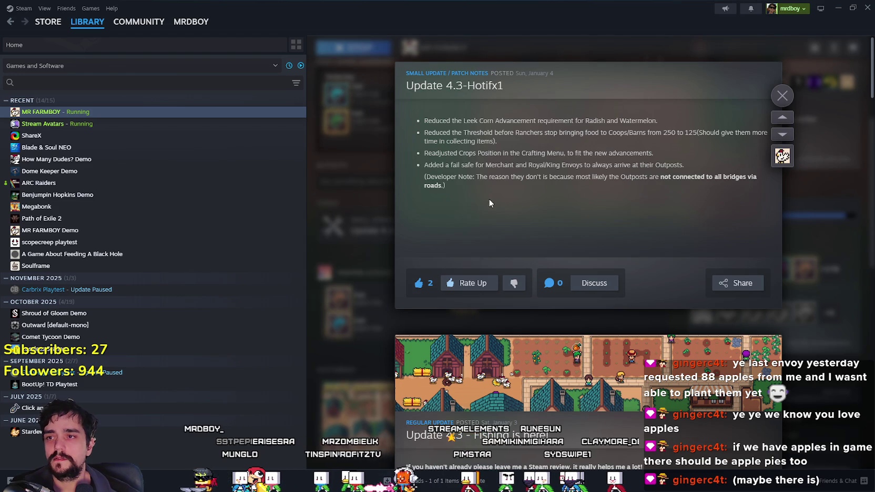
{"action": "left_click_drag", "start_coordinate": [447, 187], "coordinate": [432, 121]}
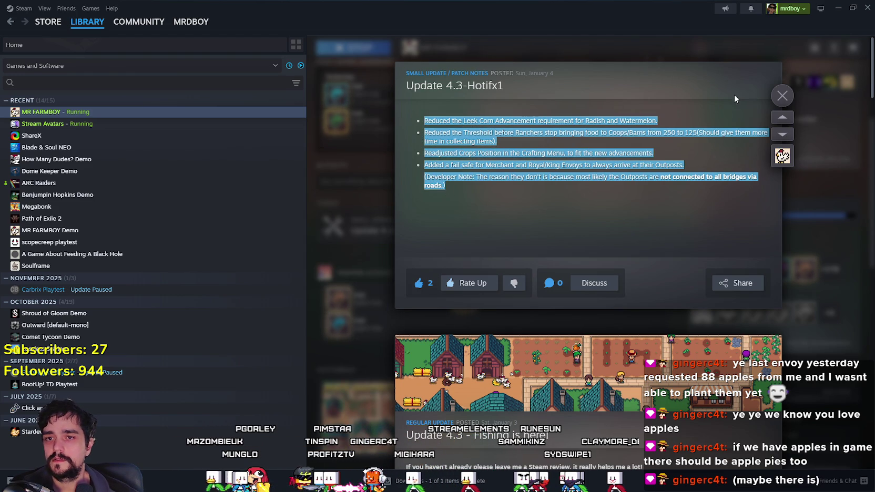
{"action": "left_click", "coordinate": [782, 94]}
{"action": "left_click", "coordinate": [391, 230]}
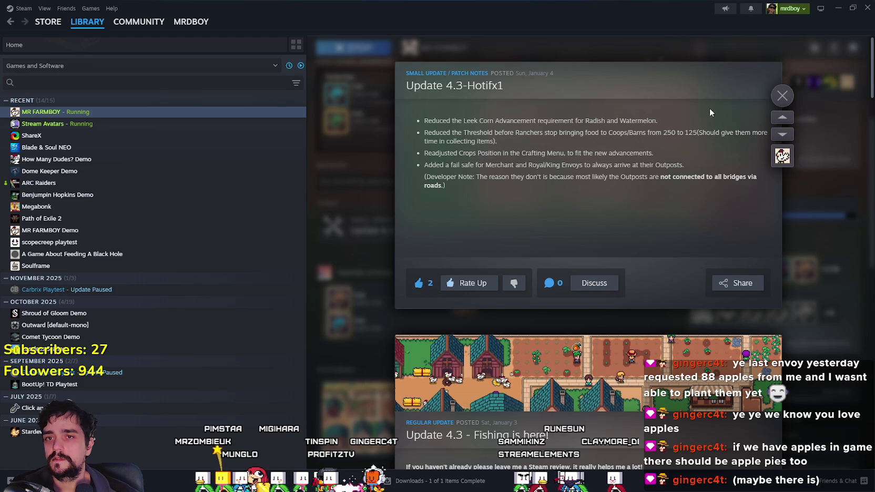
{"action": "left_click", "coordinate": [612, 61]}
{"action": "scroll", "scroll_direction": "up", "scroll_amount": 3}
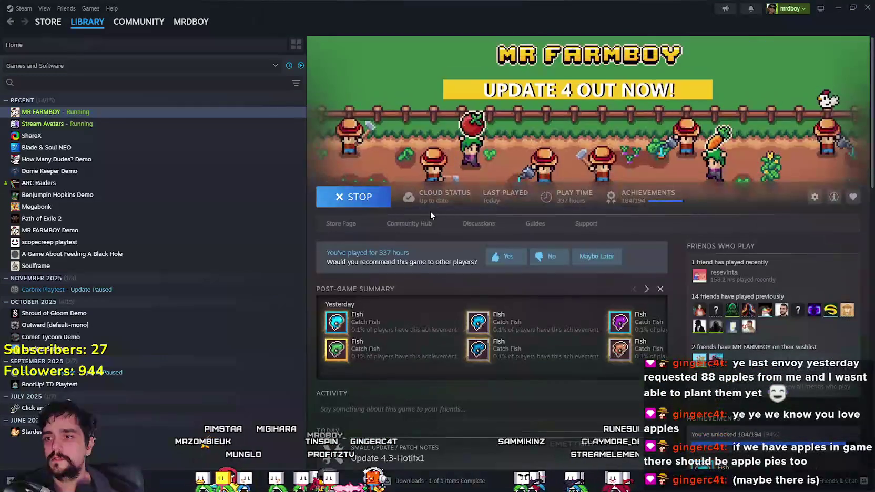
{"action": "left_click", "coordinate": [424, 230]}
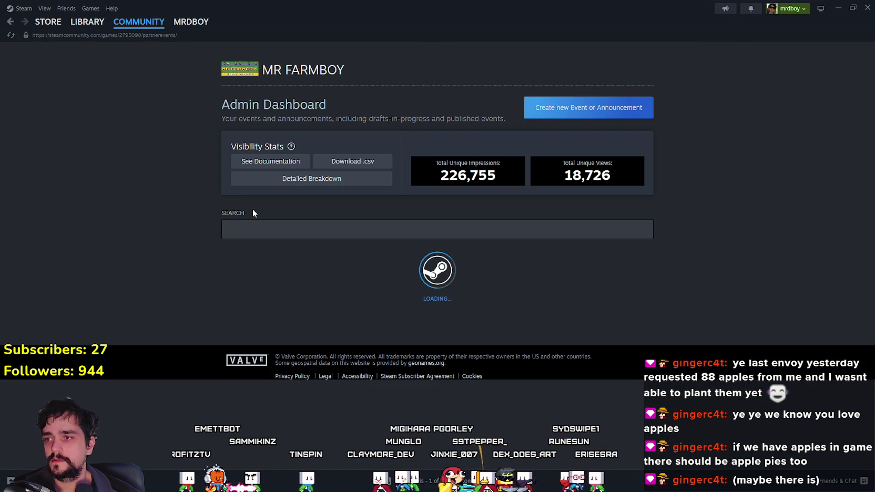
- Delete the Update 4.3-Hotfix1 event, confirm, and dismiss the success message
{"action": "scroll", "scroll_direction": "down", "scroll_amount": 3}
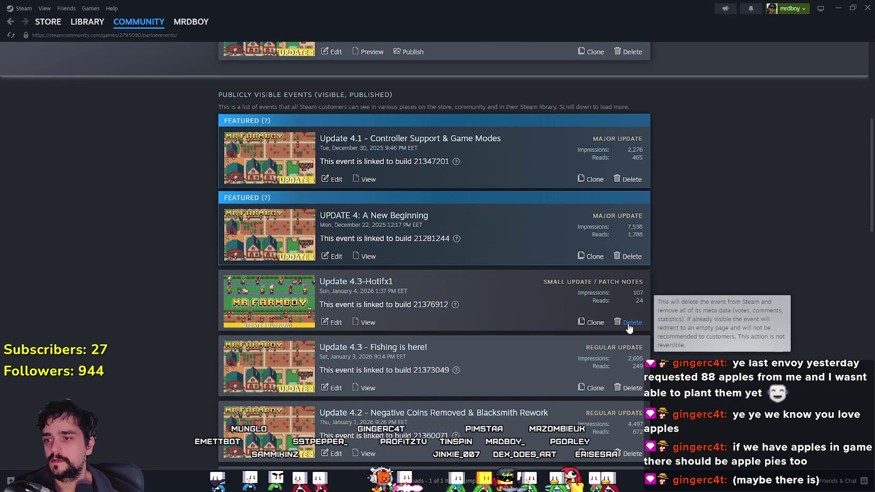
{"action": "scroll", "scroll_direction": "down", "scroll_amount": 3}
{"action": "scroll", "scroll_direction": "up", "scroll_amount": 3}
{"action": "left_click", "coordinate": [633, 277]}
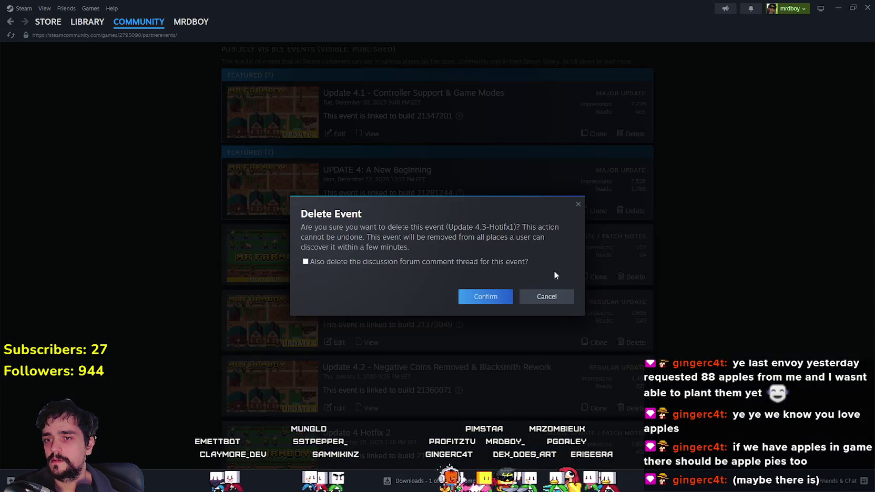
{"action": "left_click", "coordinate": [474, 305]}
{"action": "left_click", "coordinate": [460, 282]}
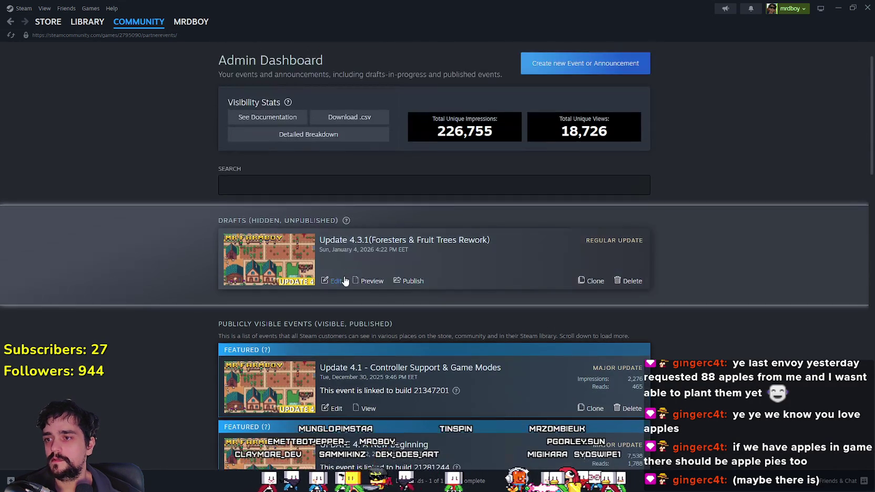
- Paste the hotfix notes as new bullets after the early-game note and save the event
{"action": "scroll", "scroll_direction": "down", "scroll_amount": 3}
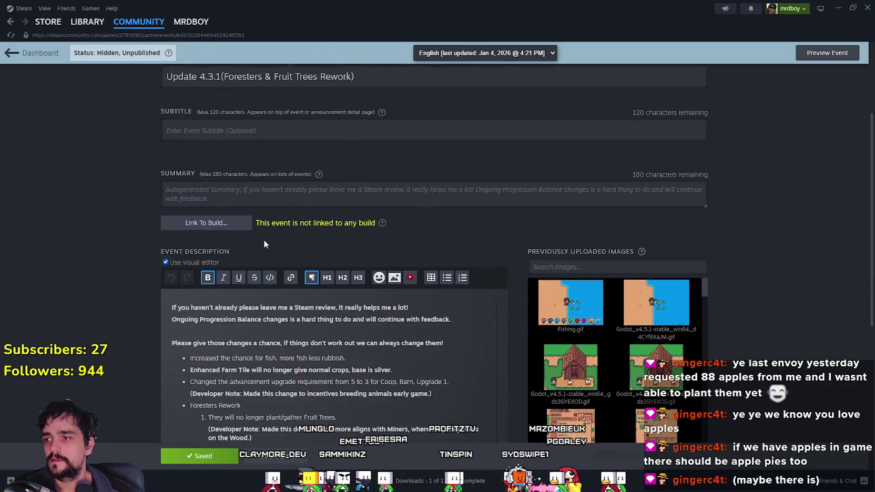
{"action": "scroll", "scroll_direction": "up", "scroll_amount": 3}
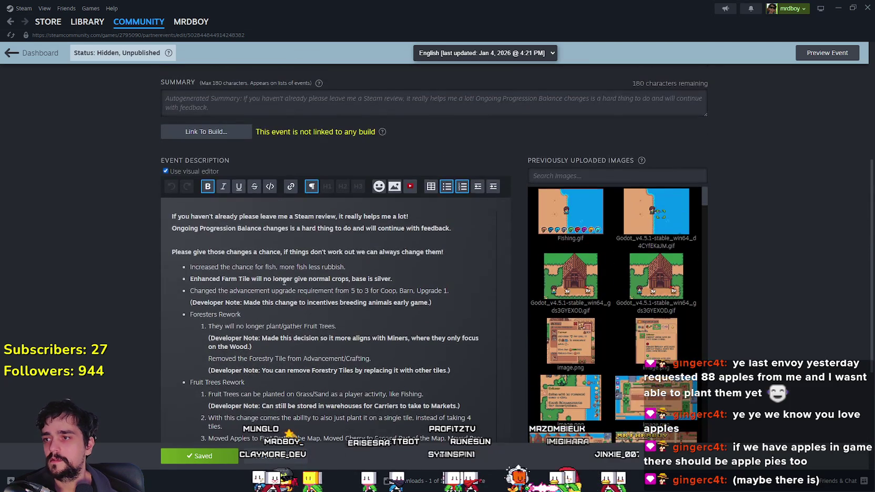
{"action": "scroll", "scroll_direction": "down", "scroll_amount": 3}
{"action": "scroll", "scroll_direction": "up", "scroll_amount": 3}
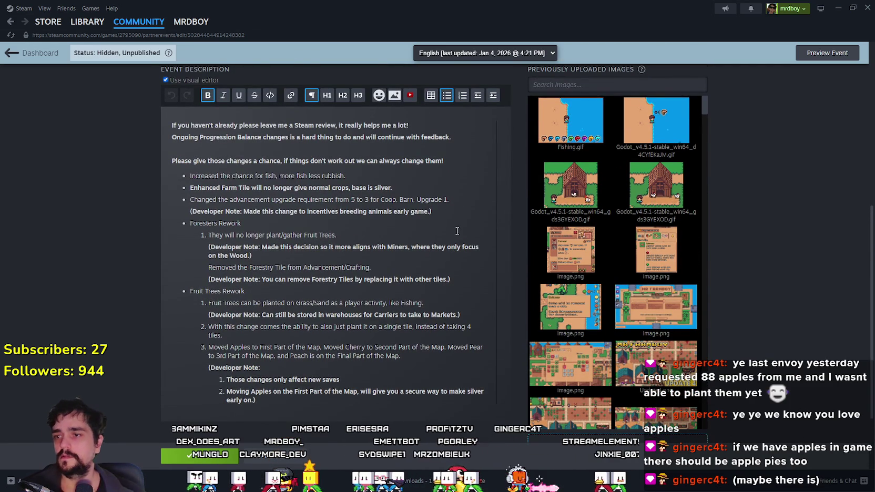
{"action": "key", "text": "Return"}
{"action": "key", "text": "ctrl+v"}
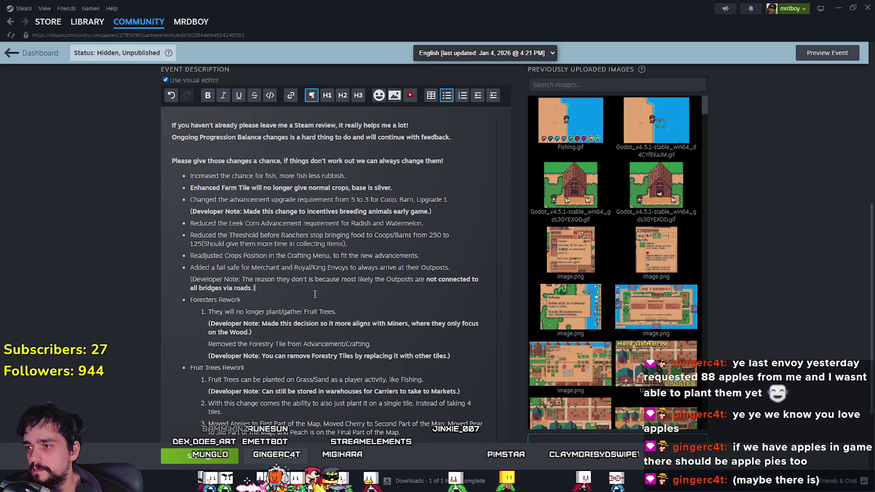
{"action": "key", "text": "ctrl+s"}
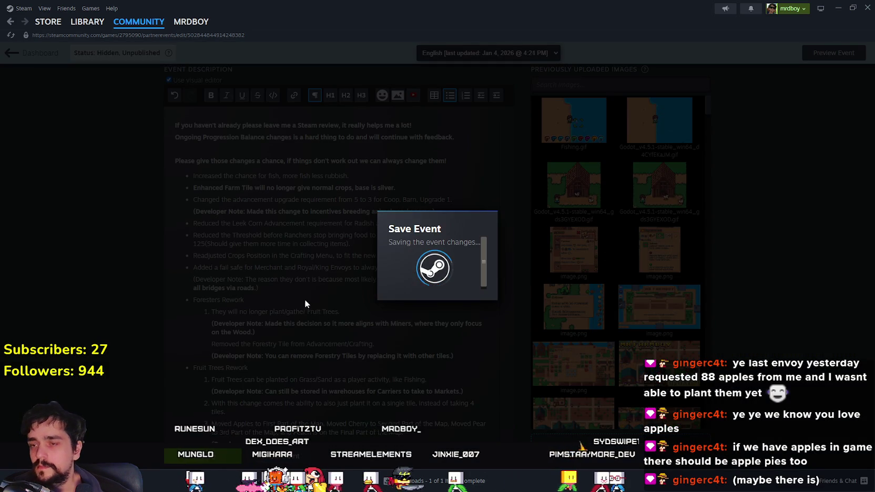
- Select the pasted Leek Corn through outposts lines and switch to the Godot editor
{"action": "scroll", "scroll_direction": "down", "scroll_amount": 3}
{"action": "left_click_drag", "start_coordinate": [264, 240], "coordinate": [190, 178]}
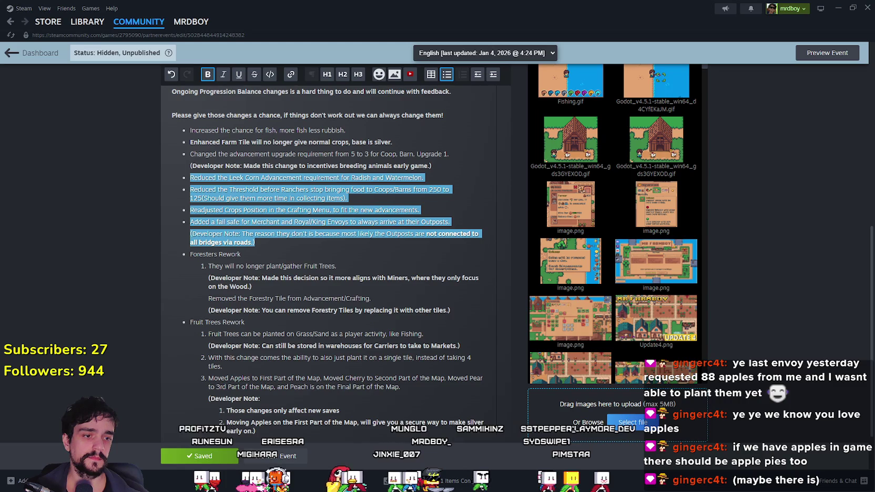
{"action": "key", "text": "alt+Tab"}
{"action": "scroll", "scroll_direction": "down", "scroll_amount": 3}
{"action": "left_click_drag", "start_coordinate": [261, 170], "coordinate": [367, 174]}
- Select the VersionNotes label under Updates and open its text for editing
{"action": "scroll", "scroll_direction": "up", "scroll_amount": 3}
{"action": "scroll", "scroll_direction": "down", "scroll_amount": 3}
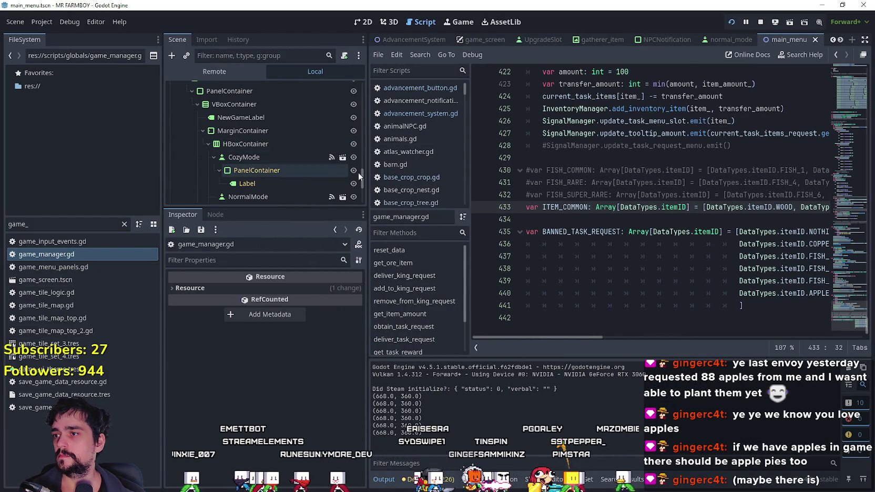
{"action": "left_click_drag", "start_coordinate": [363, 173], "coordinate": [364, 144]}
{"action": "scroll", "scroll_direction": "up", "scroll_amount": 3}
{"action": "left_click", "coordinate": [232, 89]}
{"action": "scroll", "scroll_direction": "up", "scroll_amount": 3}
{"action": "double_click", "coordinate": [254, 193]}
{"action": "left_click", "coordinate": [351, 325]}
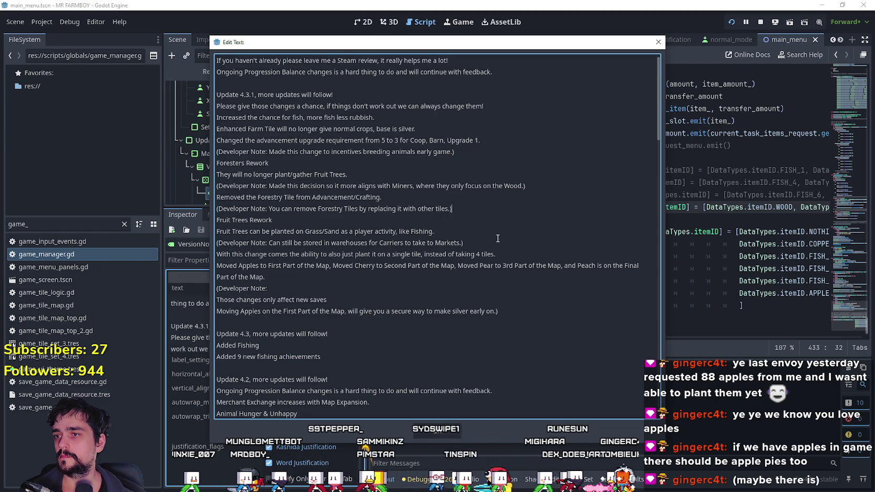
- Paste the balance notes after the breeding note, remove the blank lines, and stop the game
{"action": "key", "text": "Return"}
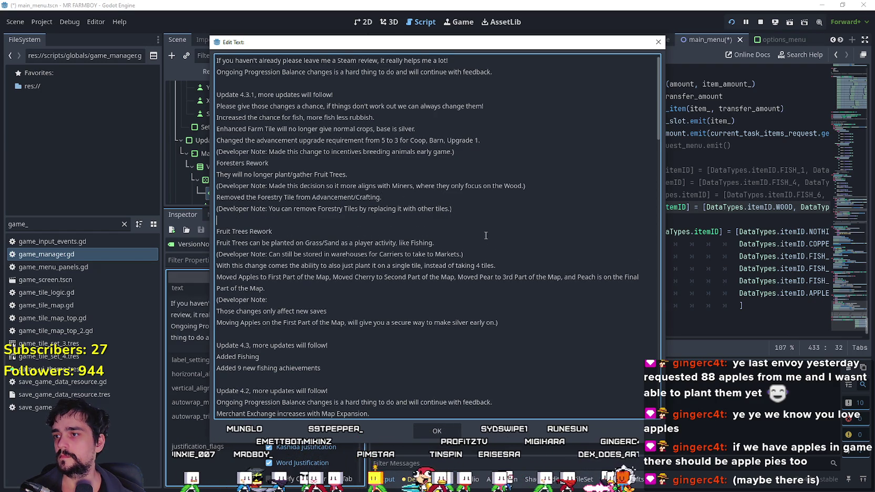
{"action": "key", "text": "BackSpace"}
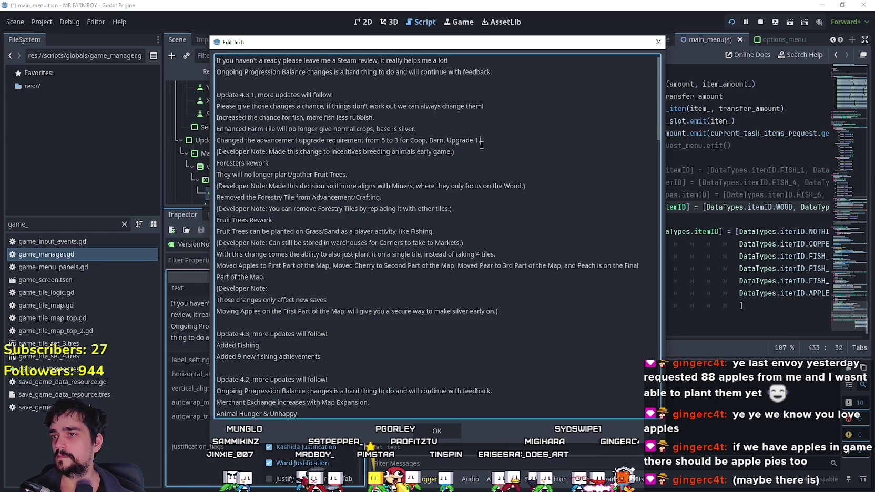
{"action": "key", "text": "ctrl+v"}
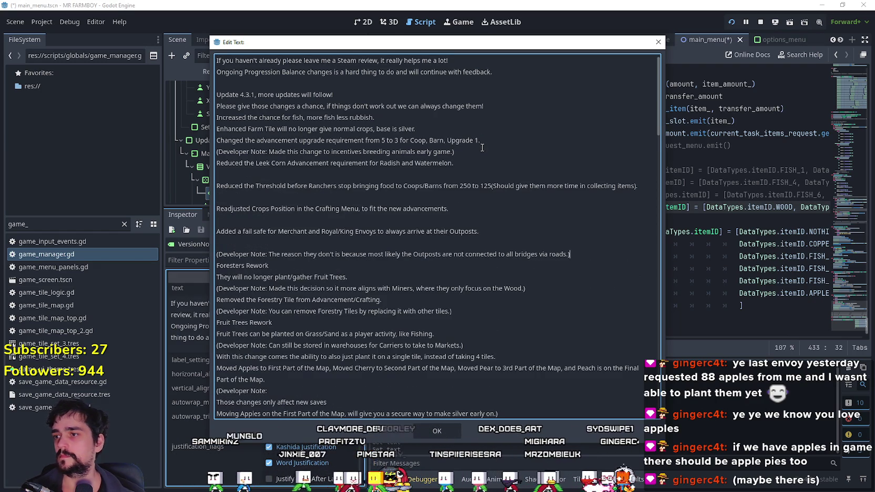
{"action": "key", "text": "BackSpace"}
{"action": "key", "text": "Up"}
{"action": "key", "text": "BackSpace"}
{"action": "key", "text": "Up"}
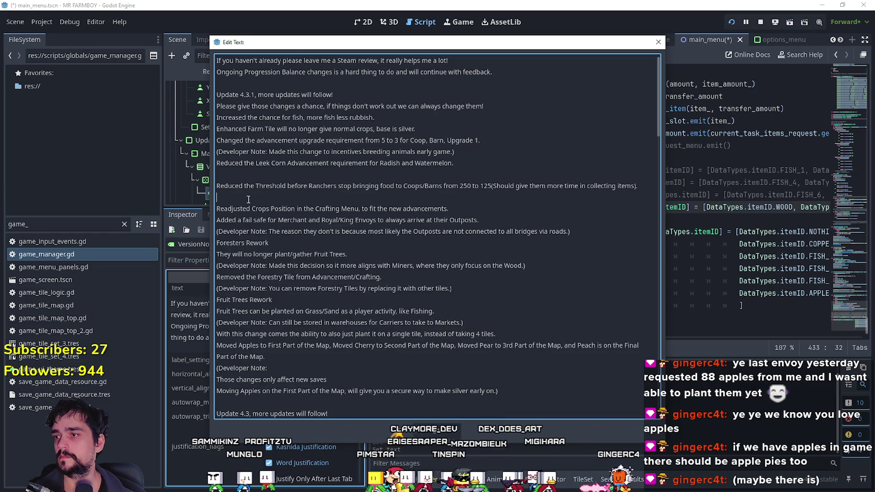
{"action": "key", "text": "BackSpace"}
{"action": "key", "text": "Up"}
{"action": "key", "text": "BackSpace"}
{"action": "key", "text": "Escape"}
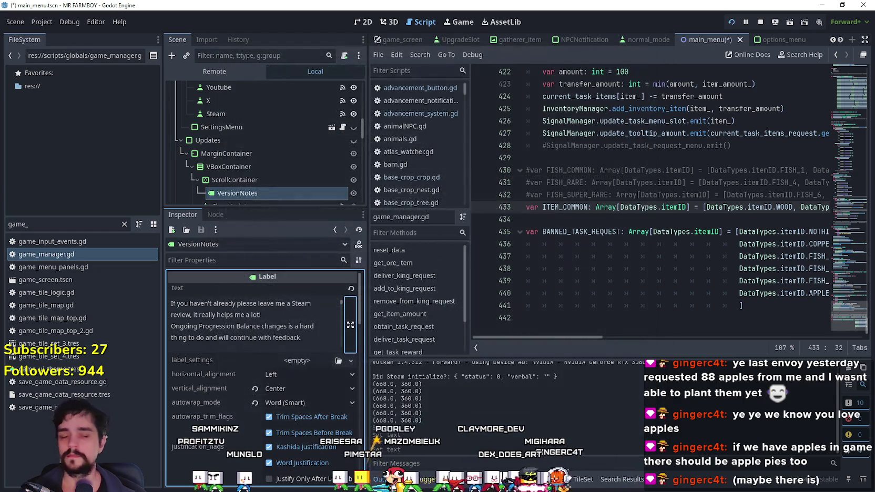
{"action": "left_click", "coordinate": [759, 22]}
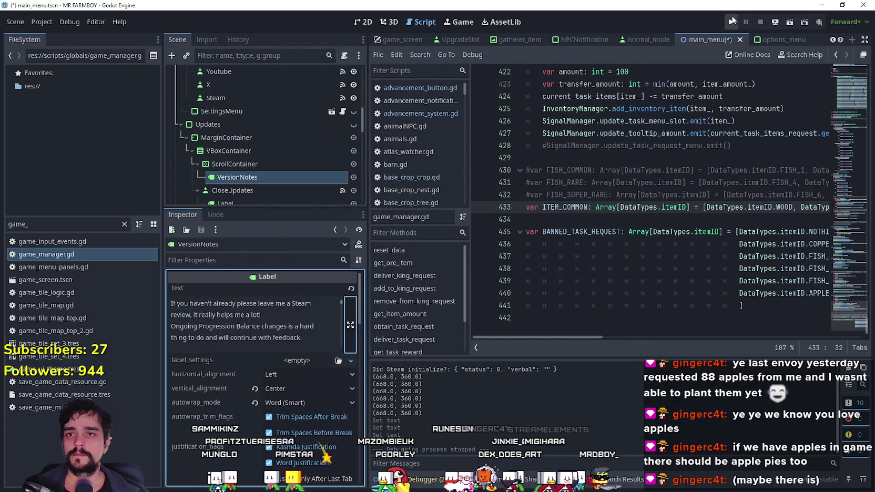
- Save the main menu scene, relaunch with F5, load Save 8 and maximize the game window
{"action": "key", "text": "ctrl+s"}
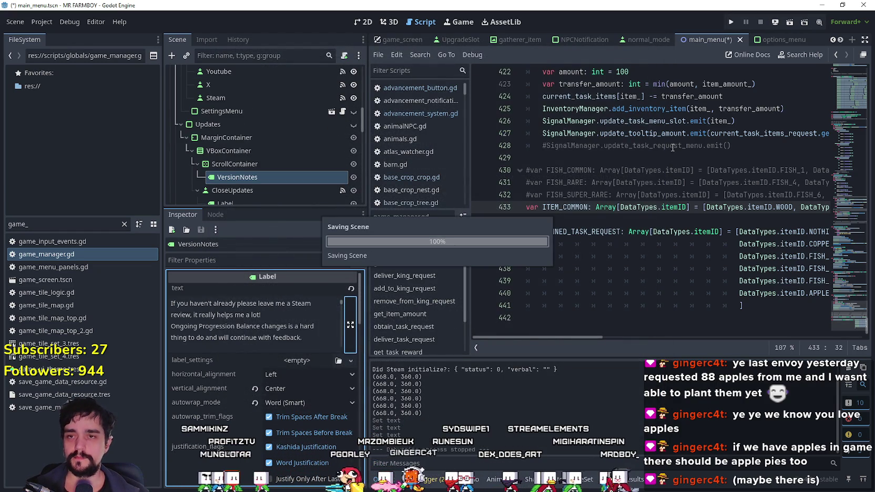
{"action": "key", "text": "F5"}
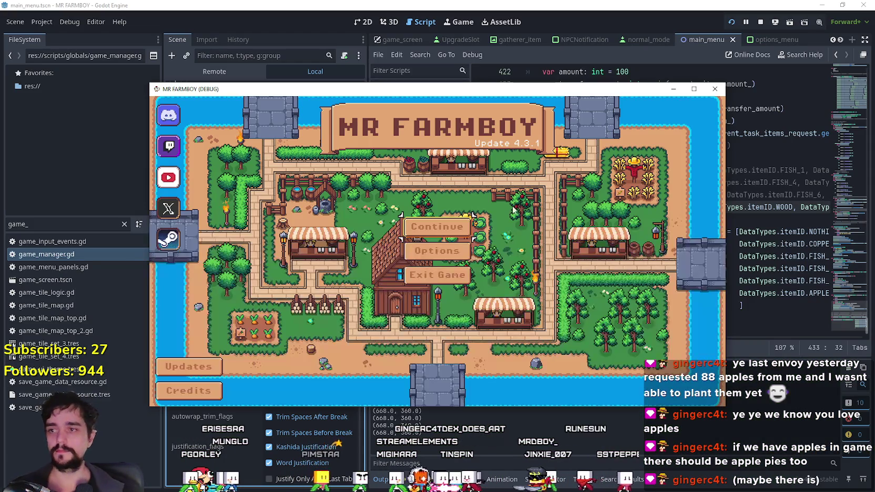
{"action": "left_click", "coordinate": [447, 228]}
{"action": "scroll", "scroll_direction": "down", "scroll_amount": 3}
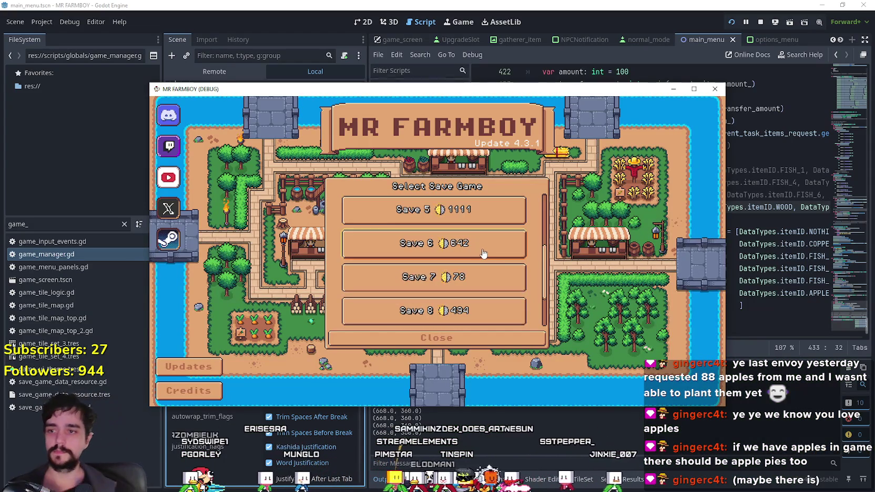
{"action": "scroll", "scroll_direction": "down", "scroll_amount": 3}
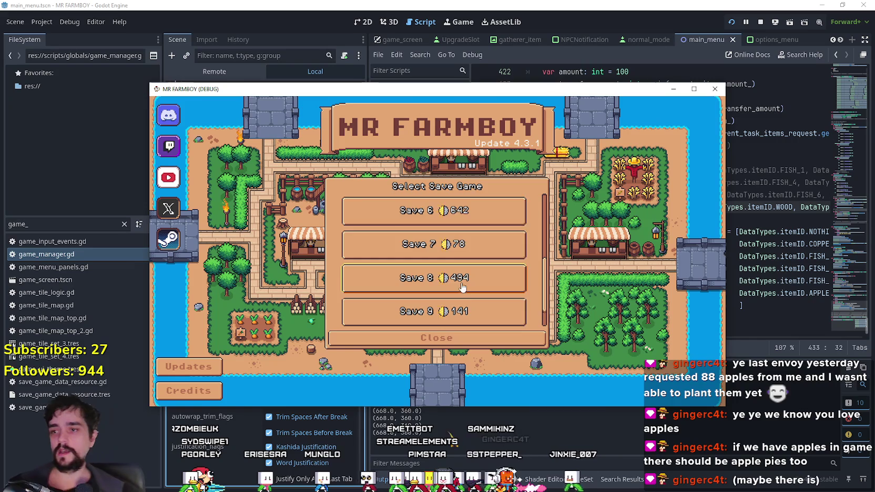
{"action": "left_click", "coordinate": [462, 287]}
{"action": "left_click", "coordinate": [456, 292]}
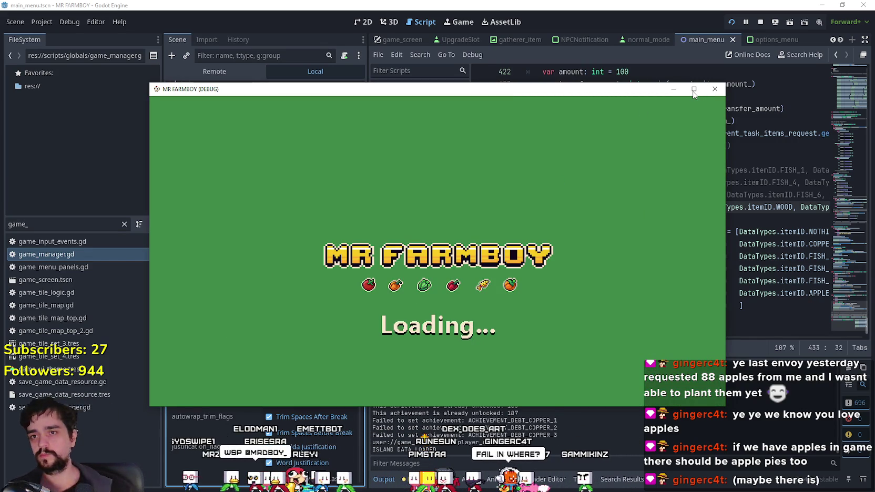
{"action": "left_click", "coordinate": [693, 90]}
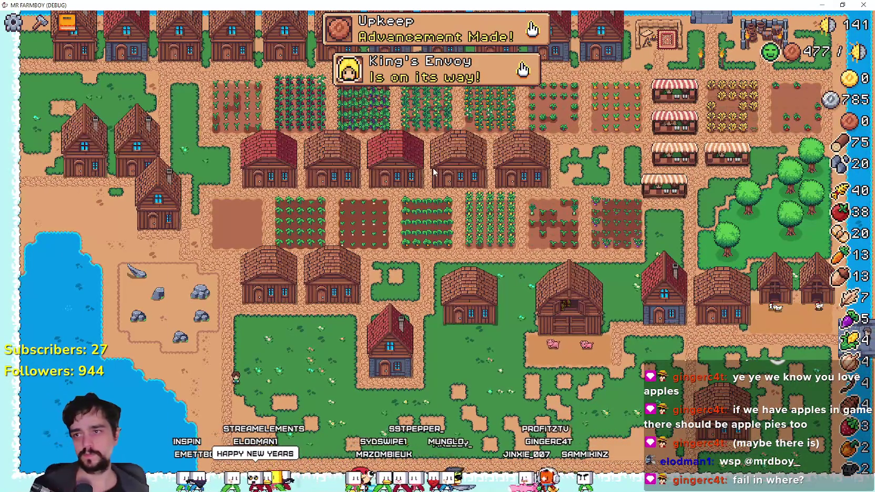
- Open the Advancements book on the Crops tab to check the Apple and Garlic requirements
{"action": "key", "text": "a"}
{"action": "left_click", "coordinate": [257, 104]}
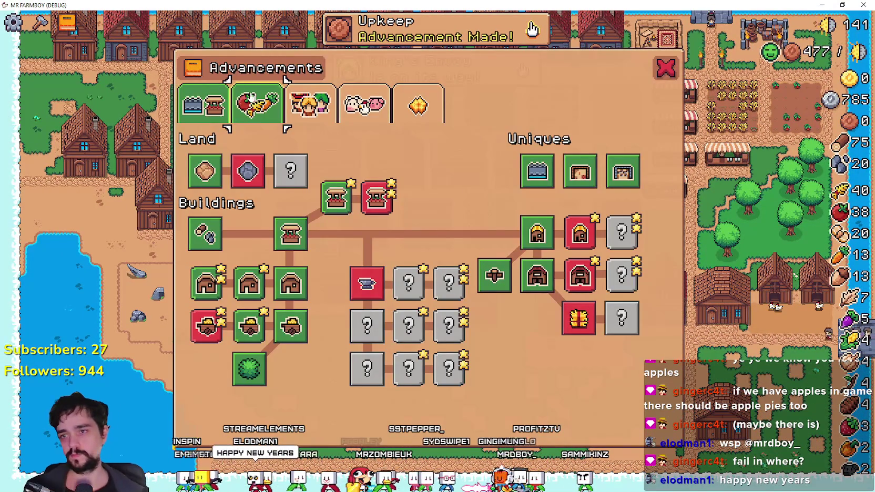
{"action": "mouse_move", "coordinate": [532, 253]}
{"action": "key", "text": "a"}
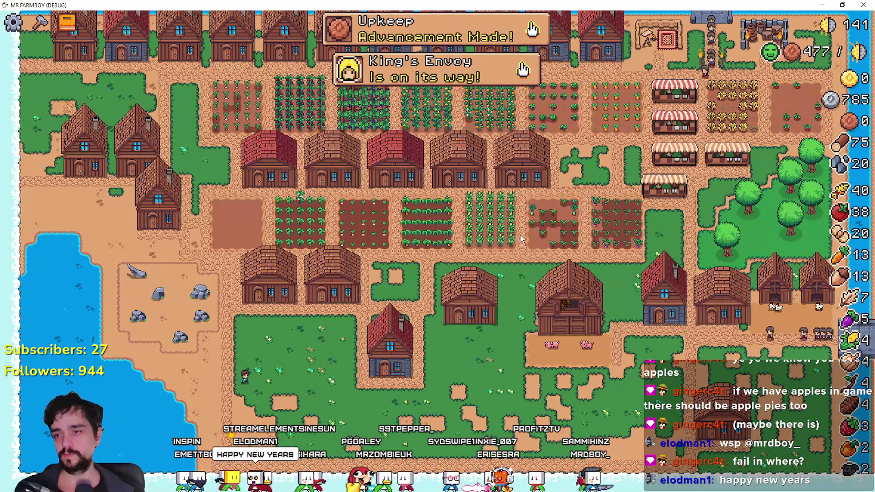
{"action": "key", "text": "a"}
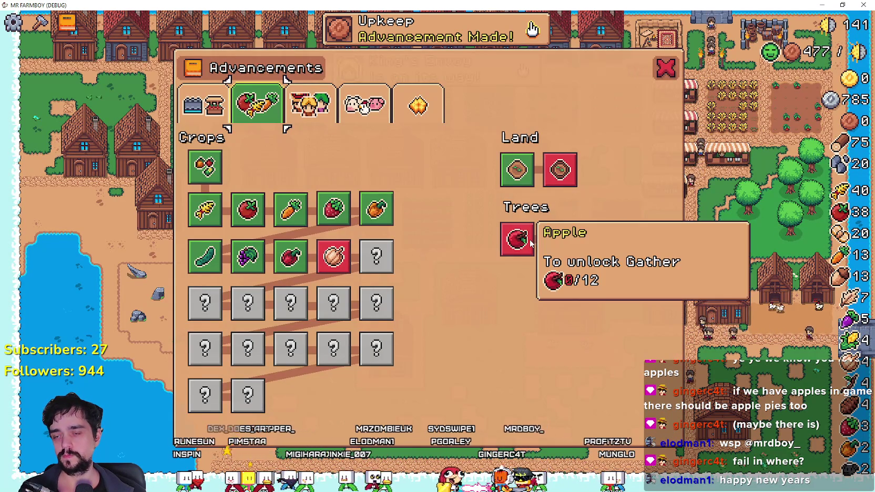
{"action": "key", "text": "a"}
{"action": "key", "text": "w"}
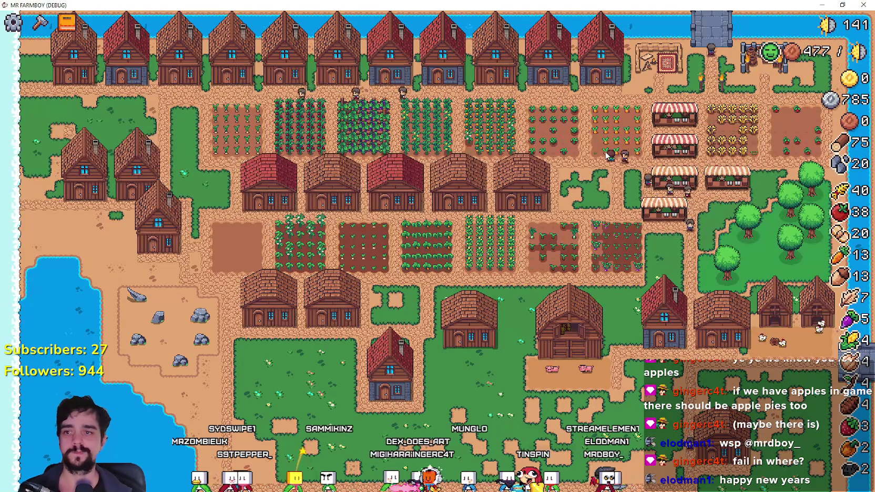
- Reopen the Advancements book, then bring up the Pause menu with its stats
{"action": "key", "text": "a"}
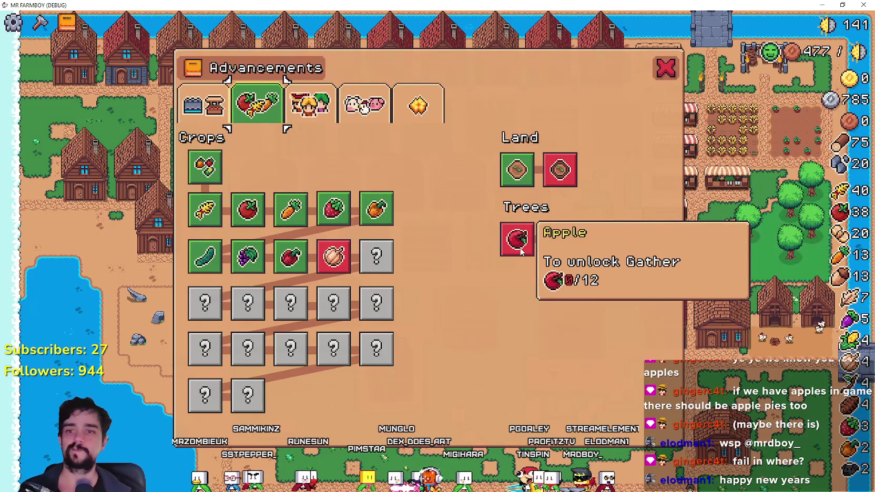
{"action": "left_click", "coordinate": [665, 68]}
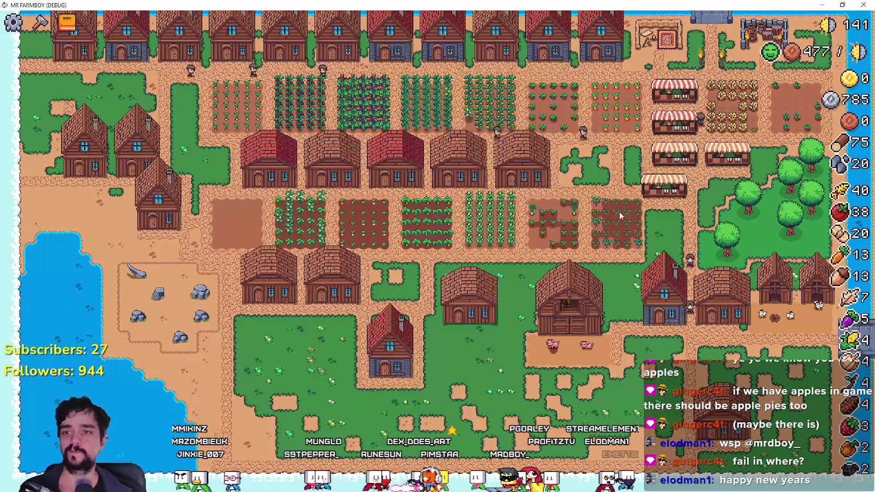
{"action": "scroll", "scroll_direction": "up", "scroll_amount": 3}
{"action": "scroll", "scroll_direction": "down", "scroll_amount": 3}
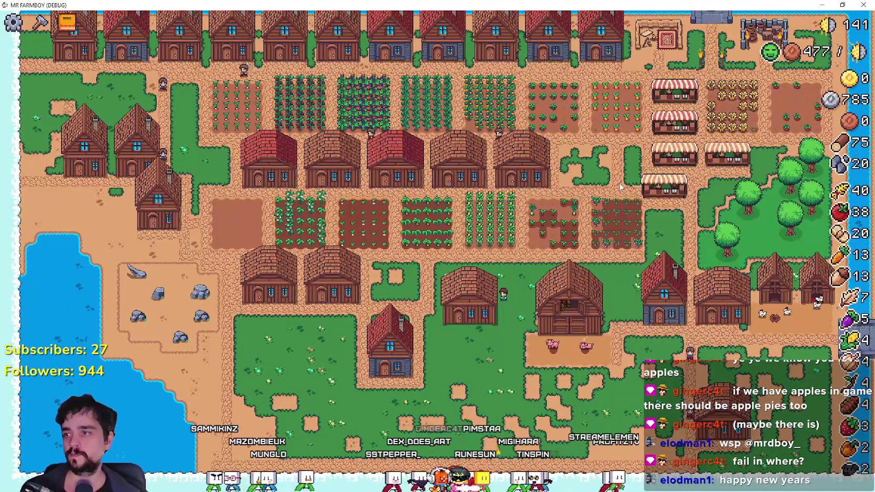
{"action": "key", "text": "a"}
{"action": "mouse_move", "coordinate": [350, 265]}
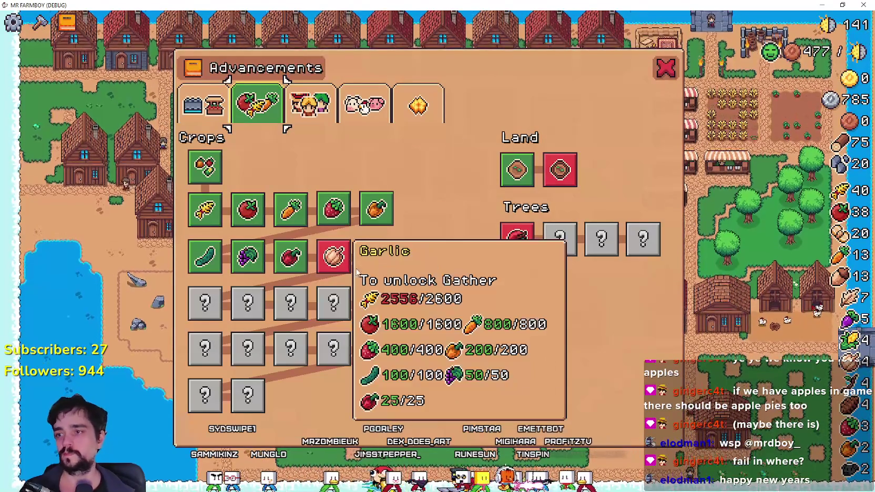
{"action": "key", "text": "Escape"}
{"action": "key", "text": "Escape"}
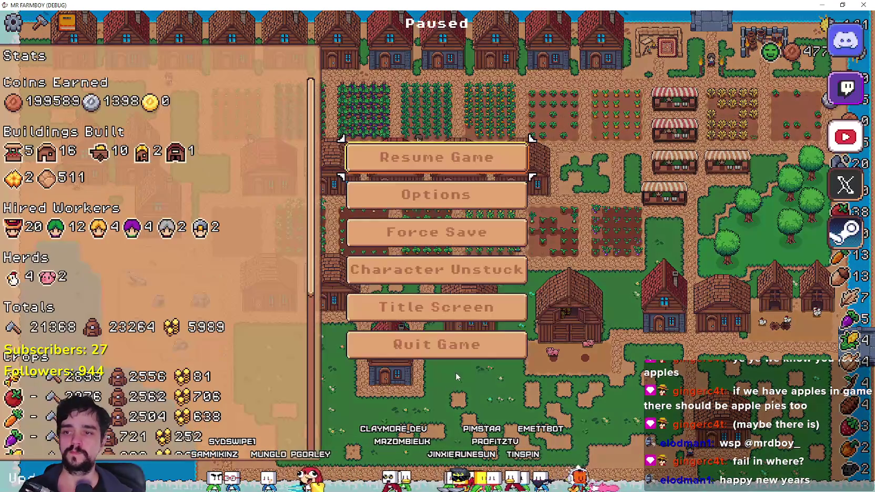
{"action": "key", "text": "Escape"}
{"action": "key", "text": "a"}
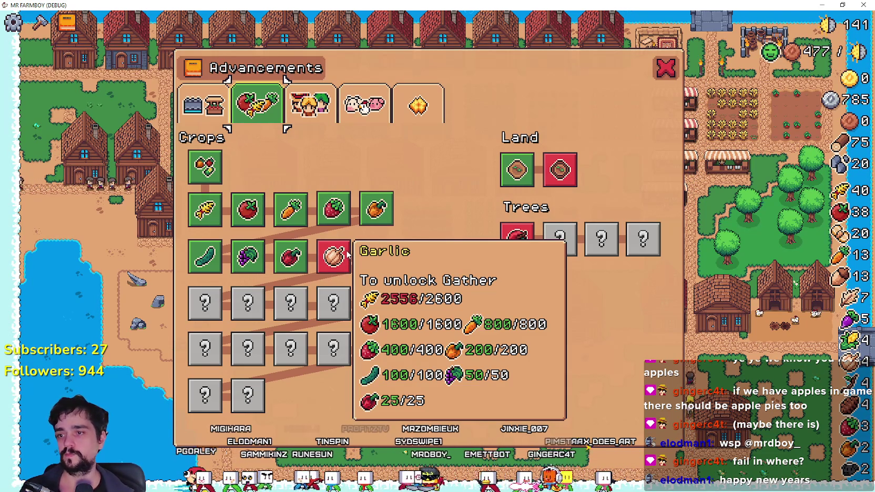
{"action": "key", "text": "Escape"}
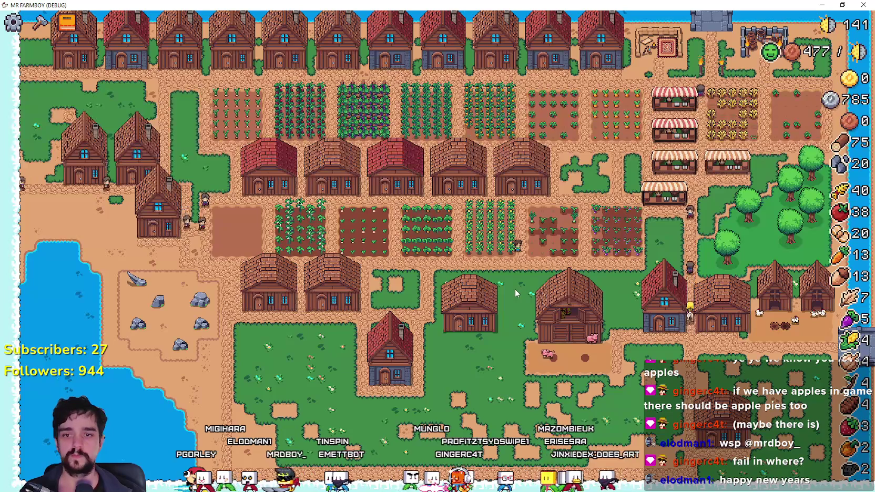
- Check Barn Upgrade 1's requirements on the Land and Buildings advancements tab
{"action": "key", "text": "a"}
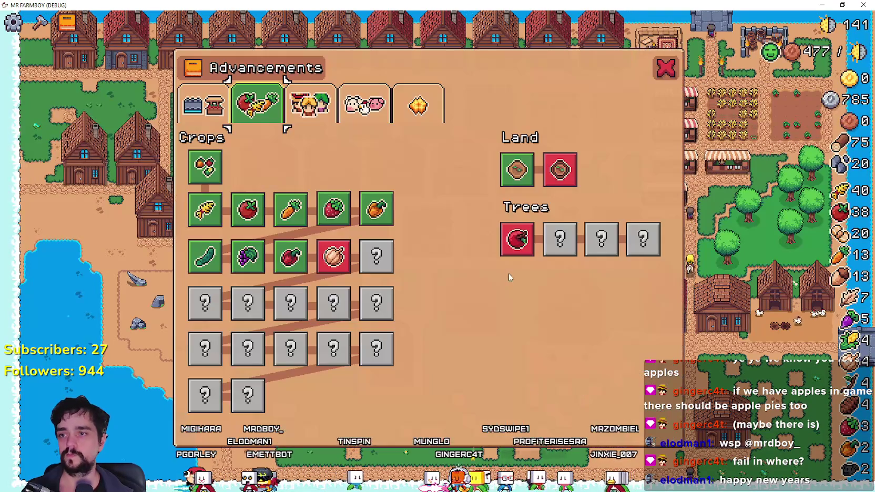
{"action": "left_click", "coordinate": [221, 113]}
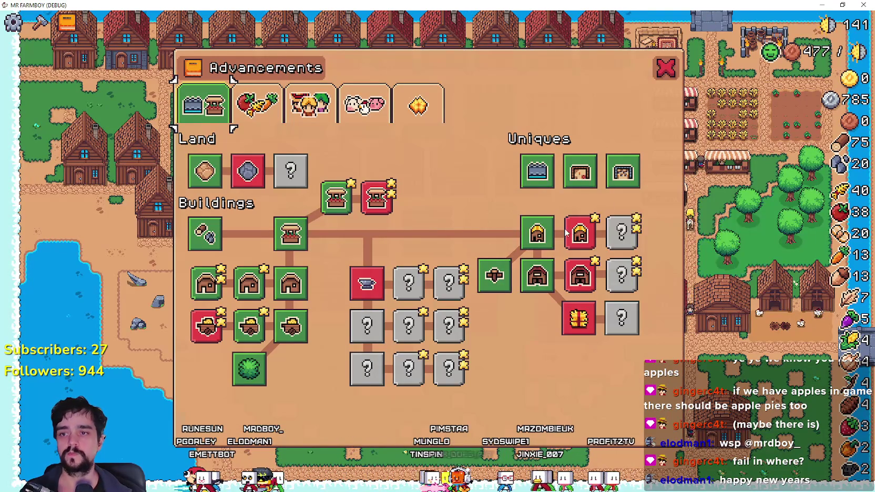
{"action": "mouse_move", "coordinate": [575, 231]}
{"action": "mouse_move", "coordinate": [578, 290]}
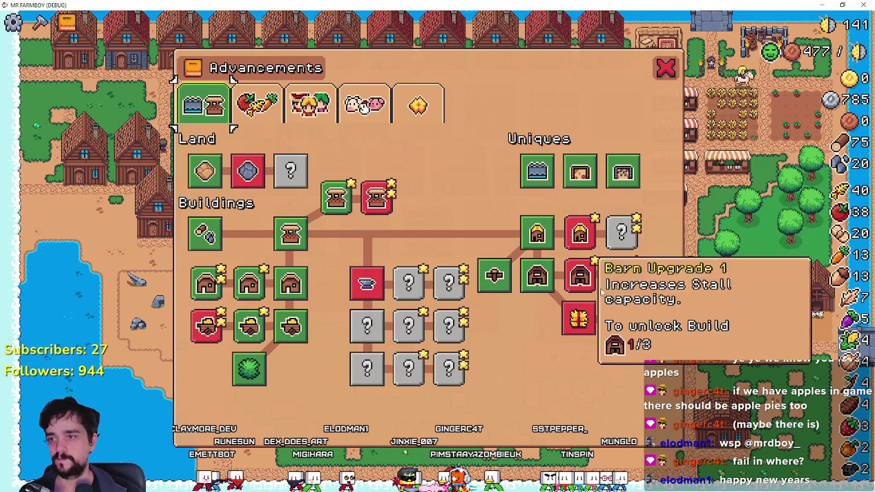
- Close the advancements and pause menu, then quit MR FARMBOY with Alt+F4
{"action": "key", "text": "Escape"}
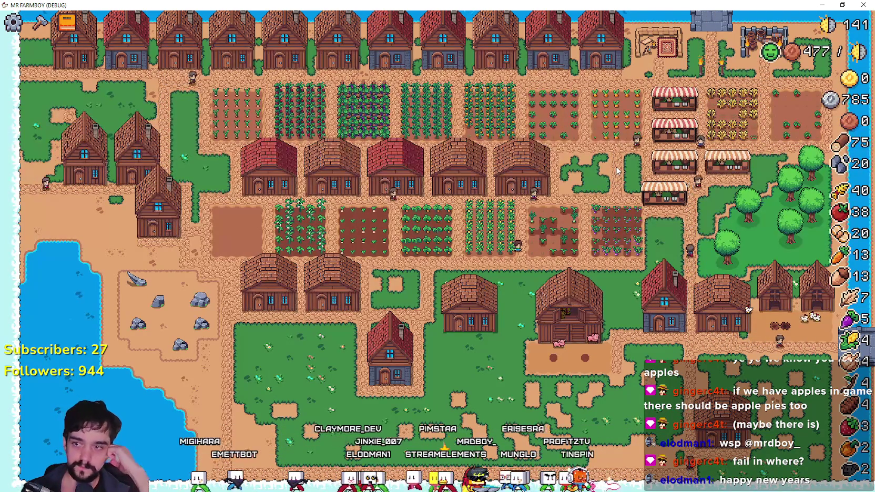
{"action": "key", "text": "Escape"}
{"action": "key", "text": "Escape"}
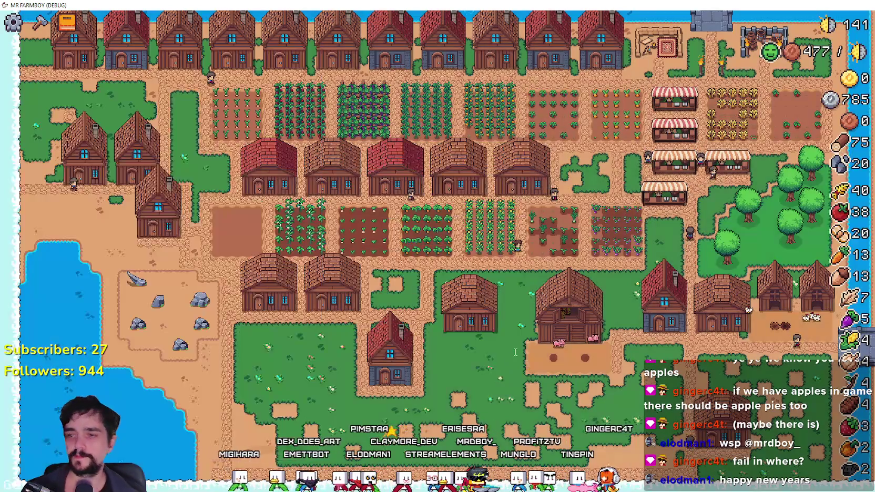
{"action": "key", "text": "alt+F4"}
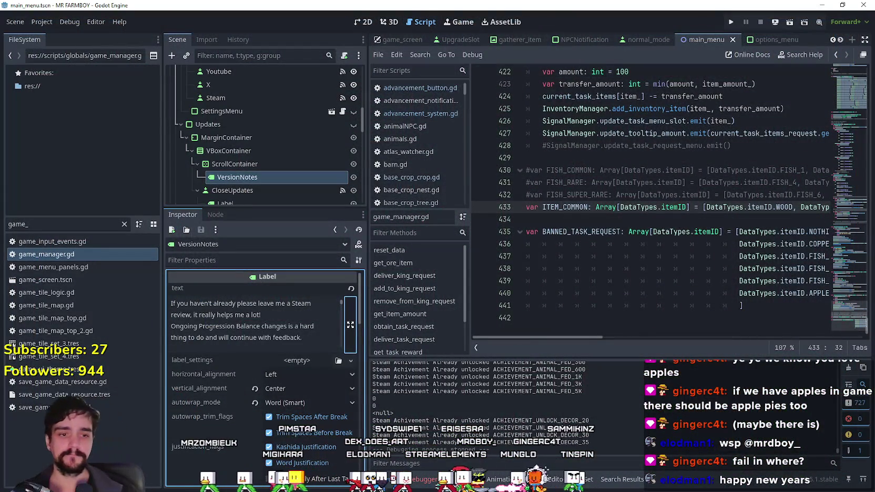
- Close the PhatPhrogStudios folder window and bring the NewExport folder forward
{"action": "key", "text": "alt+Tab"}
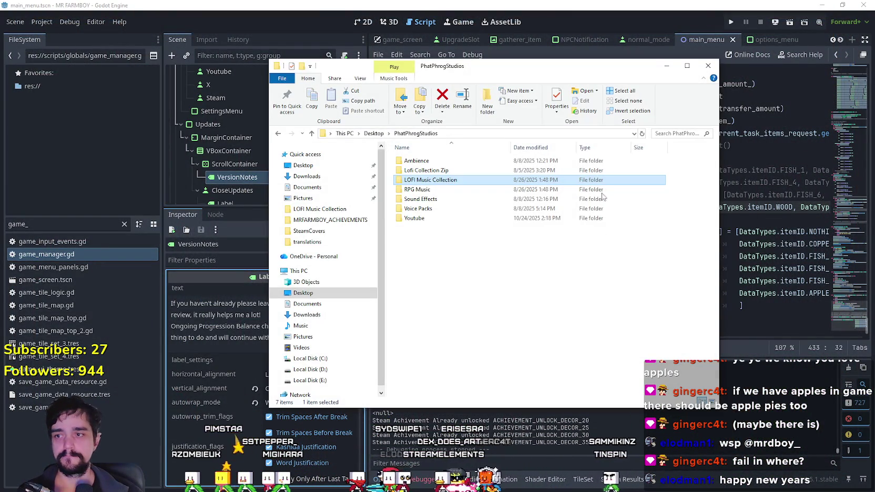
{"action": "left_click", "coordinate": [659, 65]}
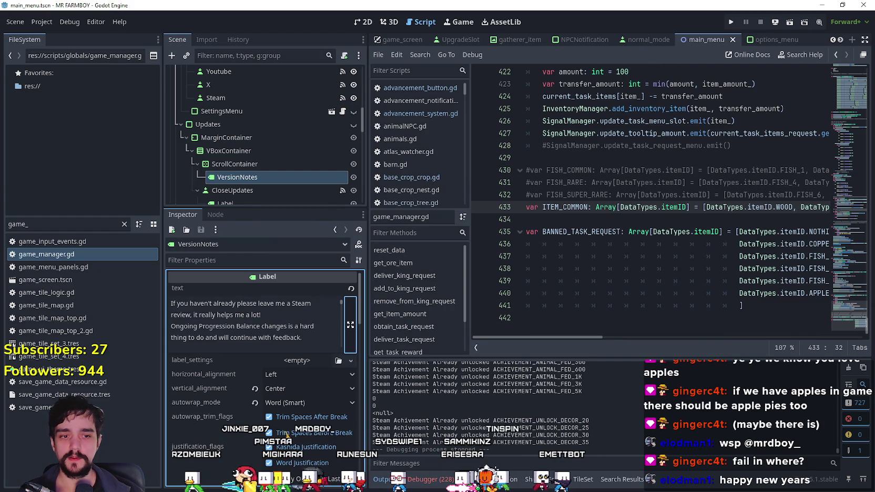
{"action": "key", "text": "alt+Tab"}
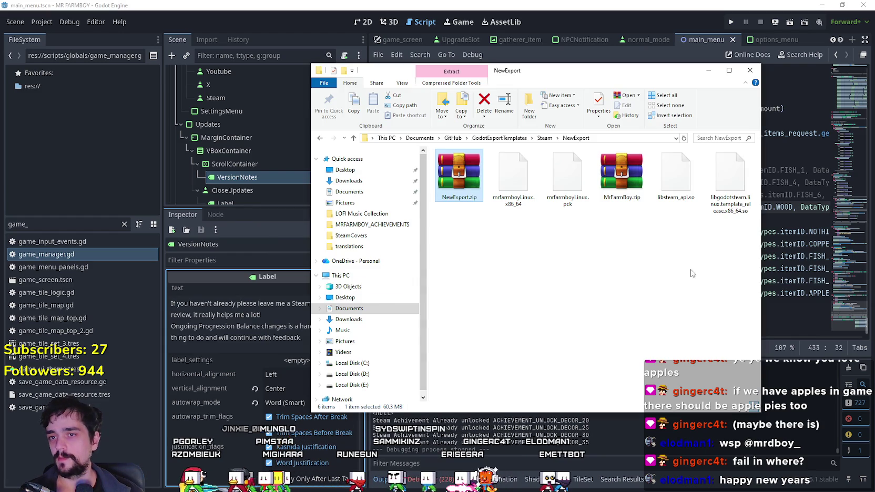
- Delete all six old build files from NewExport, then return to the Godot editor
{"action": "left_click_drag", "start_coordinate": [755, 244], "coordinate": [434, 149]}
{"action": "right_click", "coordinate": [446, 169]}
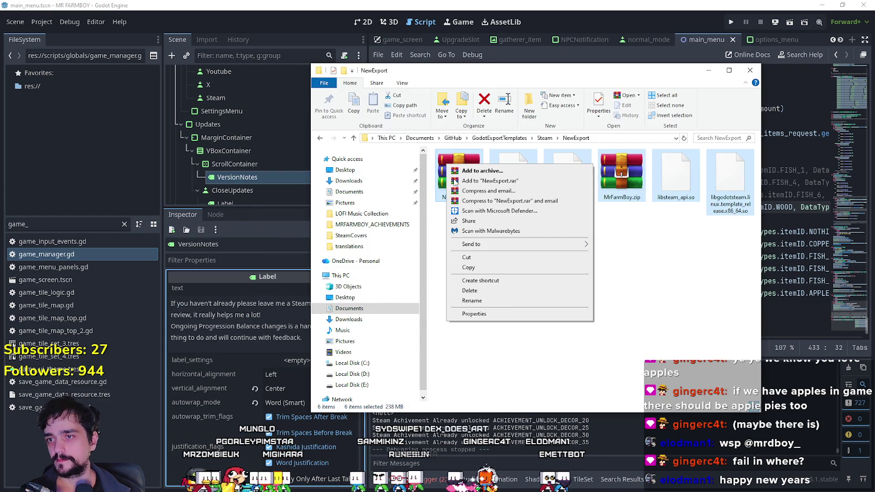
{"action": "left_click", "coordinate": [470, 290]}
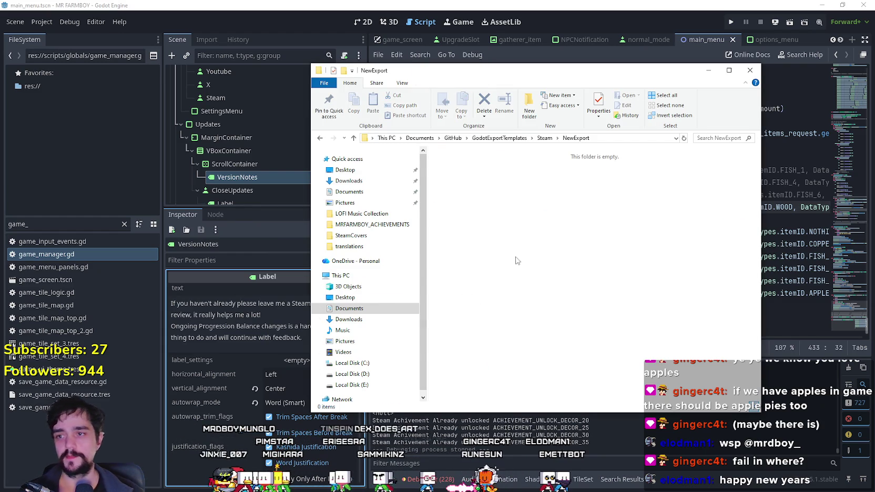
{"action": "left_click", "coordinate": [48, 26]}
{"action": "left_click", "coordinate": [47, 25]}
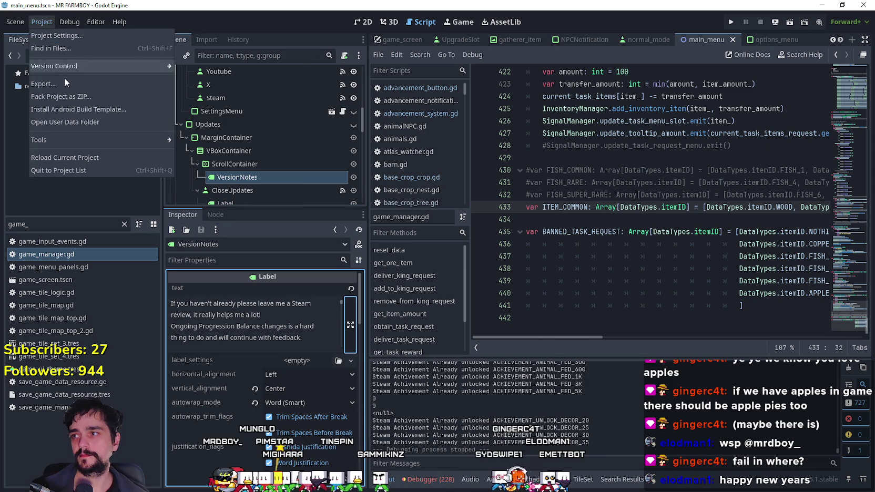
- Export the Windows Desktop preset as MrFarmBoy.zip into NewExport
{"action": "left_click", "coordinate": [62, 80]}
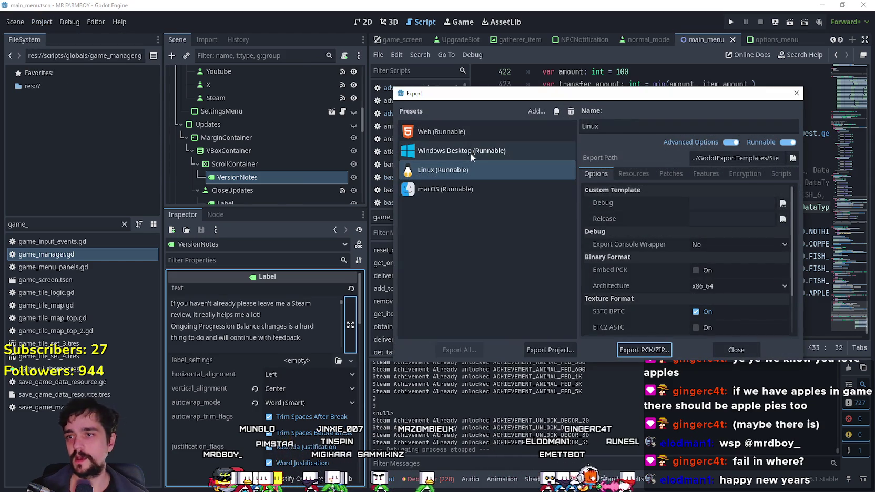
{"action": "left_click", "coordinate": [470, 152]}
{"action": "left_click", "coordinate": [555, 348]}
{"action": "left_click", "coordinate": [350, 394]}
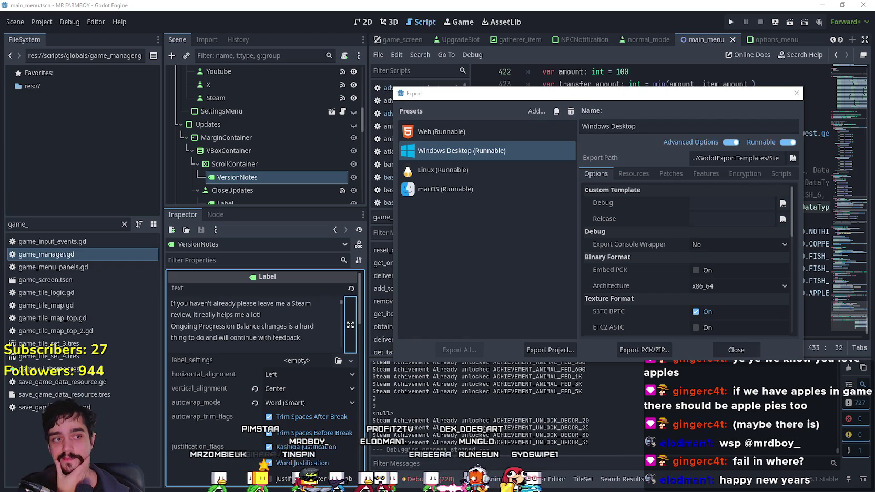
- Export the Linux preset as a full project into NewExport and close the Export dialog
{"action": "left_click", "coordinate": [460, 169]}
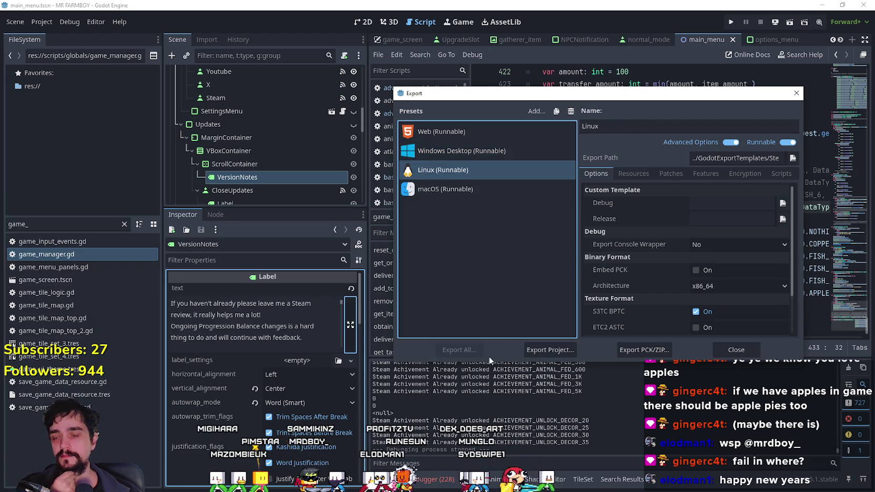
{"action": "left_click", "coordinate": [546, 349]}
{"action": "left_click", "coordinate": [350, 393]}
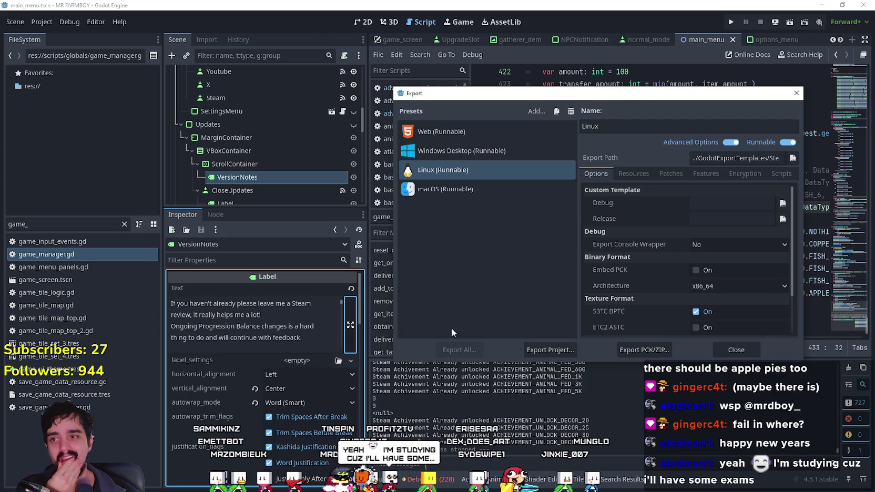
{"action": "left_click", "coordinate": [743, 350]}
- Review the debugger's Errors tab and clear its error list
{"action": "left_click", "coordinate": [447, 482]}
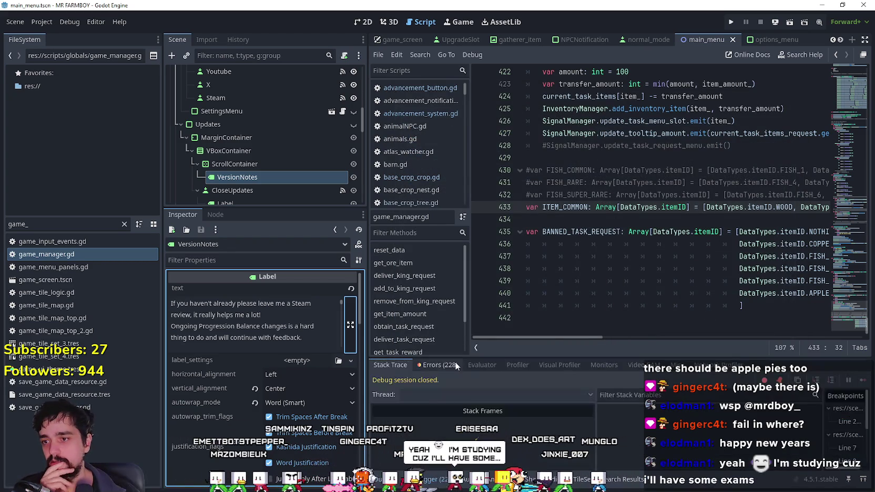
{"action": "scroll", "scroll_direction": "down", "scroll_amount": 3}
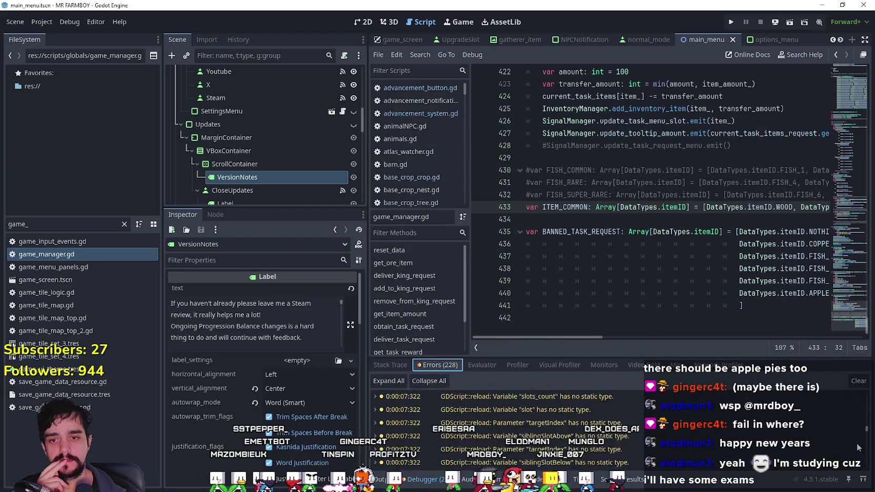
{"action": "left_click", "coordinate": [859, 381]}
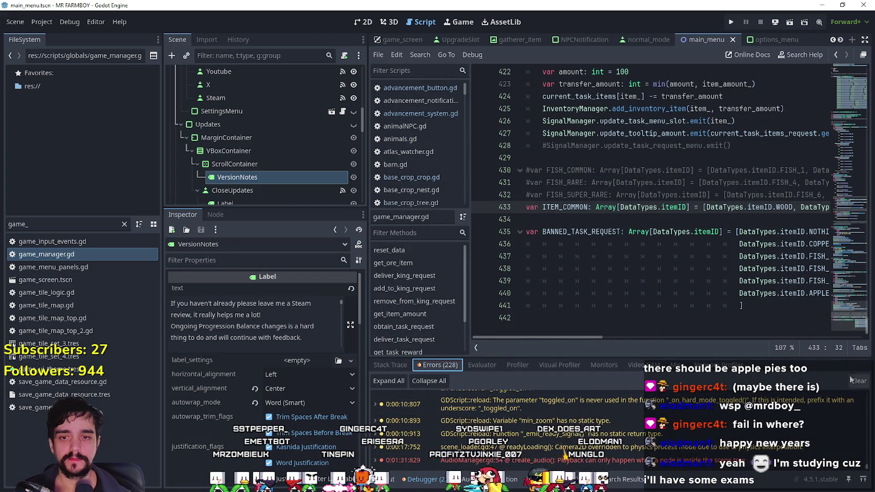
- Delete the empty trailing line 442 in game_manager.gd and widen the script editor
{"action": "left_click", "coordinate": [742, 293]}
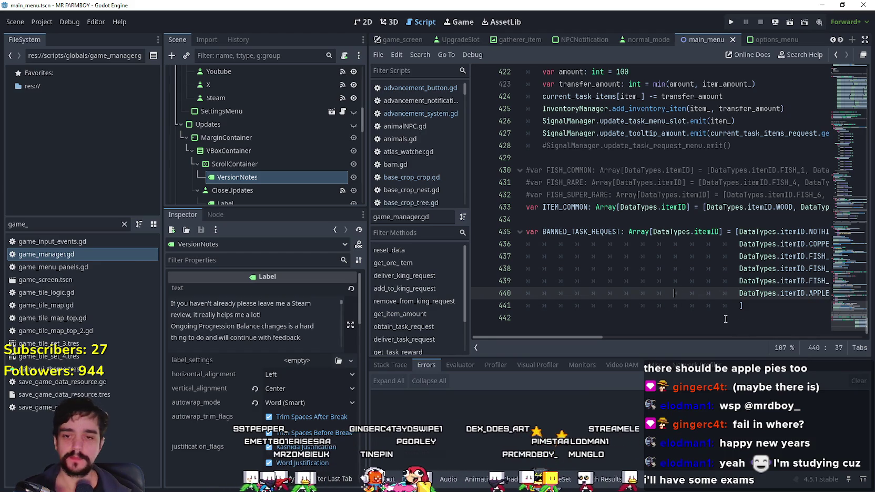
{"action": "left_click", "coordinate": [741, 319]}
{"action": "scroll", "scroll_direction": "right", "scroll_amount": 3}
{"action": "left_click_drag", "start_coordinate": [578, 339], "coordinate": [435, 310]}
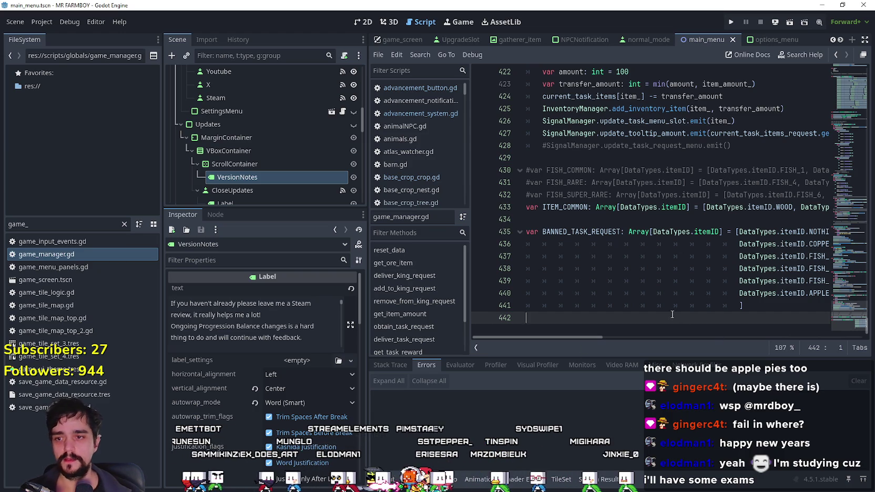
{"action": "key", "text": "BackSpace"}
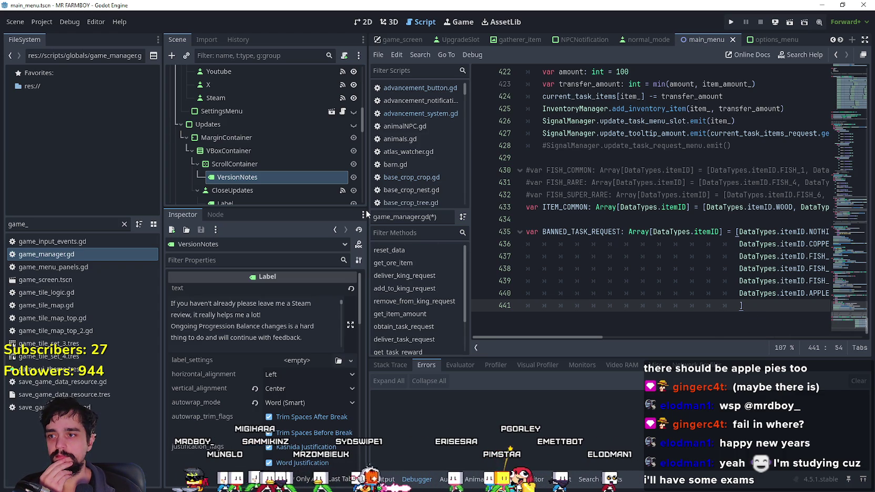
{"action": "left_click_drag", "start_coordinate": [366, 210], "coordinate": [338, 215]}
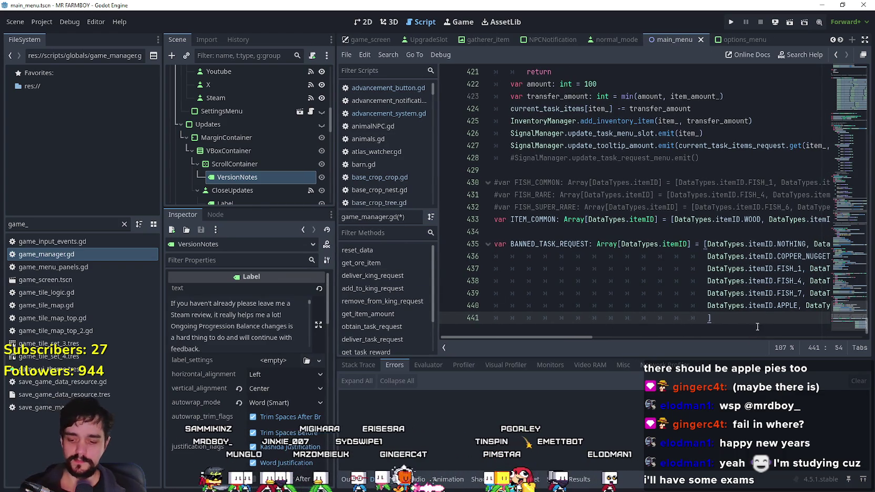
- Save the changes and extract MrFarmBoy.zip into a MrFarmBoy folder in NewExport
{"action": "key", "text": "ctrl+s"}
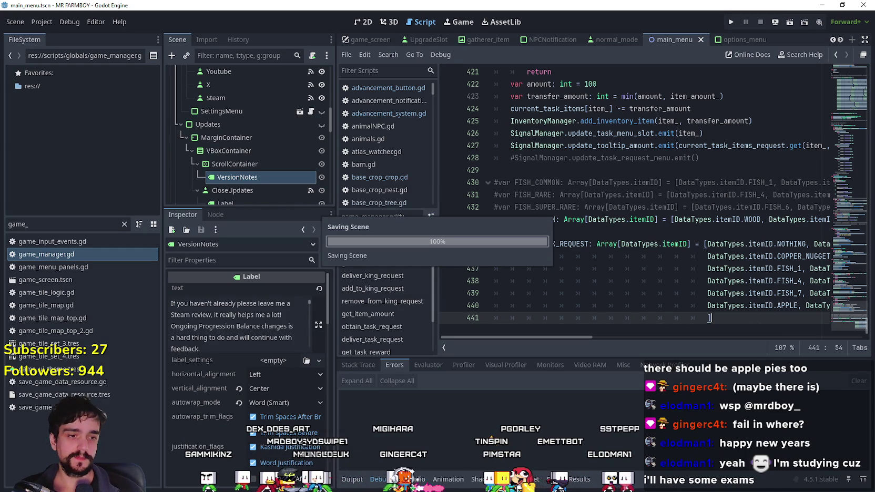
{"action": "key", "text": "alt+Tab"}
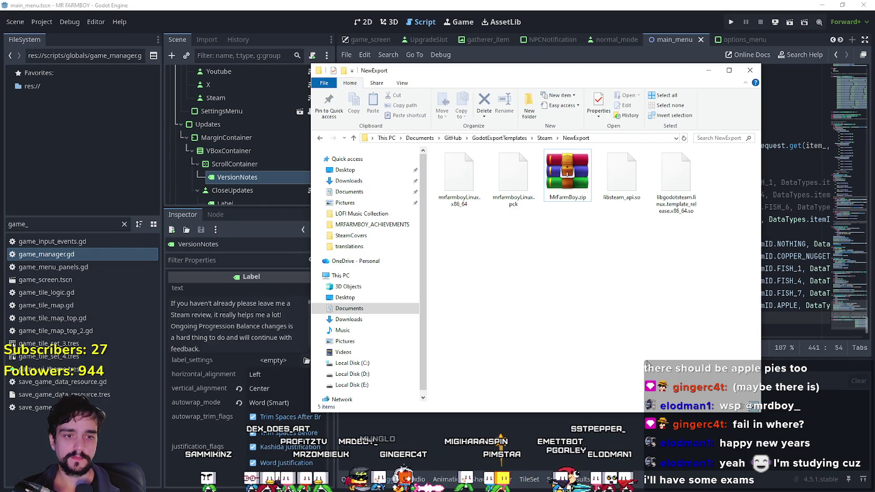
{"action": "right_click", "coordinate": [555, 179]}
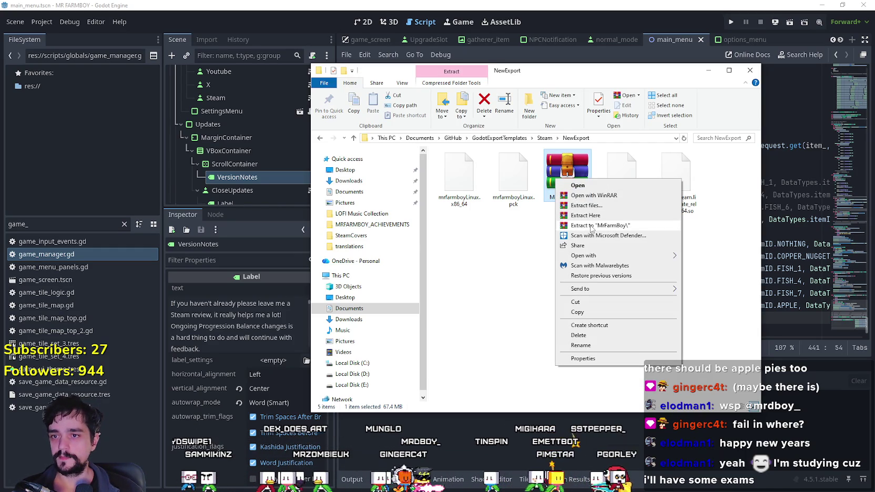
{"action": "left_click", "coordinate": [591, 226]}
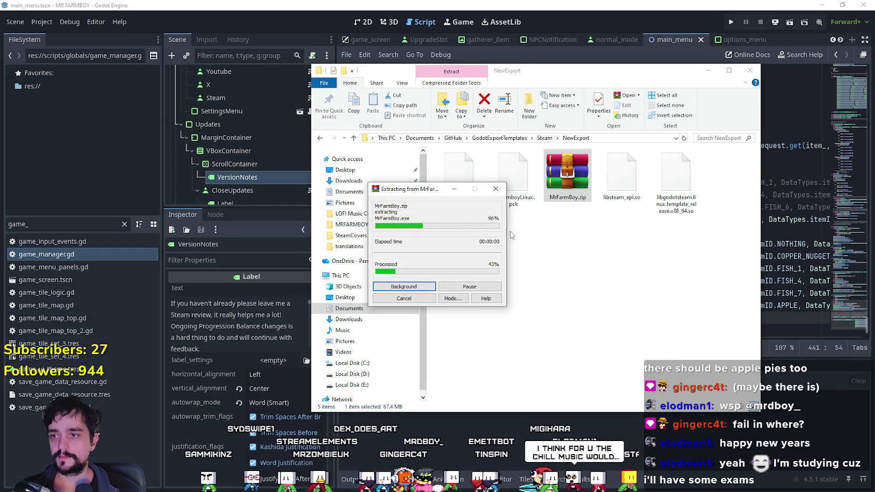
- Open the extracted MrFarmBoy folder and launch MrFarmBoy.exe
{"action": "left_click", "coordinate": [726, 179]}
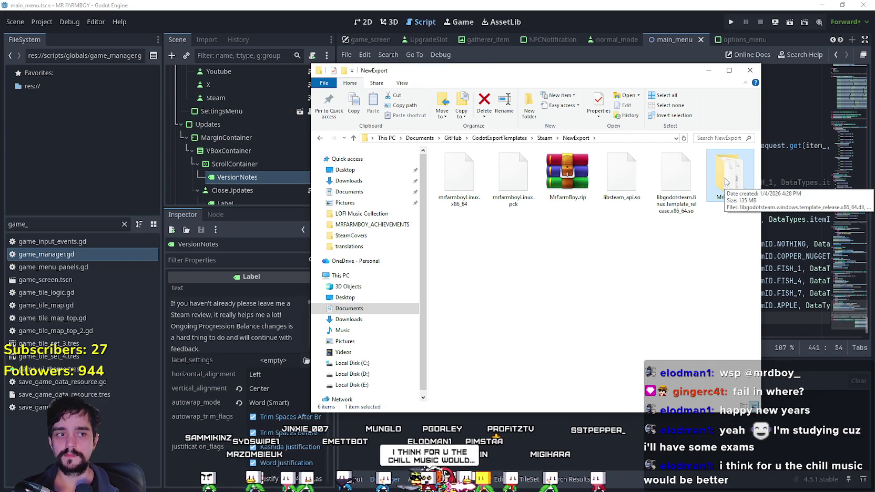
{"action": "double_click", "coordinate": [727, 174]}
{"action": "left_click", "coordinate": [472, 177]}
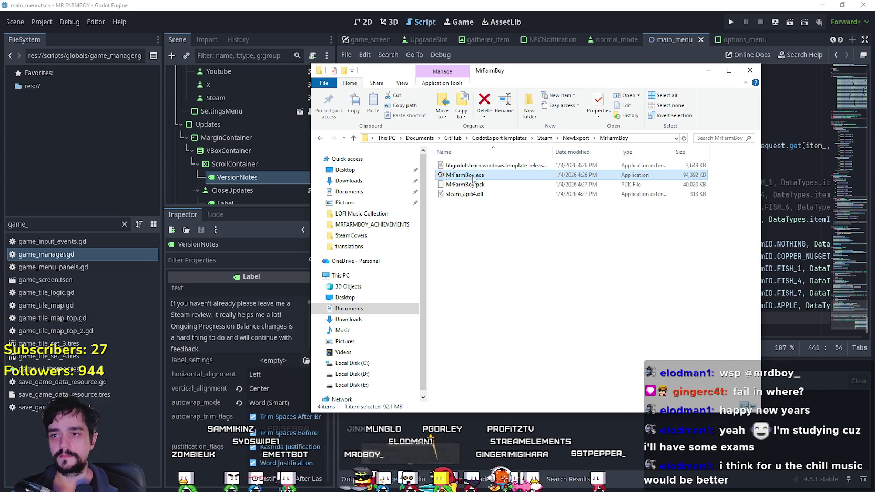
{"action": "left_click", "coordinate": [474, 165]}
{"action": "double_click", "coordinate": [474, 174]}
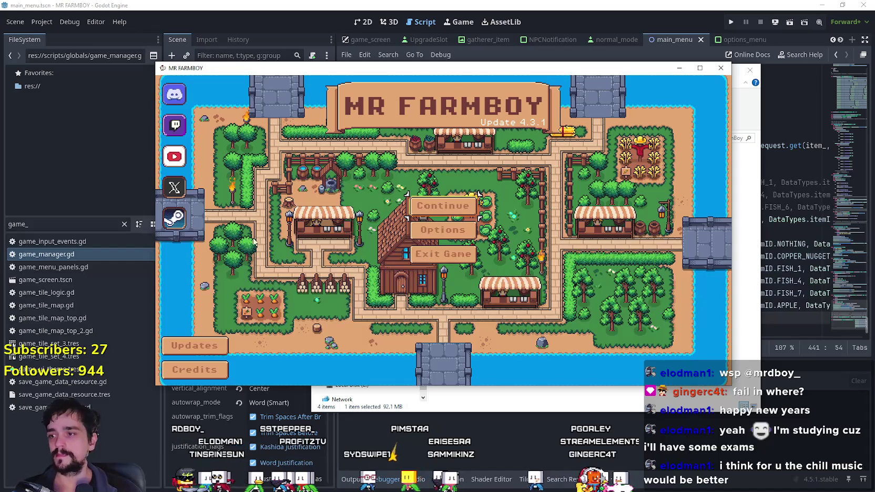
- Check the in-game Update notes, then quit the exported game with Alt+F4
{"action": "left_click", "coordinate": [213, 348]}
{"action": "left_click", "coordinate": [444, 308]}
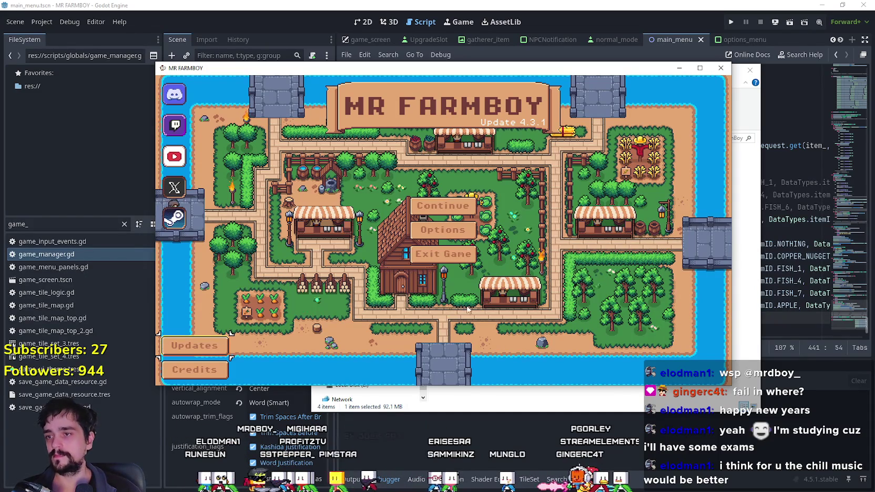
{"action": "key", "text": "alt+F4"}
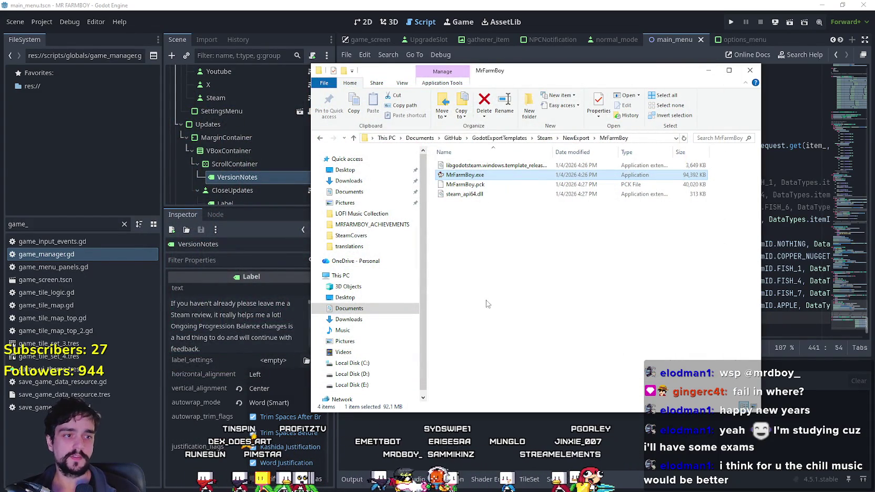
- Switch the music player to the 80s tunes playlist
{"action": "left_click", "coordinate": [576, 303]}
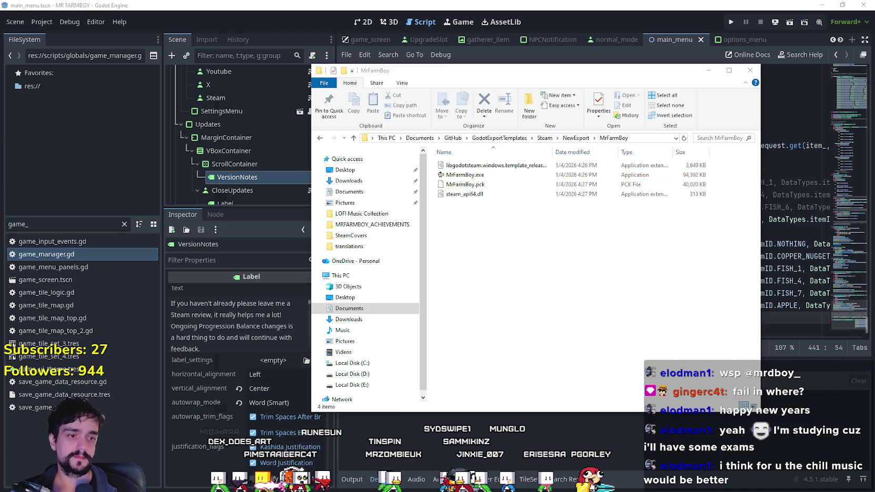
{"action": "key", "text": "alt+Tab"}
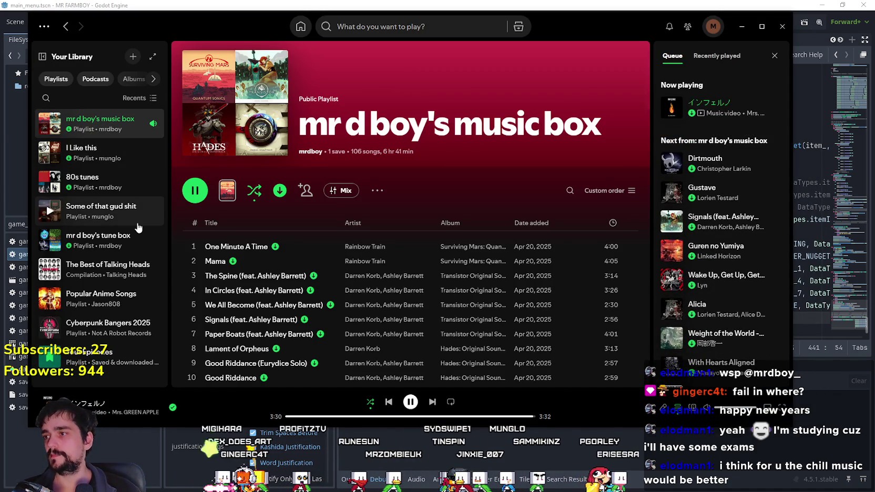
{"action": "left_click", "coordinate": [130, 184]}
- Pack the four Linux build files into NewExport.zip with WinRAR, then close WinRAR
{"action": "key", "text": "alt+Tab"}
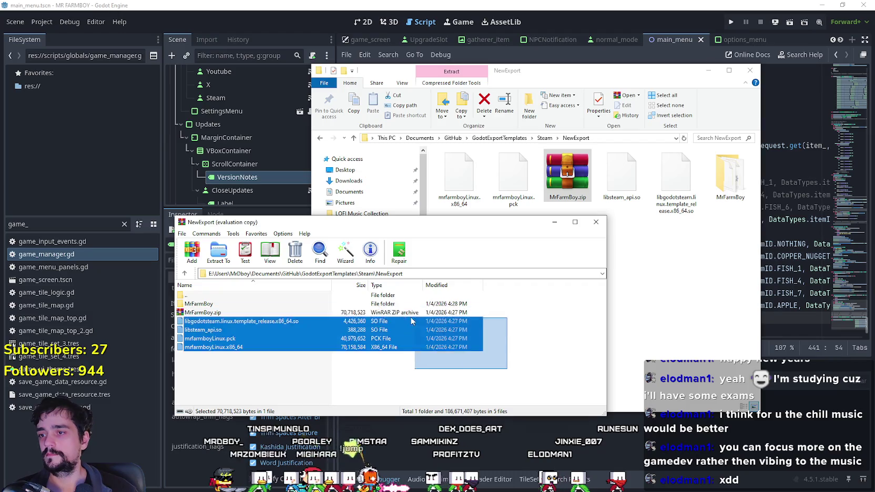
{"action": "left_click", "coordinate": [461, 282]}
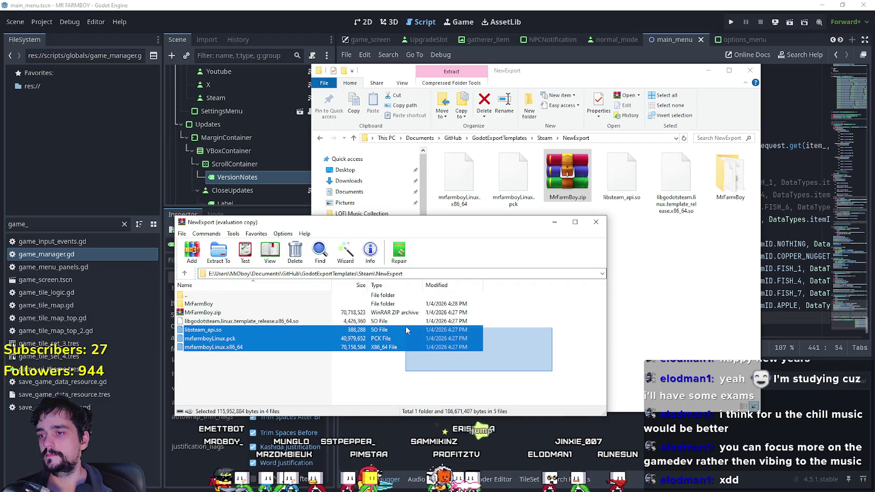
{"action": "left_click", "coordinate": [192, 253]}
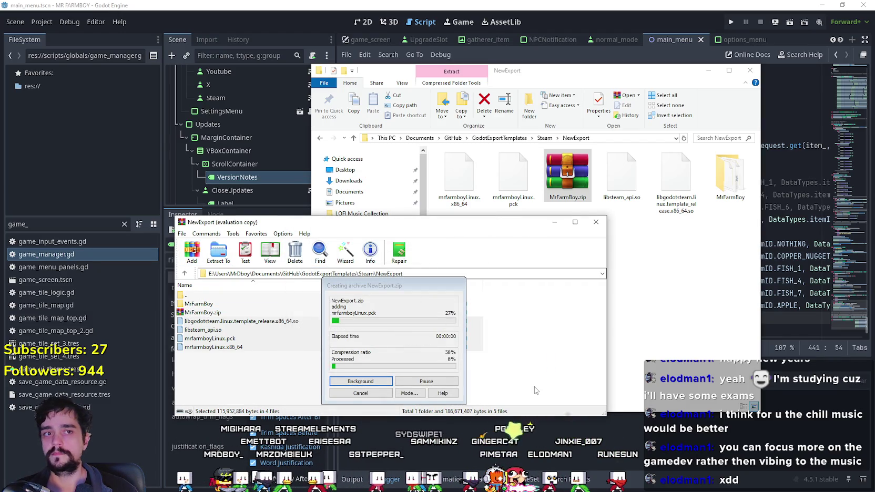
{"action": "left_click", "coordinate": [399, 404]}
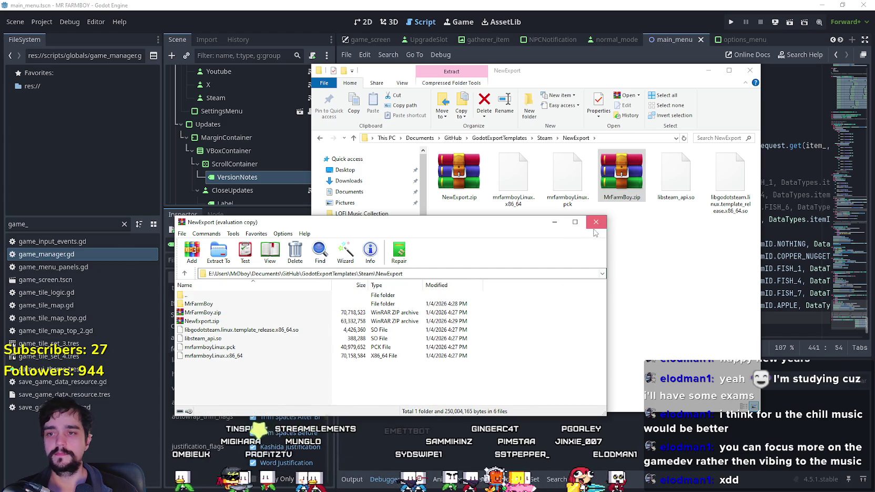
{"action": "left_click", "coordinate": [596, 221]}
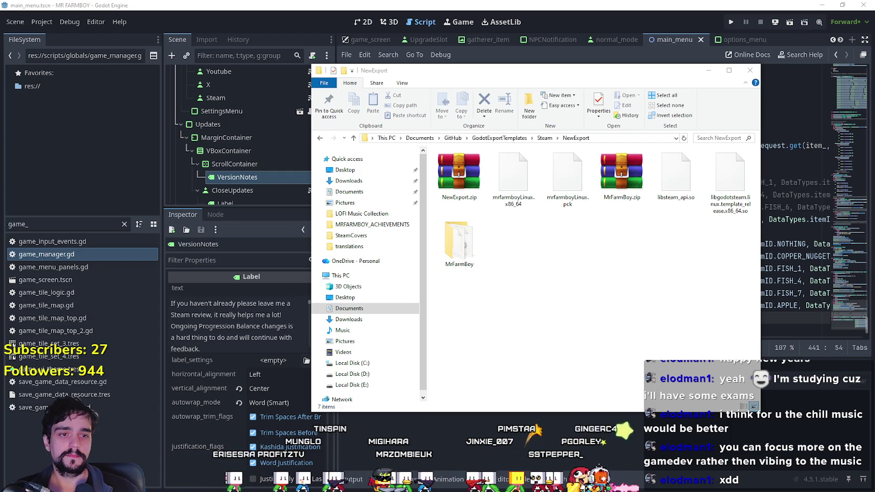
- Compare the sizes of MrFarmBoy.zip and NewExport.zip, then bring the Godot editor forward
{"action": "left_click", "coordinate": [621, 174]}
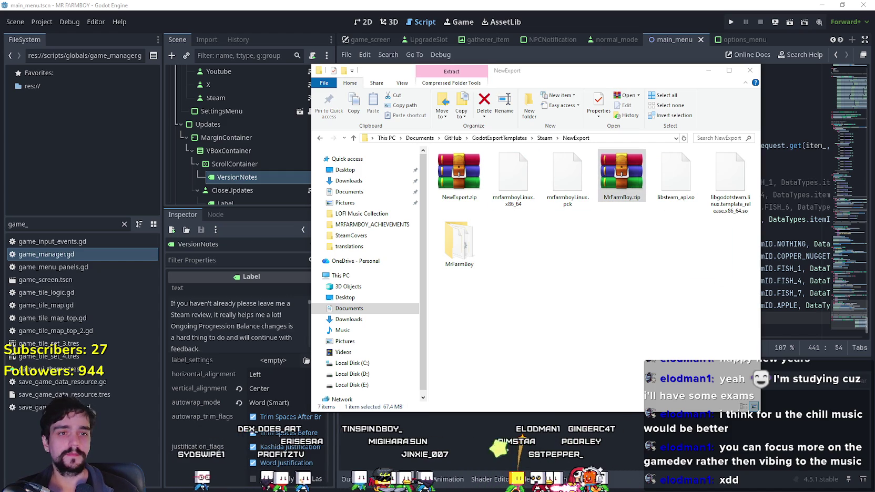
{"action": "left_click", "coordinate": [476, 169]}
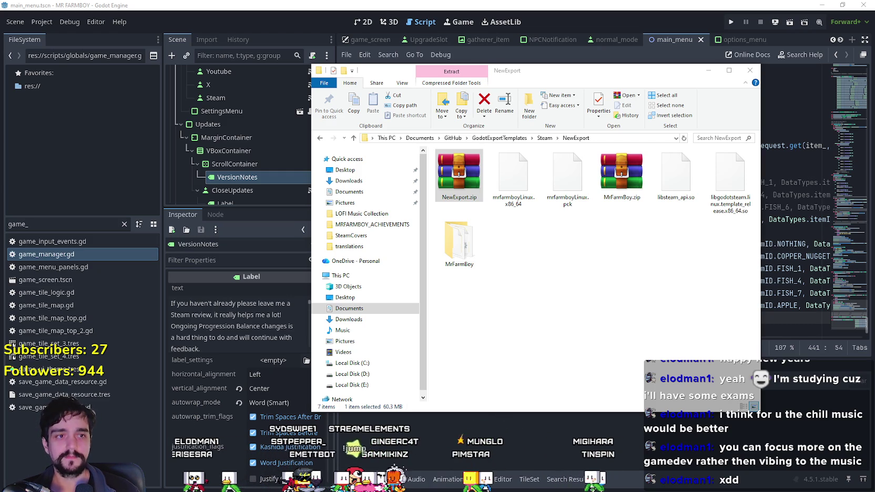
{"action": "left_click", "coordinate": [687, 305]}
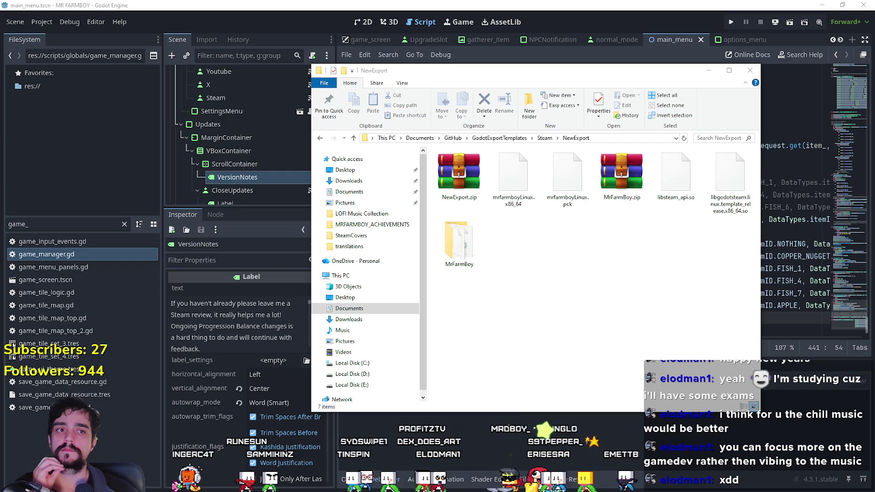
{"action": "left_click", "coordinate": [471, 4]}
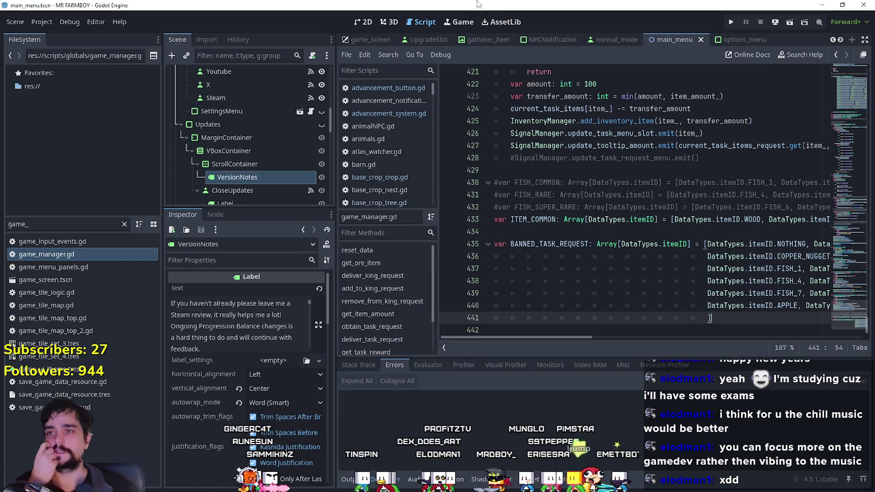
- Run the project from the Godot toolbar to reach the Update 4.3.1 title menu
{"action": "left_click", "coordinate": [731, 22]}
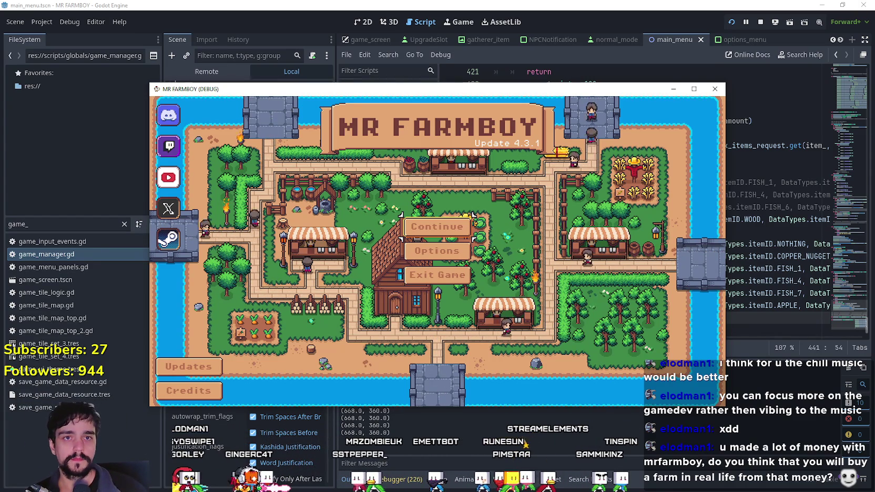
- Choose Continue and load Save 10 from the Select Save Game list
{"action": "left_click", "coordinate": [434, 227]}
{"action": "scroll", "scroll_direction": "down", "scroll_amount": 3}
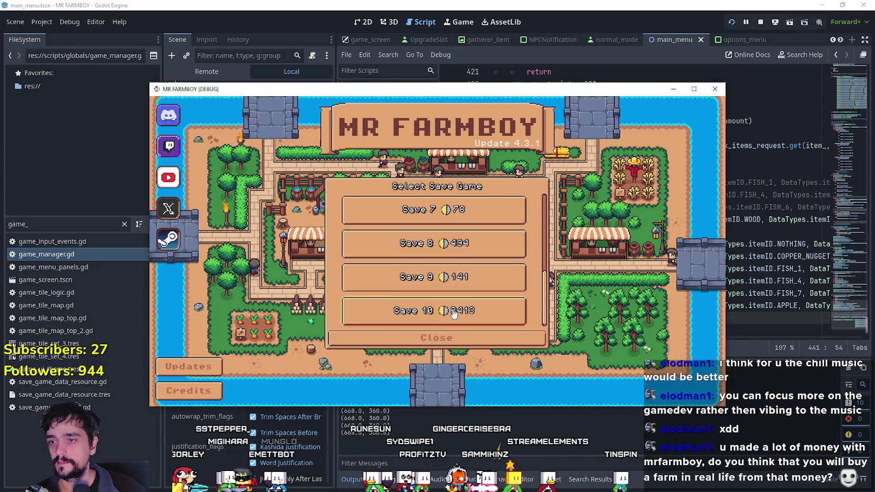
{"action": "left_click", "coordinate": [420, 312]}
{"action": "left_click", "coordinate": [419, 314]}
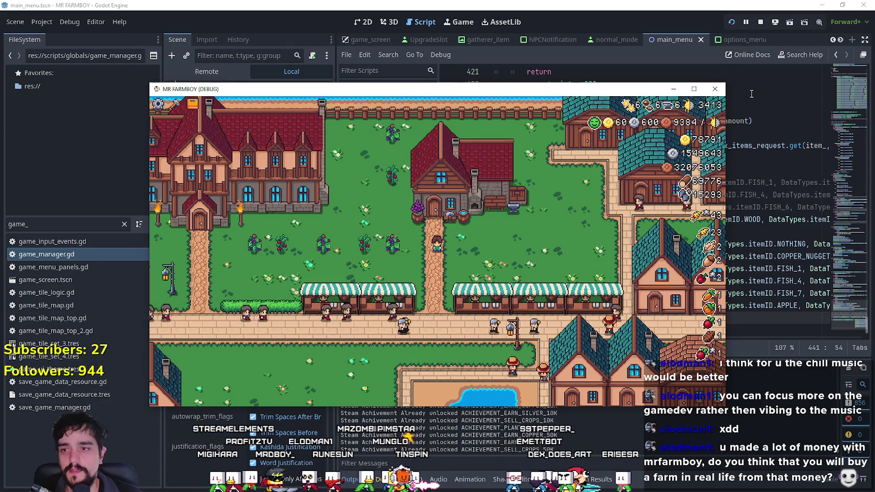
- Maximize the MR FARMBOY (DEBUG) window so the crop field fills the screen
{"action": "left_click", "coordinate": [694, 91]}
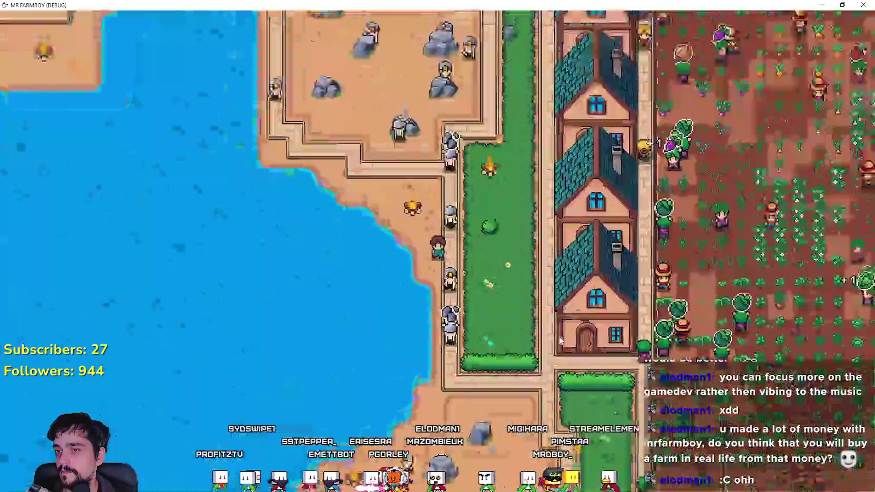
- Check the pause menu stats, resume, then quit the debug run with Alt+F4
{"action": "key", "text": "Escape"}
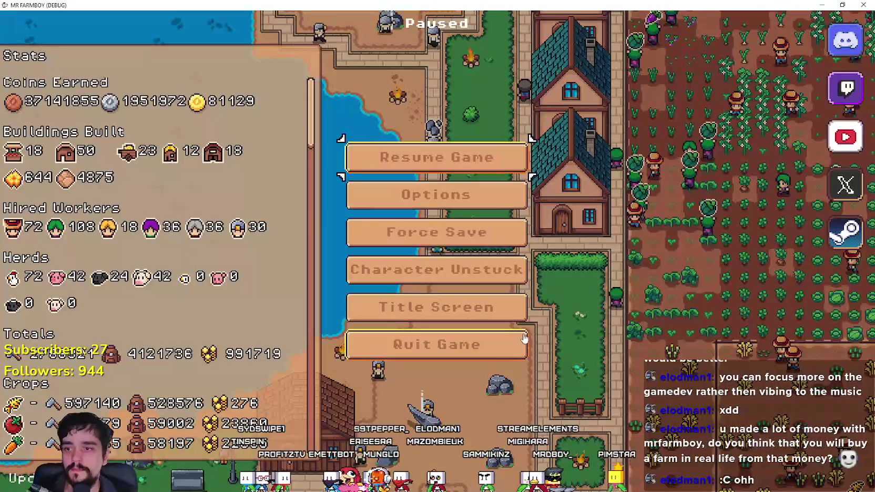
{"action": "key", "text": "Escape"}
{"action": "key", "text": "alt+F4"}
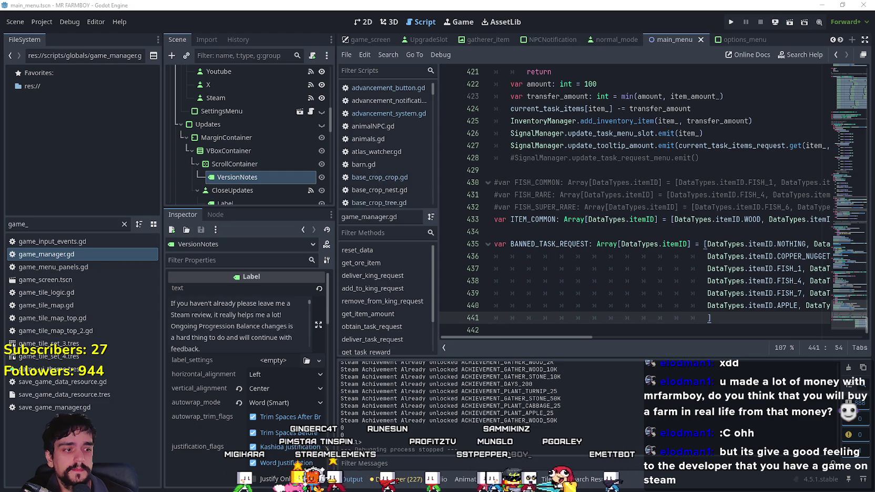
- Switch from Godot to Steam's Update 4.3.1 announcement draft in the event editor
{"action": "key", "text": "alt+Tab"}
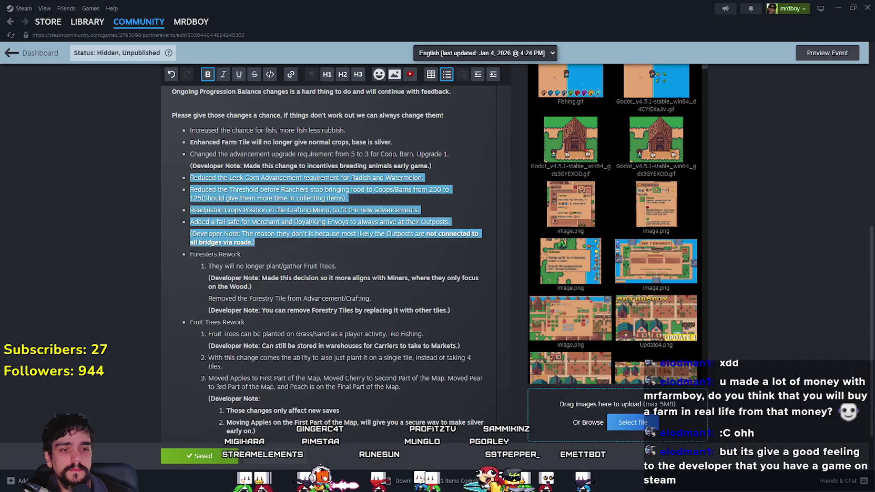
- Link the Update 4.3.1 event to Default Branch build 21377582
{"action": "left_click", "coordinate": [353, 257]}
{"action": "scroll", "scroll_direction": "up", "scroll_amount": 3}
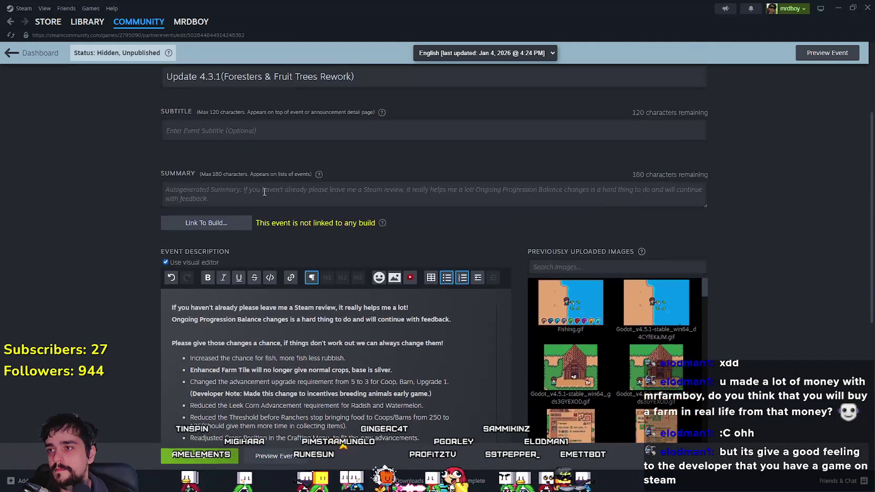
{"action": "left_click", "coordinate": [208, 224]}
{"action": "left_click", "coordinate": [408, 269]}
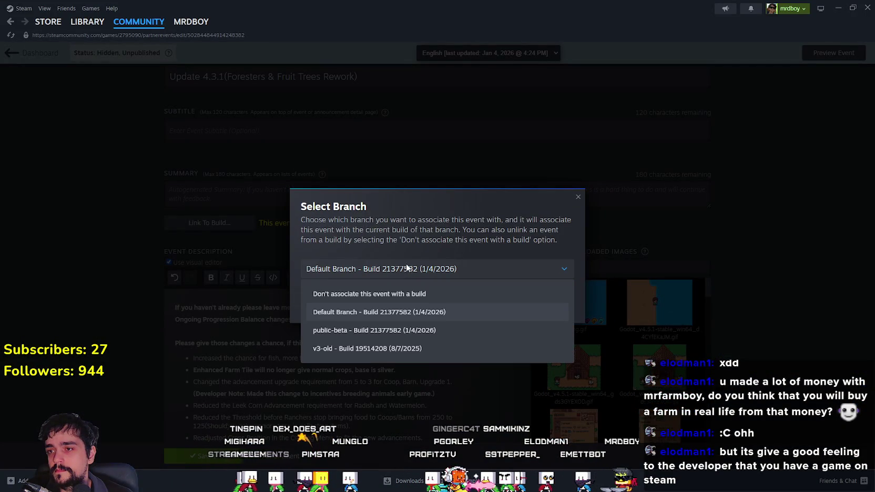
{"action": "left_click", "coordinate": [400, 312]}
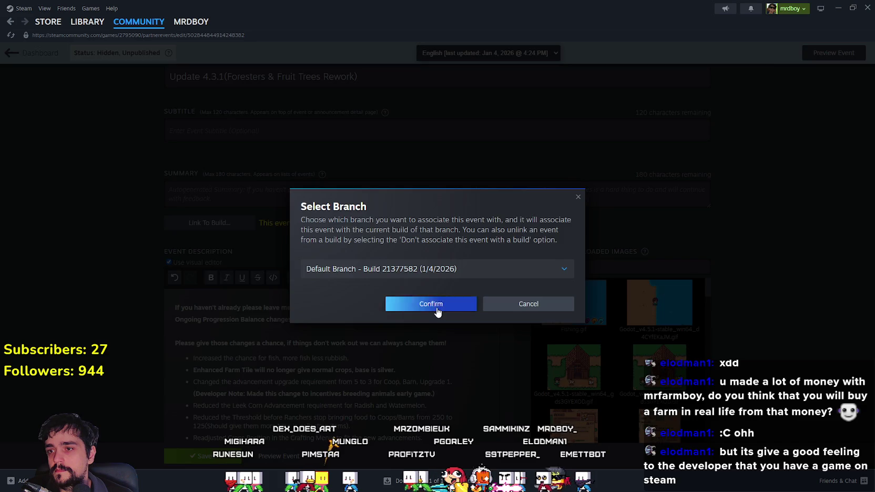
{"action": "left_click", "coordinate": [437, 309]}
{"action": "scroll", "scroll_direction": "down", "scroll_amount": 3}
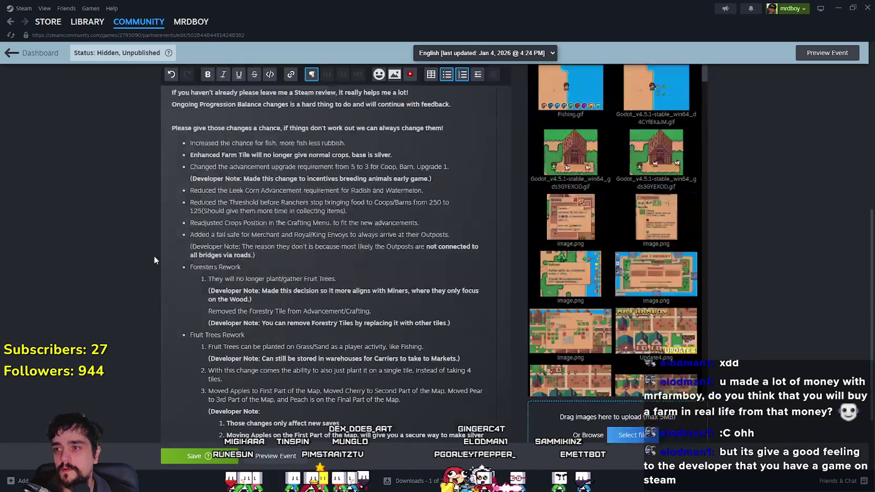
- Look over the event description and save the Update 4.3.1 draft, still unpublished
{"action": "scroll", "scroll_direction": "up", "scroll_amount": 3}
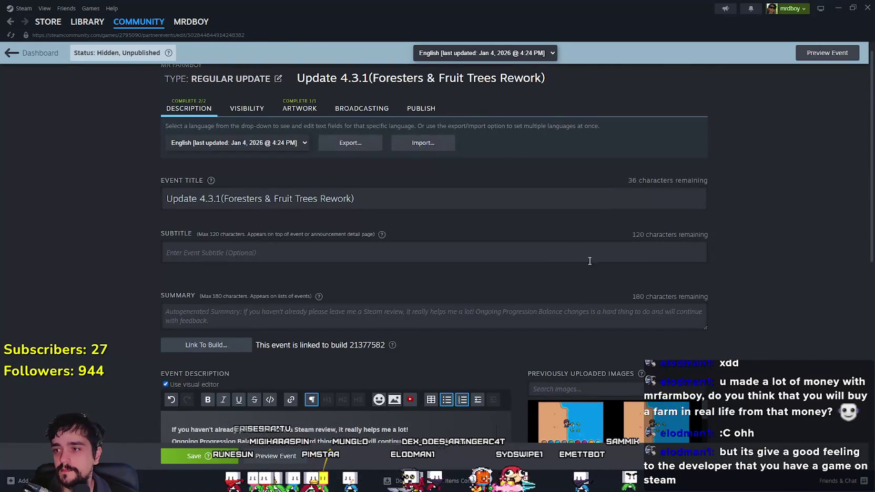
{"action": "scroll", "scroll_direction": "down", "scroll_amount": 3}
{"action": "mouse_move", "coordinate": [608, 238]}
{"action": "scroll", "scroll_direction": "down", "scroll_amount": 3}
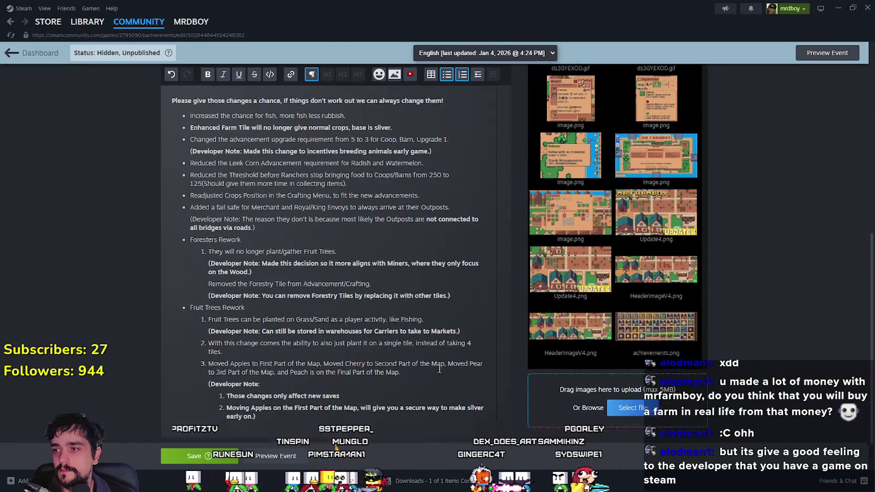
{"action": "scroll", "scroll_direction": "down", "scroll_amount": 3}
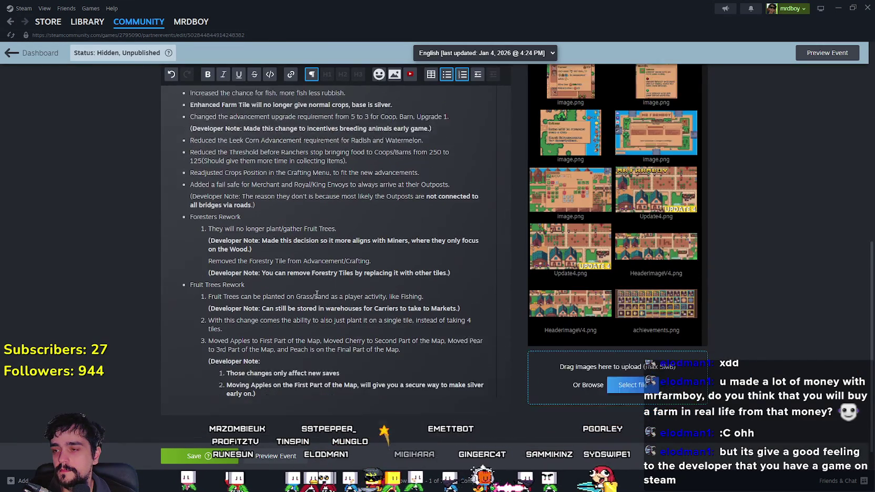
{"action": "left_click", "coordinate": [200, 458]}
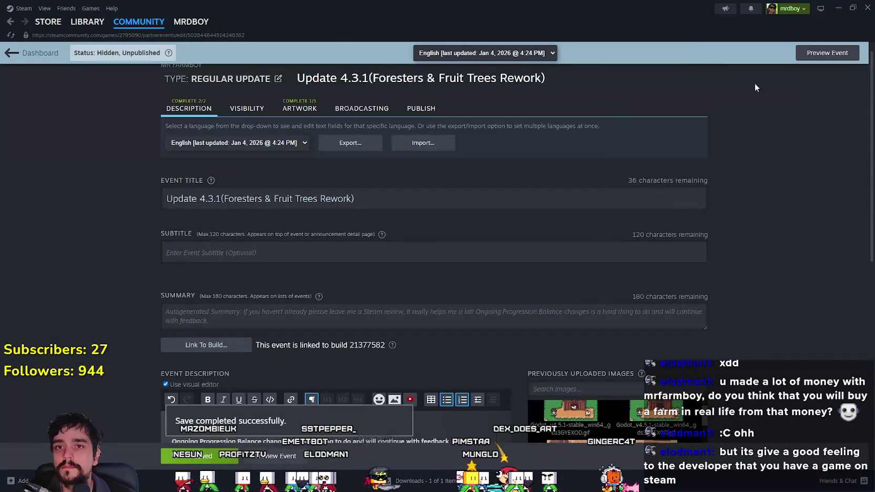
{"action": "scroll", "scroll_direction": "up", "scroll_amount": 3}
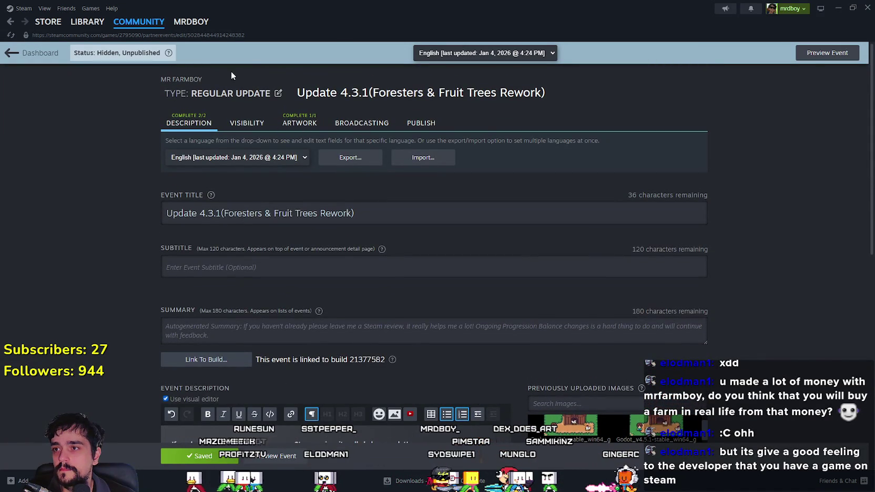
- Publish the Update 4.3.1 event and dismiss the success message
{"action": "left_click", "coordinate": [420, 123]}
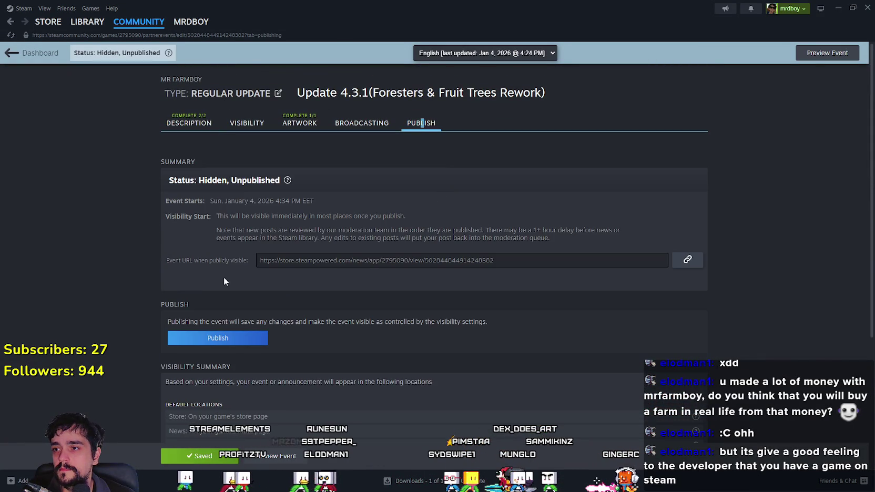
{"action": "scroll", "scroll_direction": "down", "scroll_amount": 3}
{"action": "left_click", "coordinate": [224, 156]}
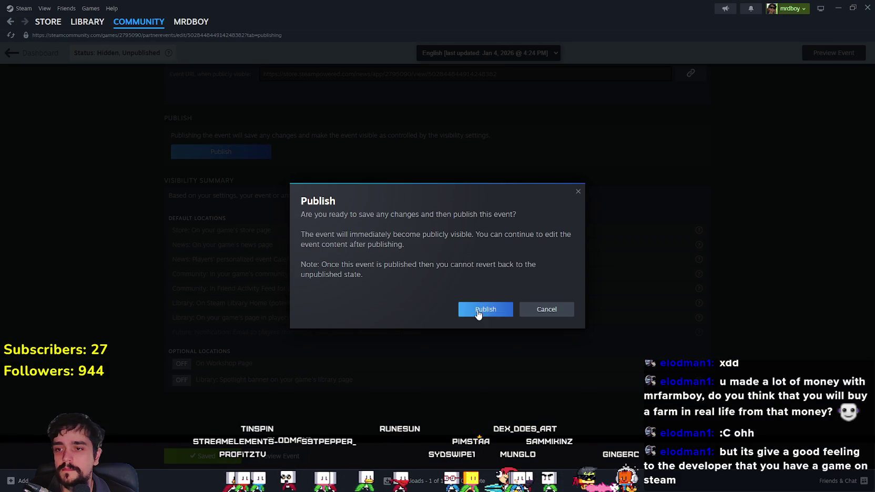
{"action": "left_click", "coordinate": [475, 310]}
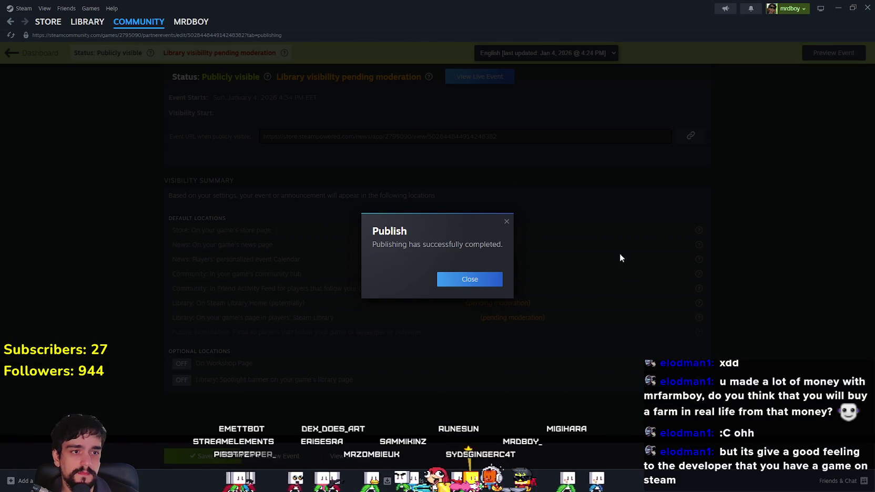
{"action": "left_click", "coordinate": [473, 282]}
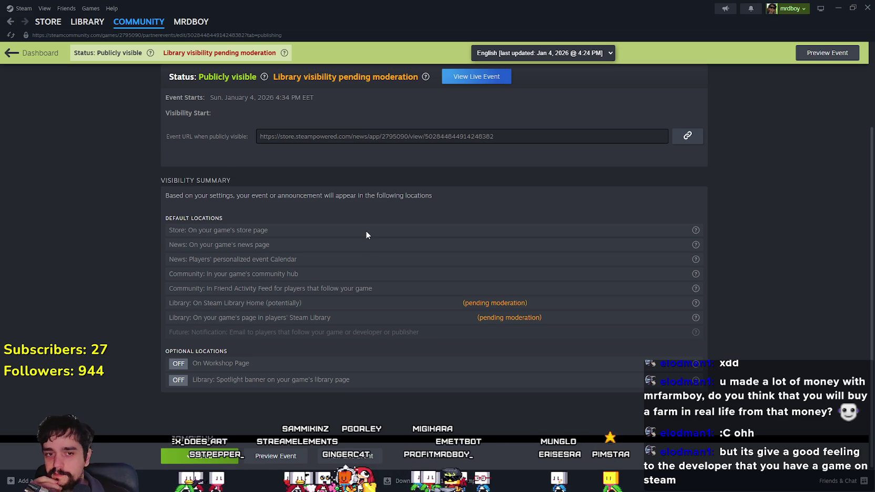
- Show Steam's Downloads page to confirm MR FARMBOY's download is complete
{"action": "scroll", "scroll_direction": "up", "scroll_amount": 3}
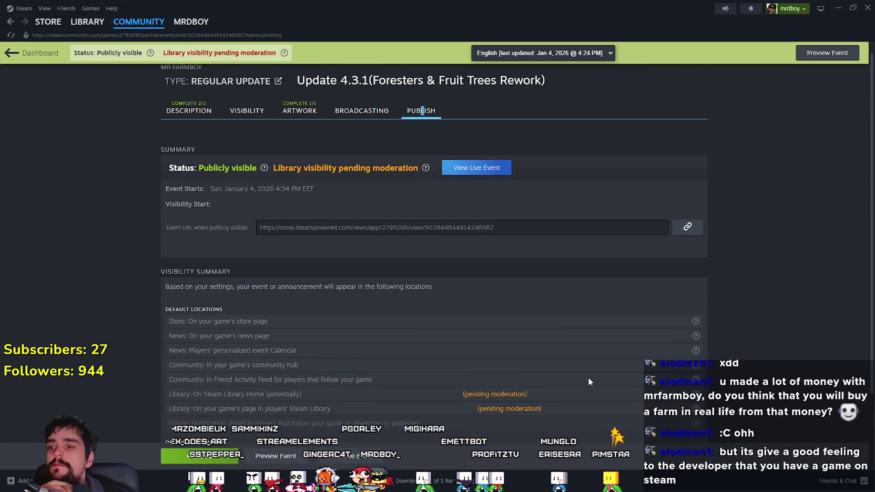
{"action": "mouse_move", "coordinate": [95, 25]}
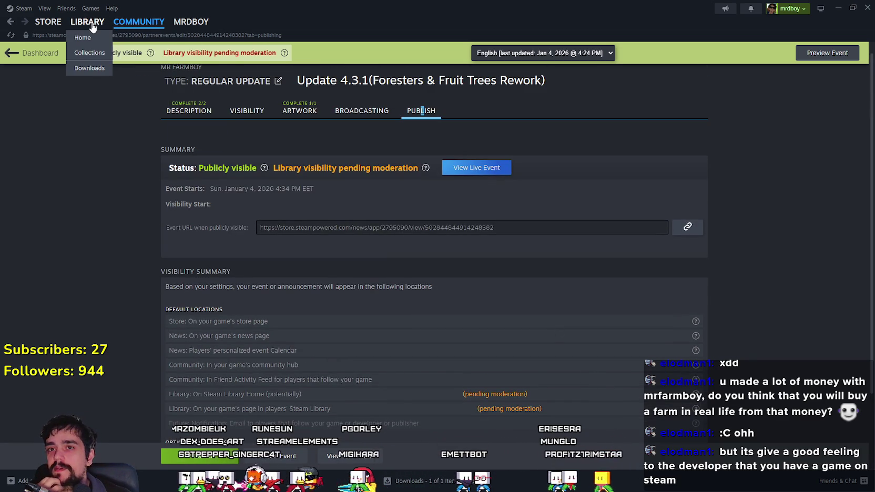
{"action": "scroll", "scroll_direction": "up", "scroll_amount": 3}
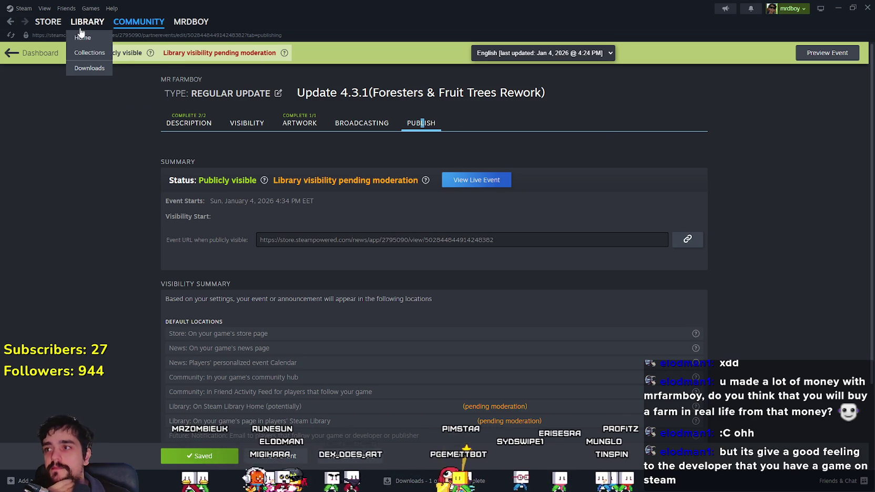
{"action": "left_click", "coordinate": [415, 482]}
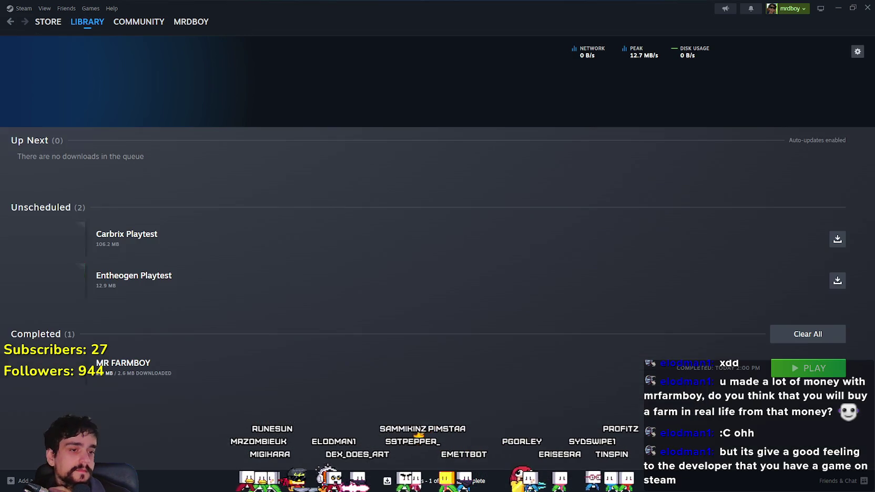
- Go from the library home to the MR FARMBOY store page
{"action": "left_click", "coordinate": [104, 32]}
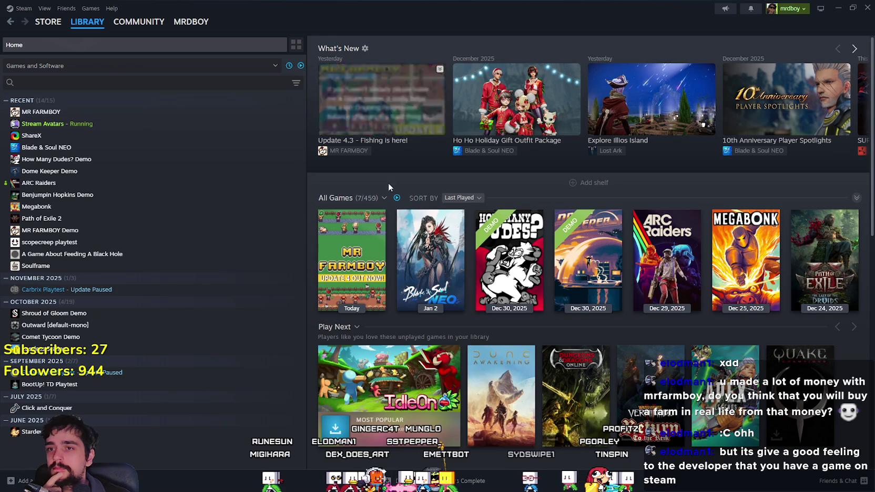
{"action": "left_click", "coordinate": [179, 114]}
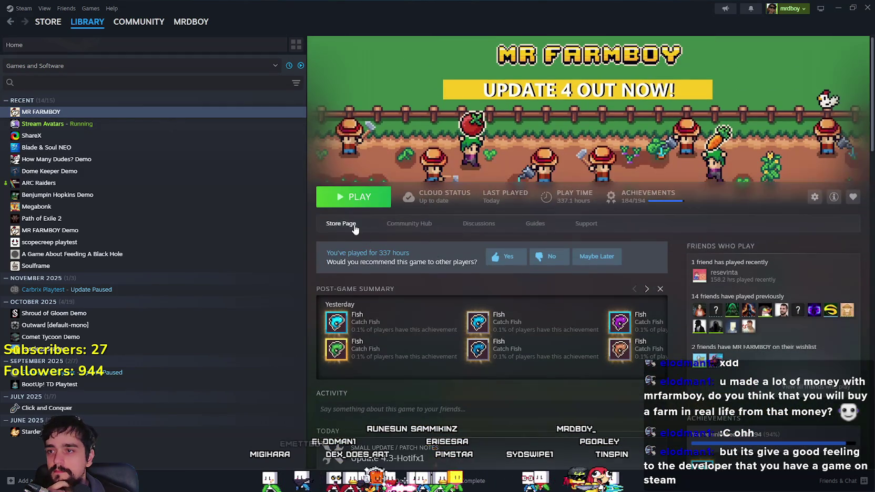
{"action": "left_click", "coordinate": [340, 223]}
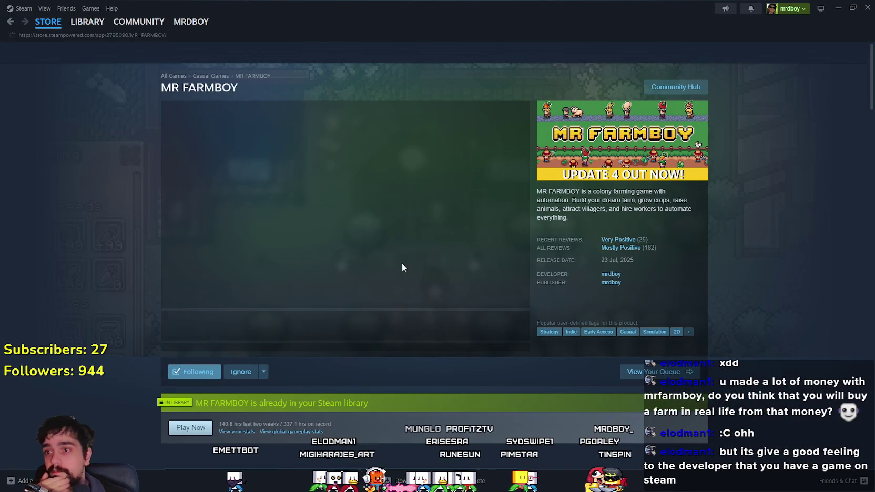
- Reload the MR FARMBOY store page via the right-click menu
{"action": "scroll", "scroll_direction": "down", "scroll_amount": 3}
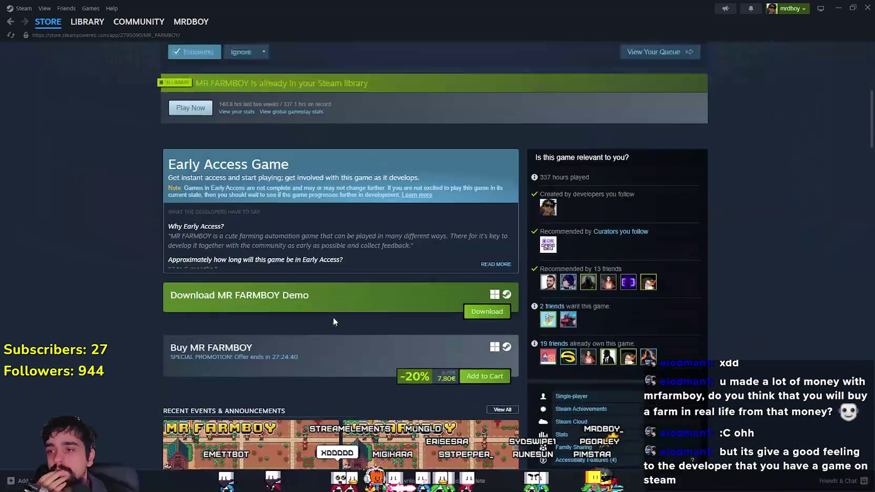
{"action": "scroll", "scroll_direction": "up", "scroll_amount": 3}
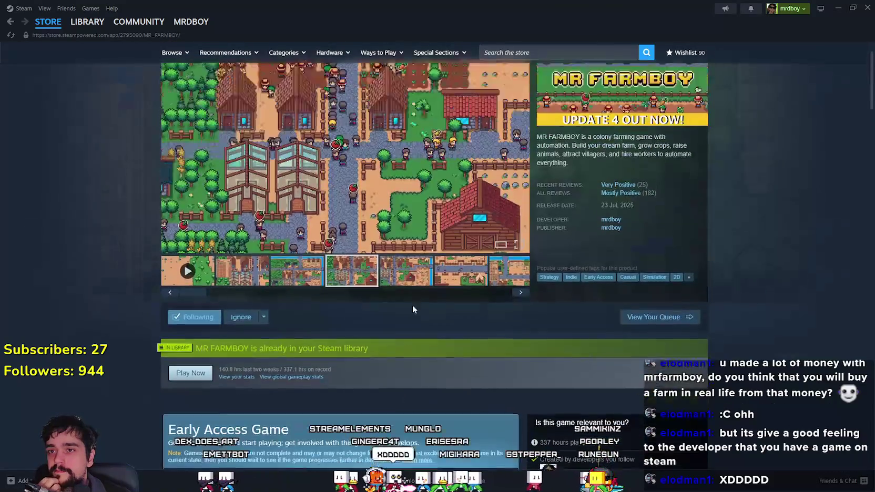
{"action": "right_click", "coordinate": [765, 191]}
{"action": "left_click", "coordinate": [778, 230]}
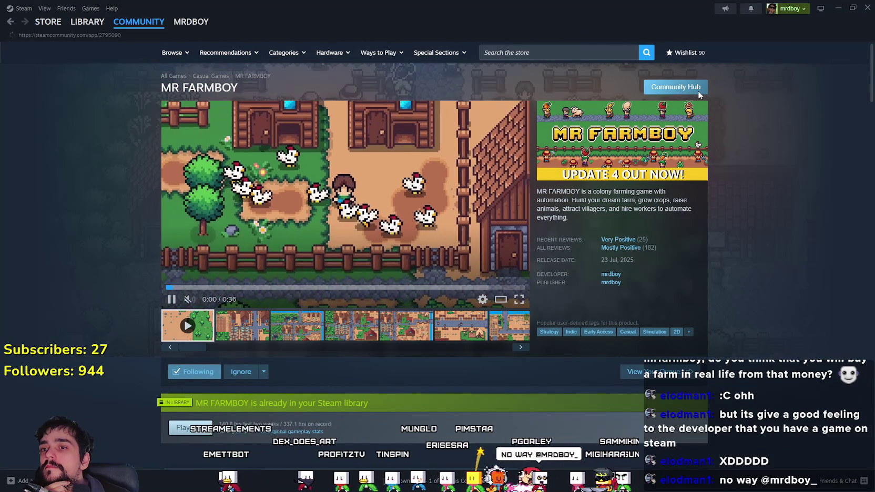
- Open the MR FARMBOY community hub, peek at Hub Admin, and return
{"action": "left_click", "coordinate": [676, 87]}
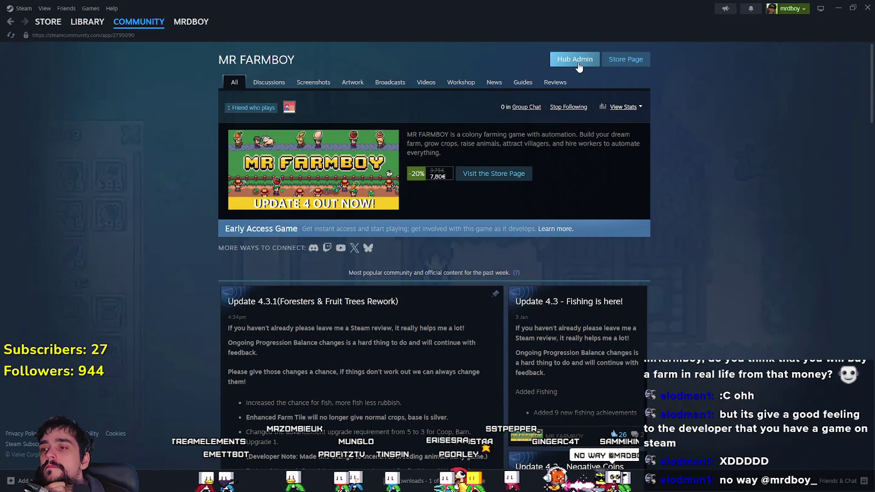
{"action": "left_click", "coordinate": [578, 63]}
{"action": "left_click", "coordinate": [11, 22]}
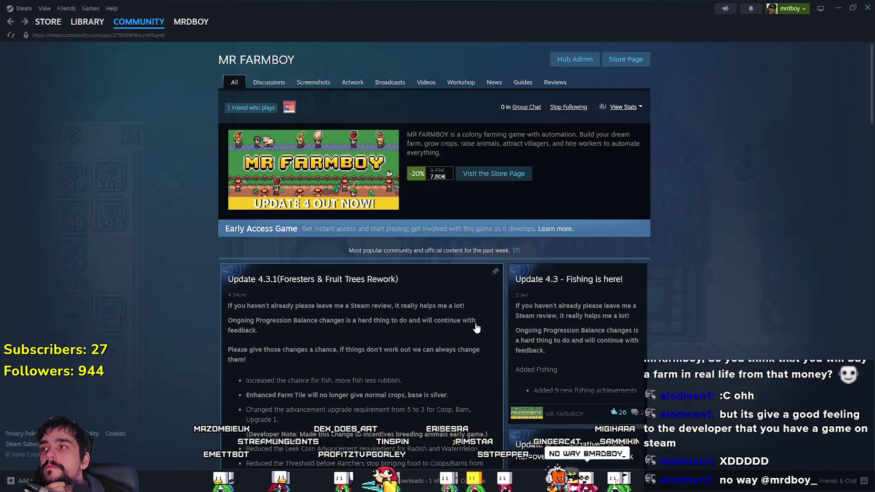
- Open the Update 4.3.1 post, copy its share link, and close it
{"action": "scroll", "scroll_direction": "down", "scroll_amount": 3}
{"action": "left_click", "coordinate": [259, 327]}
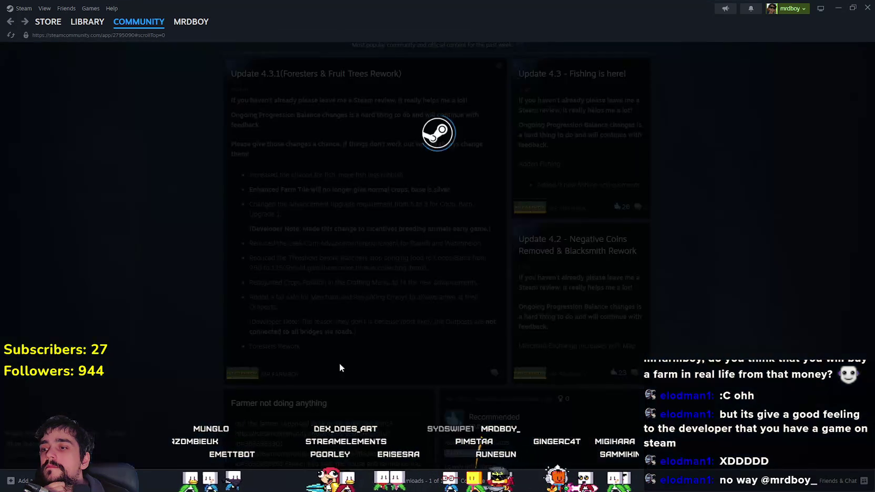
{"action": "scroll", "scroll_direction": "down", "scroll_amount": 3}
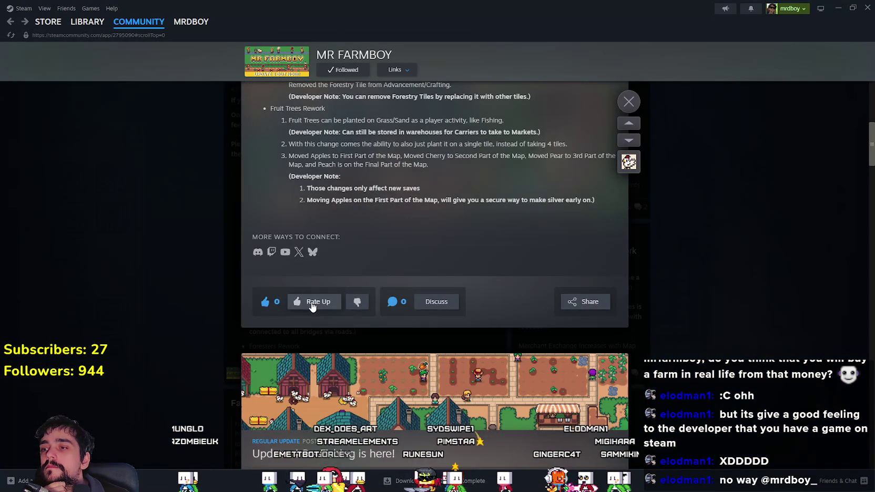
{"action": "left_click", "coordinate": [575, 305]}
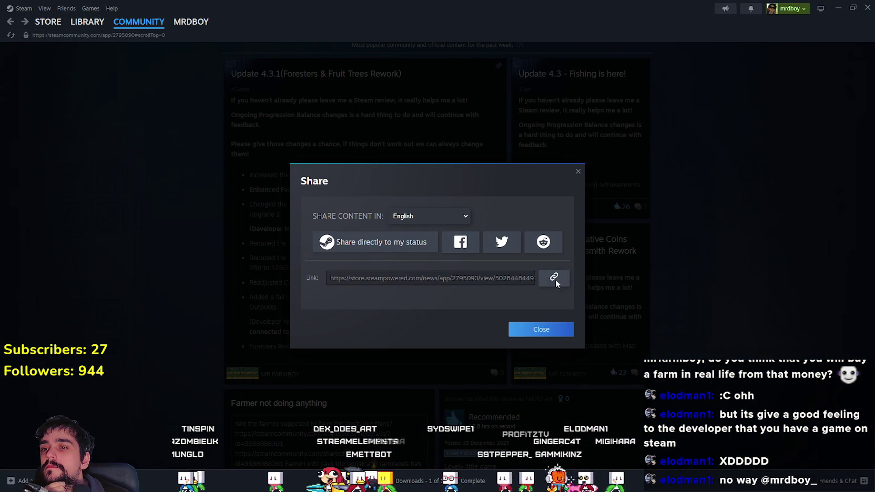
{"action": "left_click", "coordinate": [541, 330]}
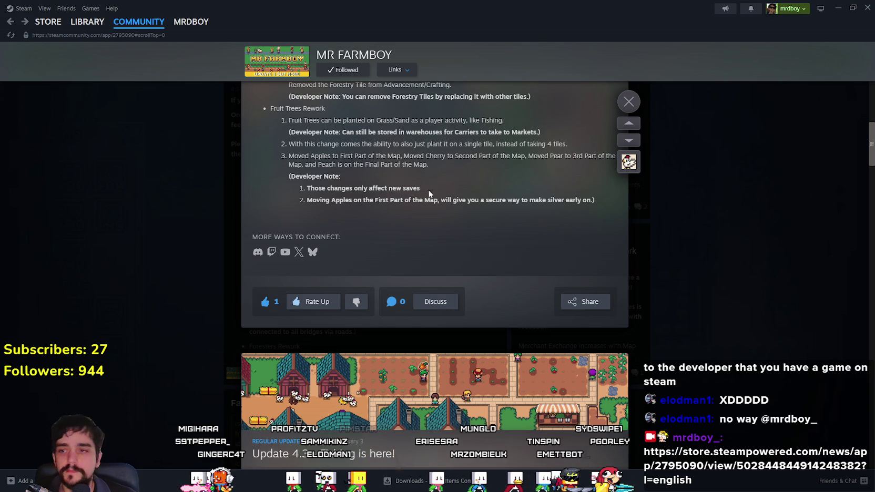
{"action": "left_click", "coordinate": [628, 102]}
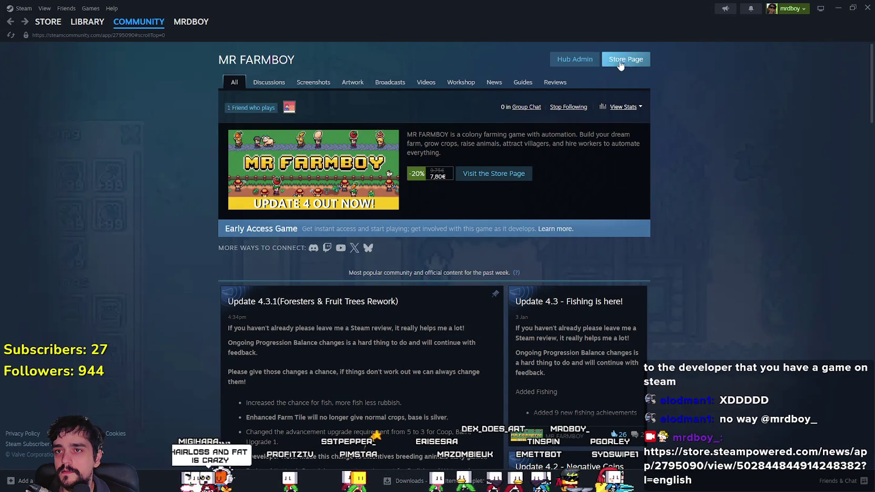
- Show MR FARMBOY reviews sorted Most Recent in All Languages
{"action": "left_click_drag", "start_coordinate": [575, 59], "coordinate": [599, 50]}
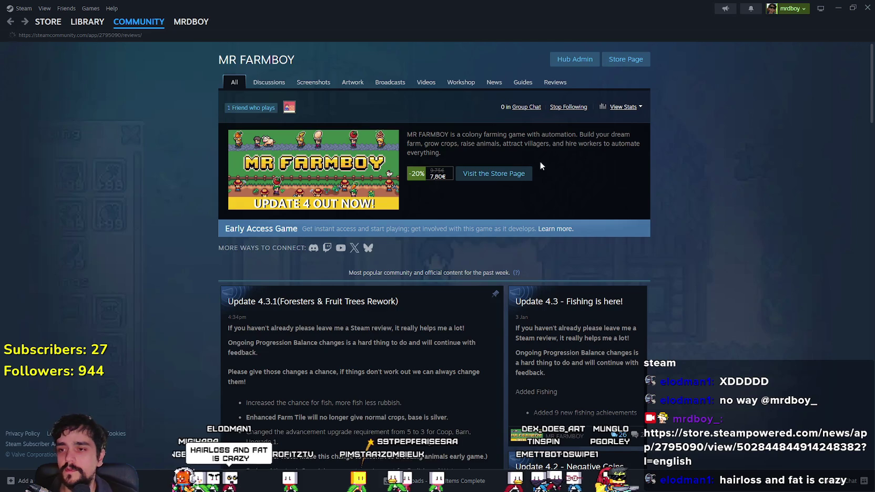
{"action": "left_click", "coordinate": [554, 82]}
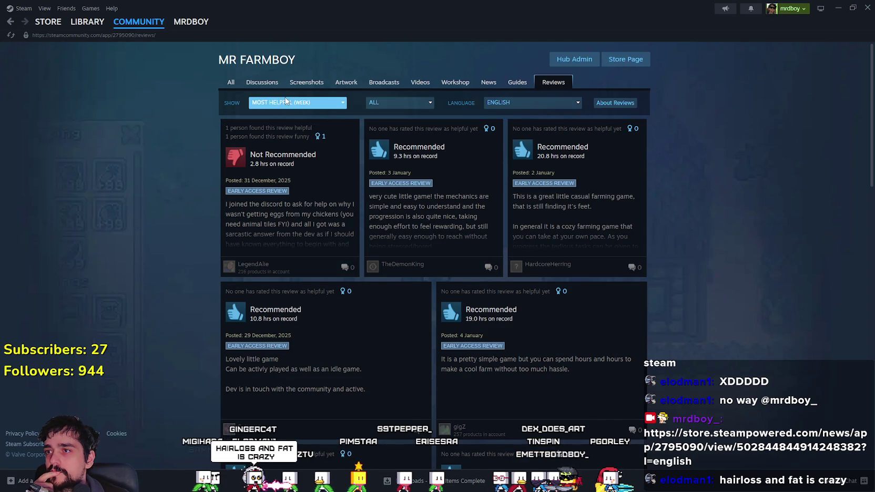
{"action": "left_click", "coordinate": [288, 102]}
{"action": "left_click", "coordinate": [271, 190]}
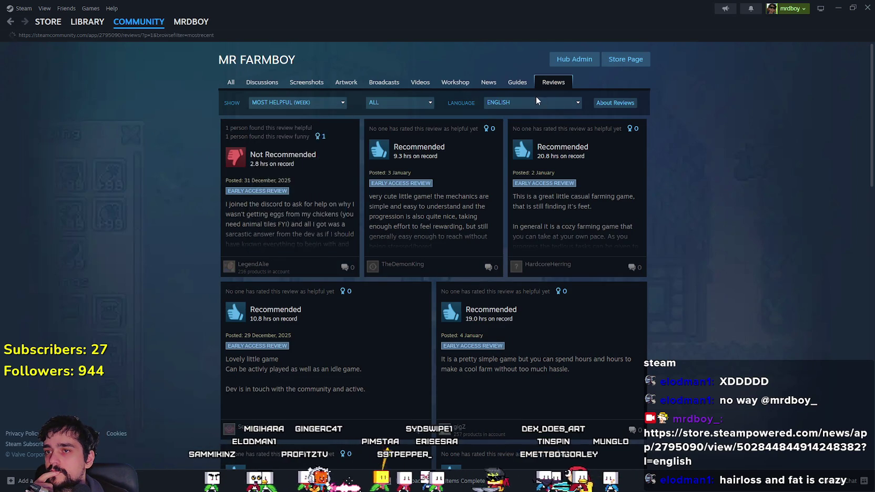
{"action": "left_click", "coordinate": [512, 102]}
{"action": "left_click", "coordinate": [509, 113]}
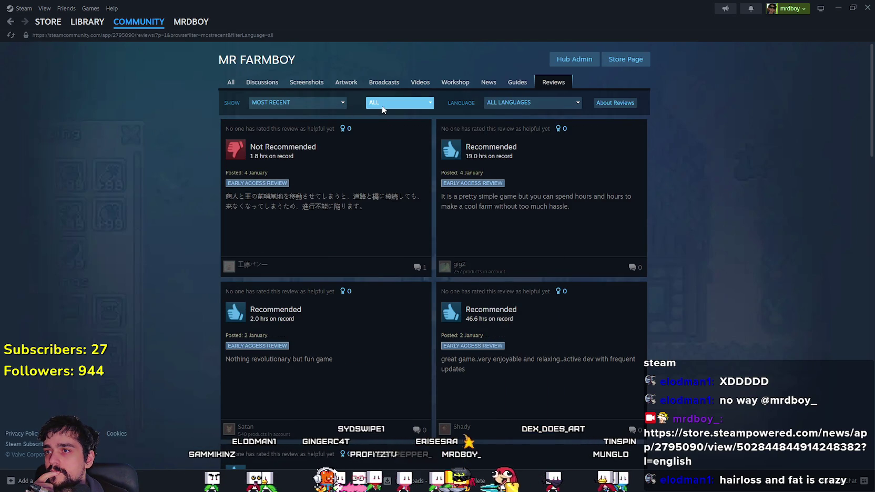
- Follow the hotfix link in the Japanese review's developer reply, then go back
{"action": "left_click", "coordinate": [351, 271]}
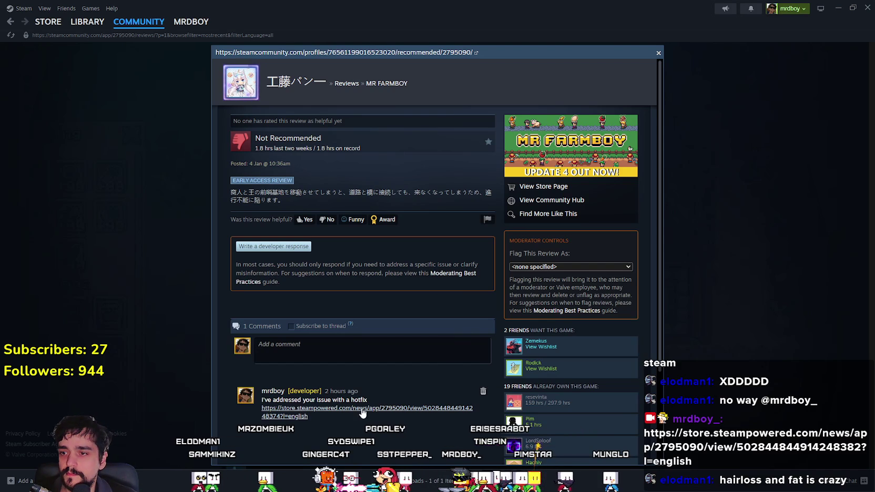
{"action": "scroll", "scroll_direction": "down", "scroll_amount": 3}
{"action": "left_click", "coordinate": [366, 317]}
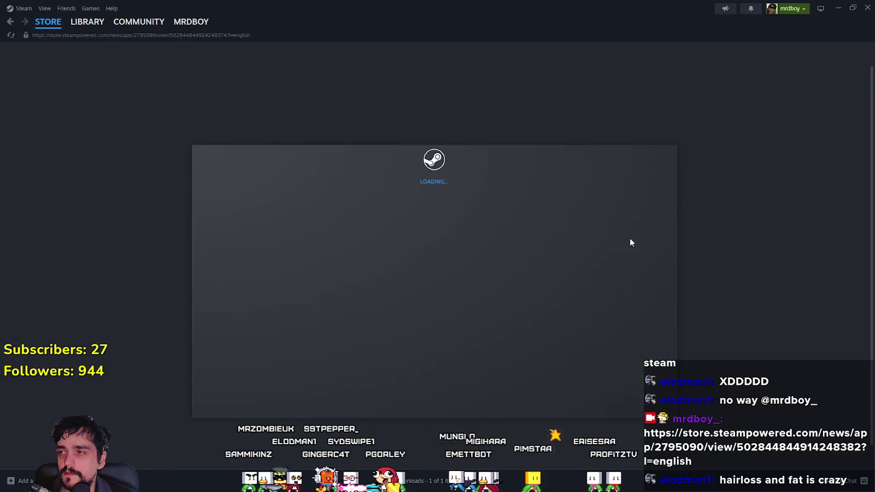
{"action": "left_click", "coordinate": [16, 24]}
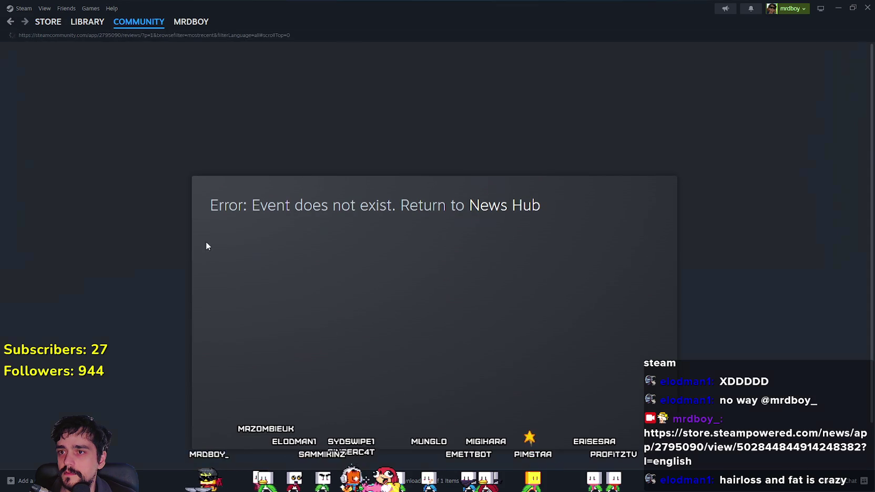
- Reopen the Japanese review, read the reply, and reload the reviews page
{"action": "left_click", "coordinate": [328, 221]}
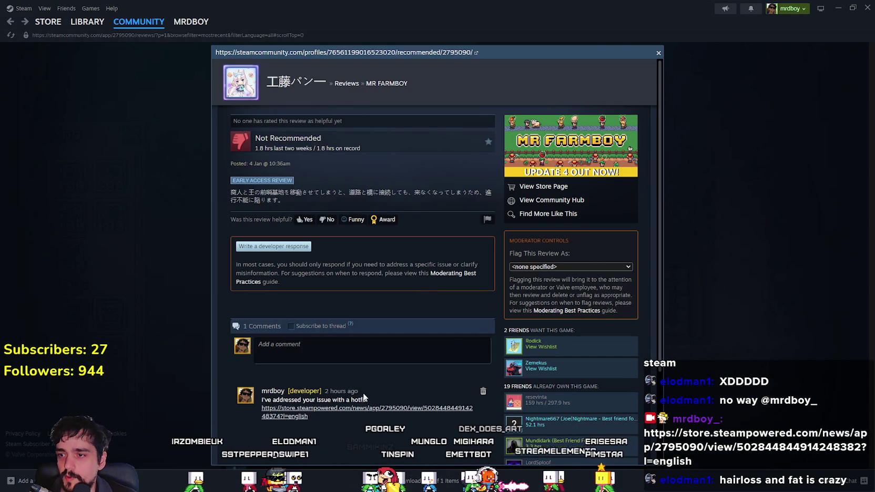
{"action": "scroll", "scroll_direction": "down", "scroll_amount": 3}
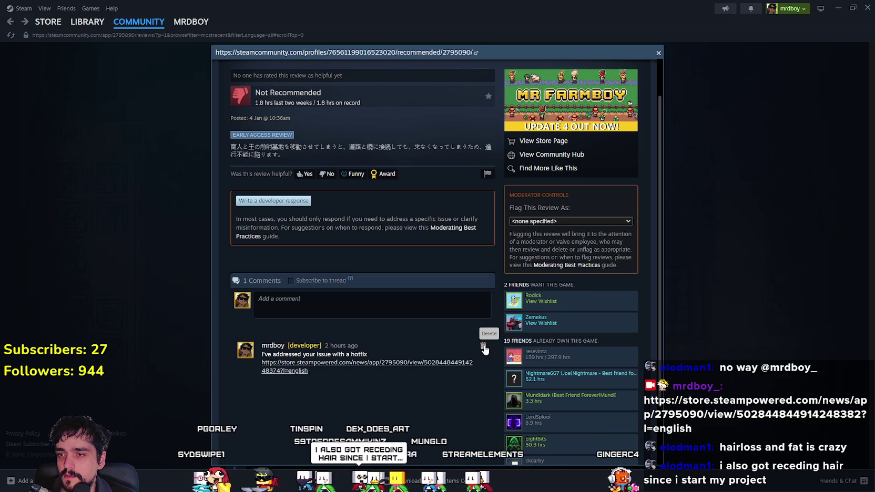
{"action": "scroll", "scroll_direction": "down", "scroll_amount": 3}
{"action": "right_click", "coordinate": [414, 357]}
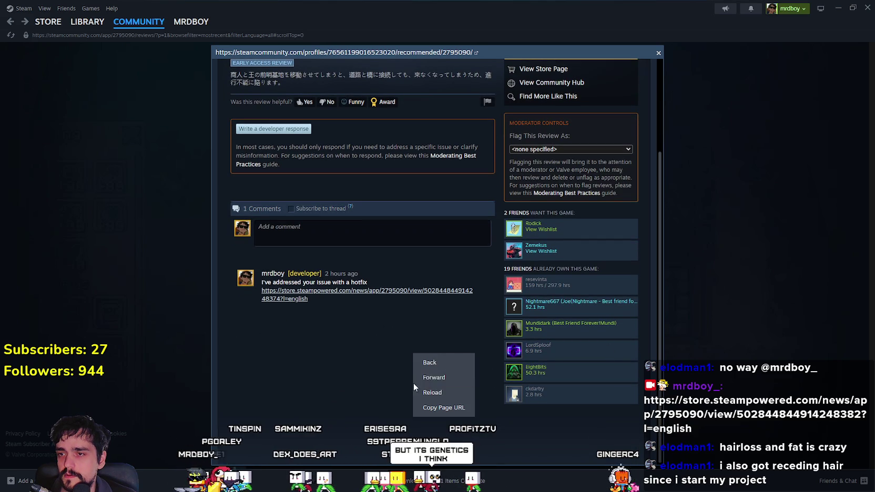
{"action": "left_click", "coordinate": [431, 392]}
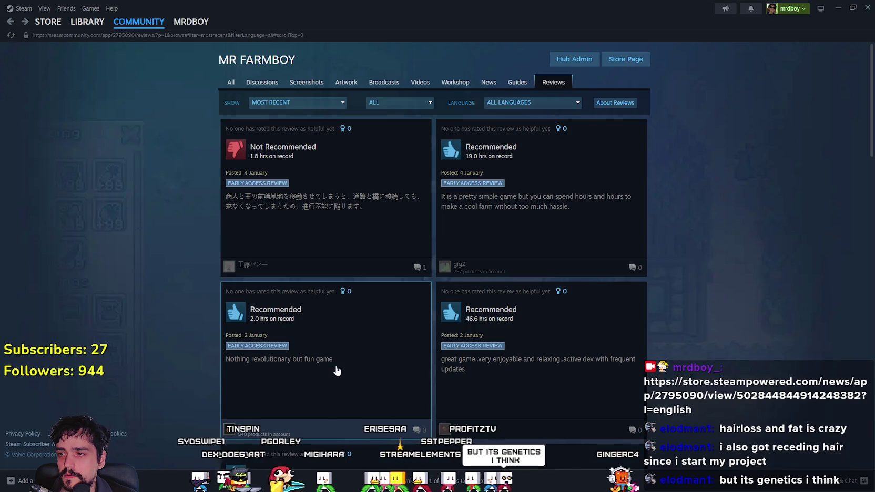
- Reread the Japanese review after reloading, close it, and reload the page again
{"action": "left_click", "coordinate": [349, 230]}
{"action": "scroll", "scroll_direction": "down", "scroll_amount": 3}
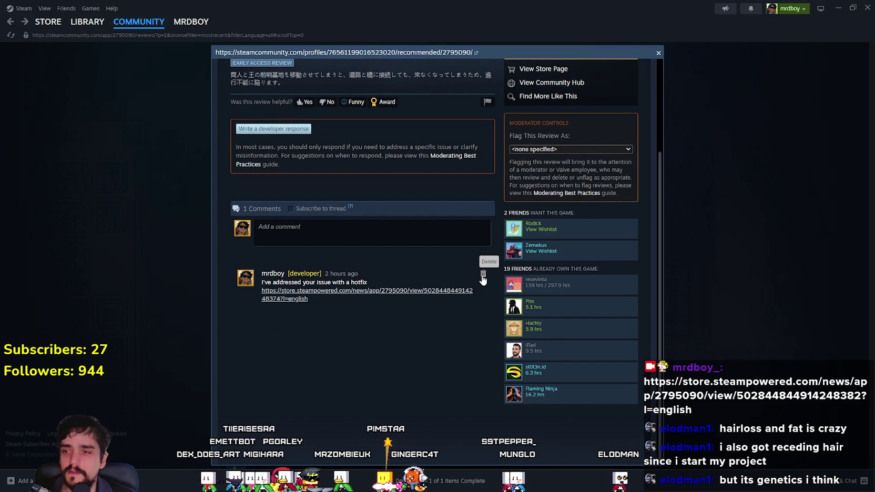
{"action": "scroll", "scroll_direction": "up", "scroll_amount": 3}
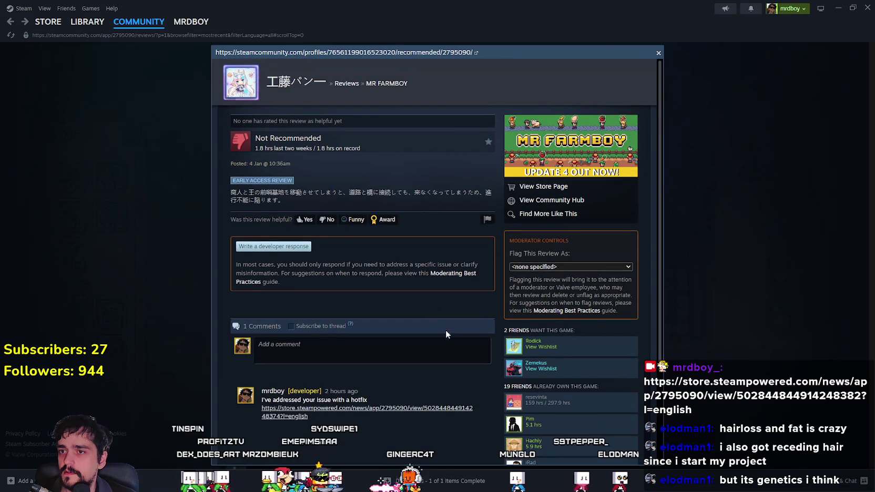
{"action": "scroll", "scroll_direction": "down", "scroll_amount": 3}
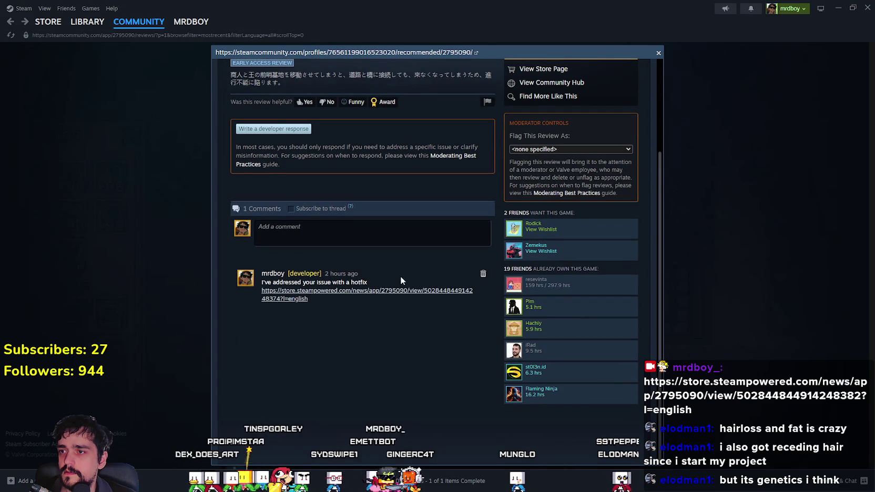
{"action": "left_click", "coordinate": [731, 274]}
{"action": "right_click", "coordinate": [738, 274]}
{"action": "left_click", "coordinate": [677, 203]}
{"action": "right_click", "coordinate": [677, 202]}
{"action": "left_click", "coordinate": [696, 242]}
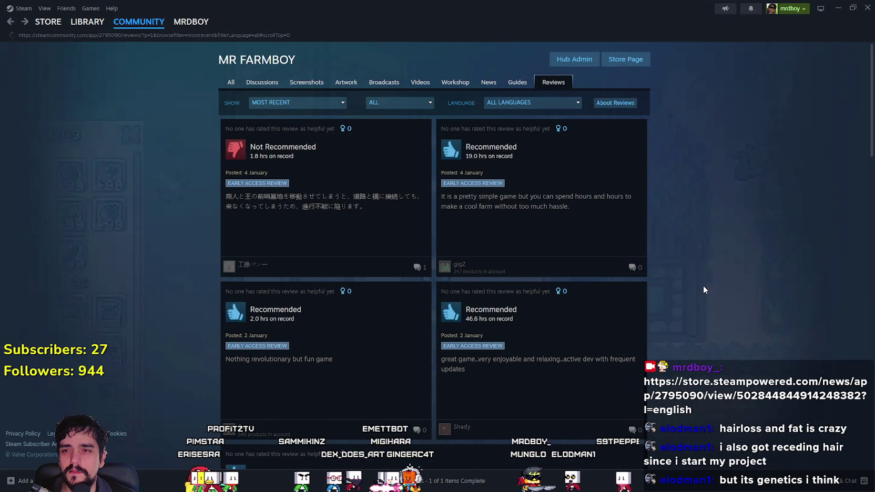
- Check the Japanese review once more, then close the review popup
{"action": "left_click", "coordinate": [385, 244]}
{"action": "scroll", "scroll_direction": "down", "scroll_amount": 3}
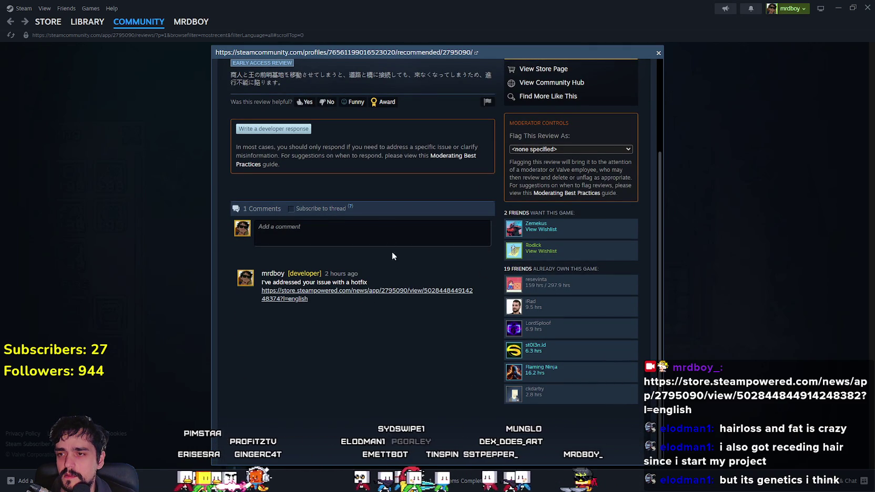
{"action": "scroll", "scroll_direction": "up", "scroll_amount": 3}
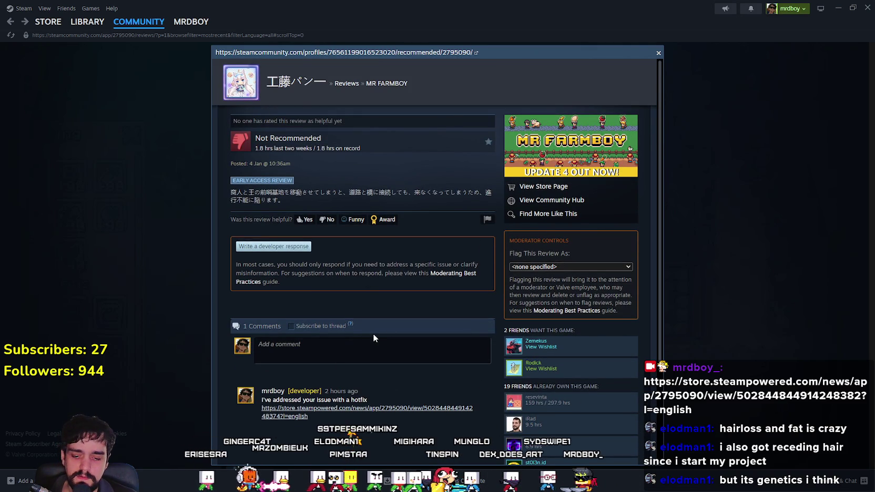
{"action": "scroll", "scroll_direction": "down", "scroll_amount": 3}
{"action": "left_click", "coordinate": [734, 335]}
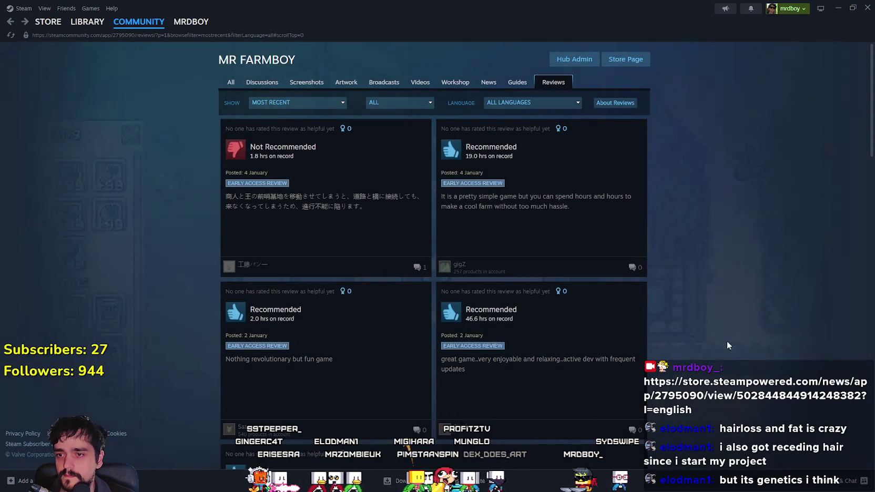
- Read the 'Move single items?' discussion, then return to Godot at line 434 of game_manager.gd
{"action": "left_click", "coordinate": [266, 82]}
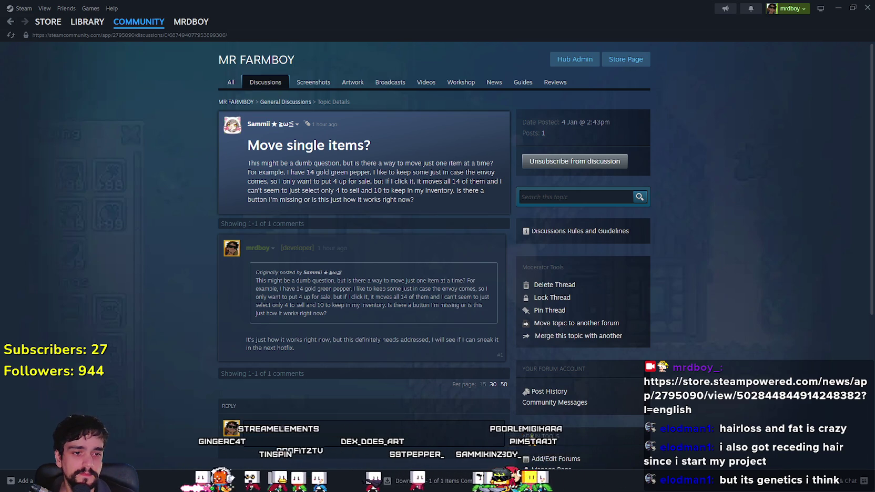
{"action": "key", "text": "alt+Tab"}
{"action": "left_click", "coordinate": [612, 233]}
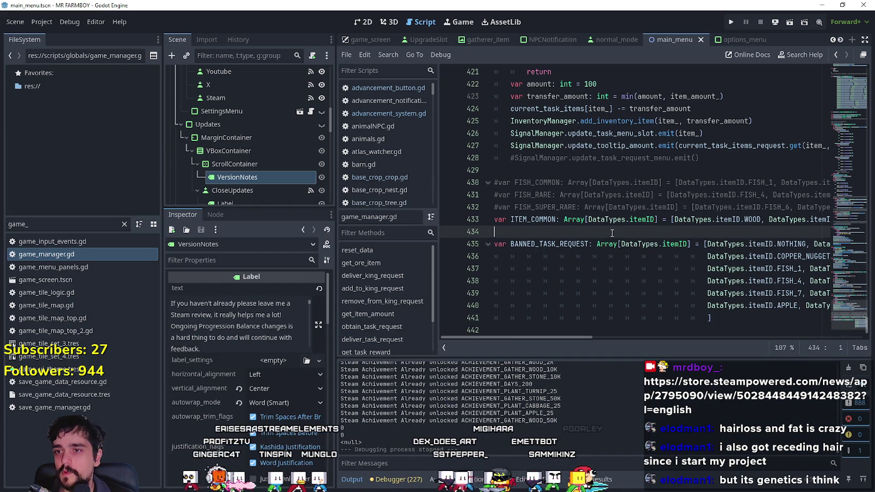
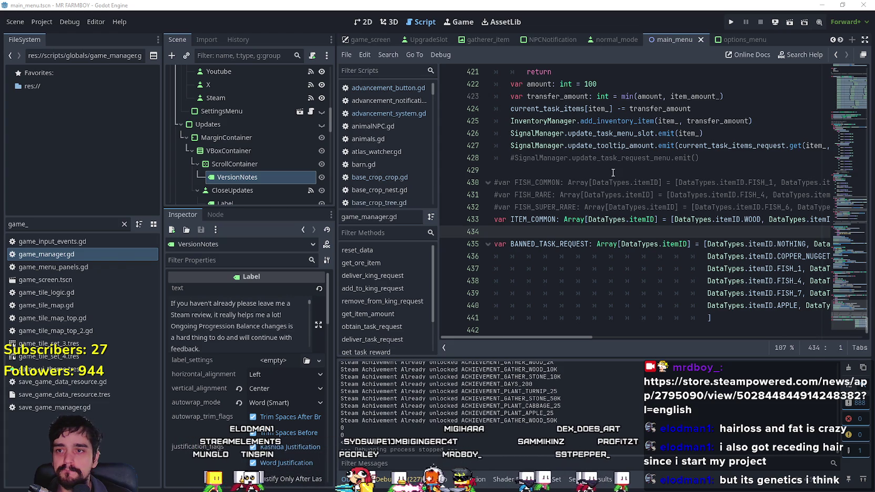
- Look over empty lines 429–434 in game_manager.gd, then bring GitHub Desktop's changed-files list forward
{"action": "left_click", "coordinate": [612, 170]}
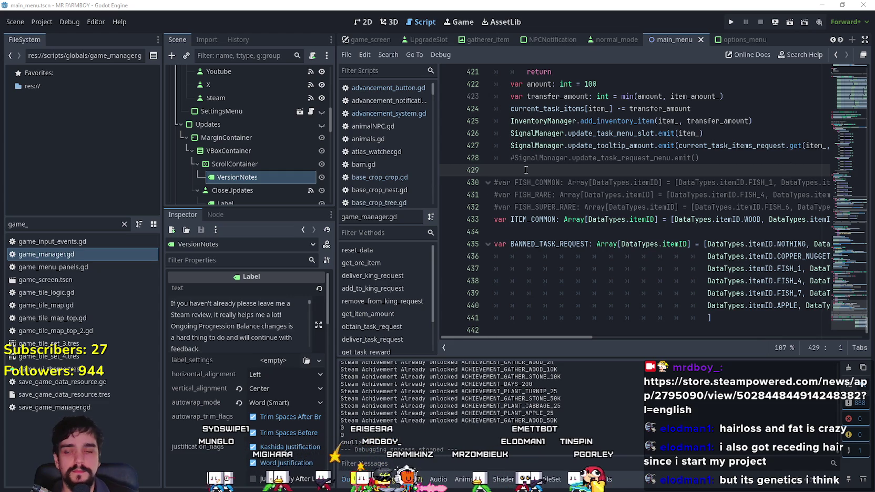
{"action": "left_click", "coordinate": [559, 235]}
{"action": "left_click", "coordinate": [565, 168]}
{"action": "scroll", "scroll_direction": "up", "scroll_amount": 3}
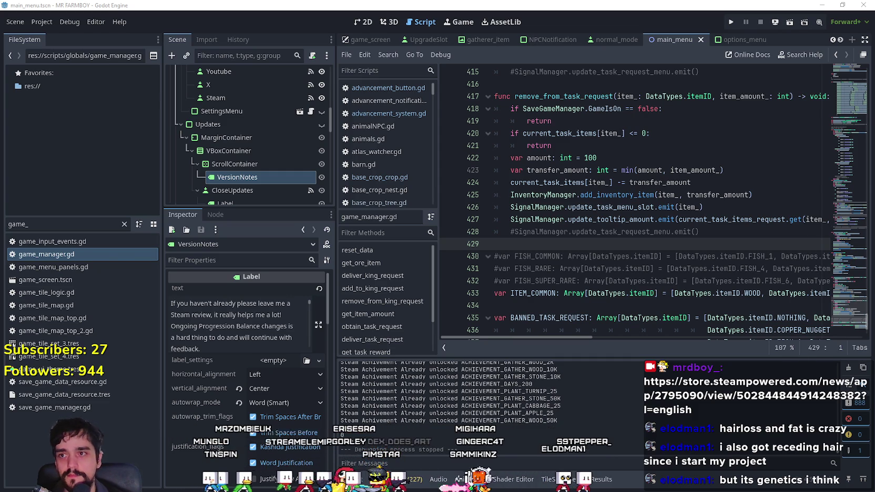
{"action": "key", "text": "alt+Tab"}
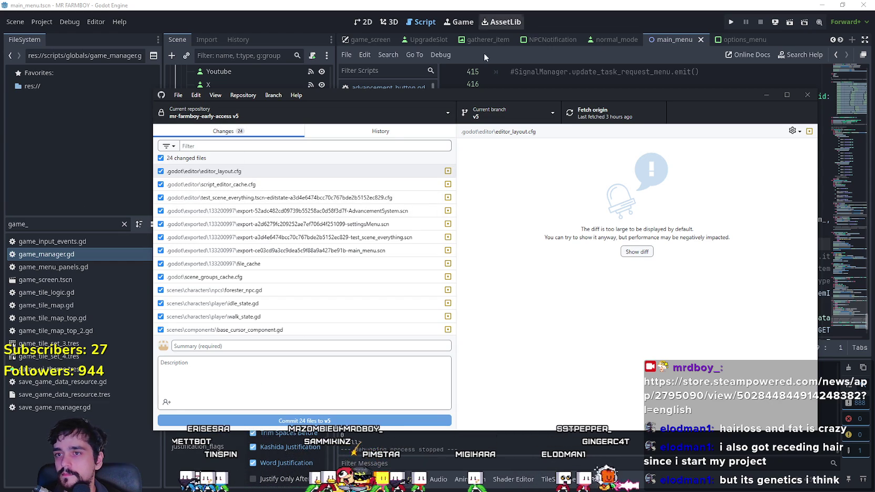
- Commit the 24 changed files to branch v5 with summary 'v4.3.1' and push to origin
{"action": "left_click", "coordinate": [380, 132]}
{"action": "left_click", "coordinate": [195, 133]}
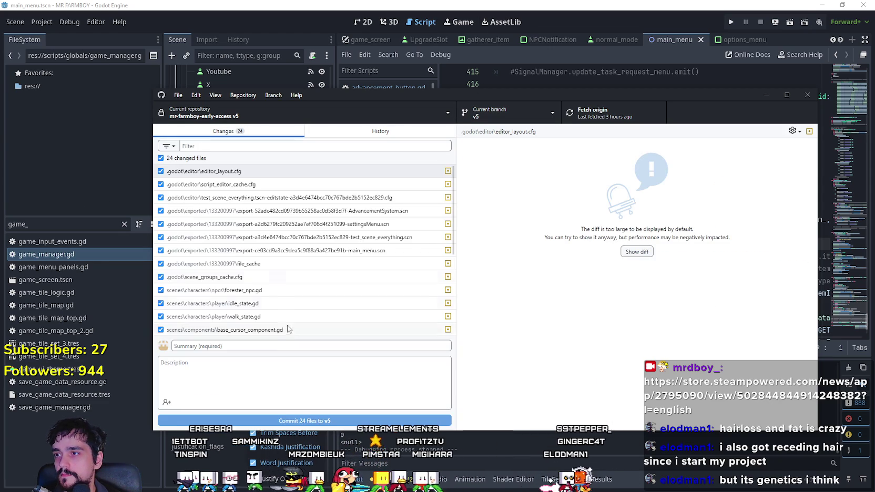
{"action": "left_click", "coordinate": [287, 346]}
{"action": "type", "text": "v4"}
{"action": "type", "text": ".3.1"}
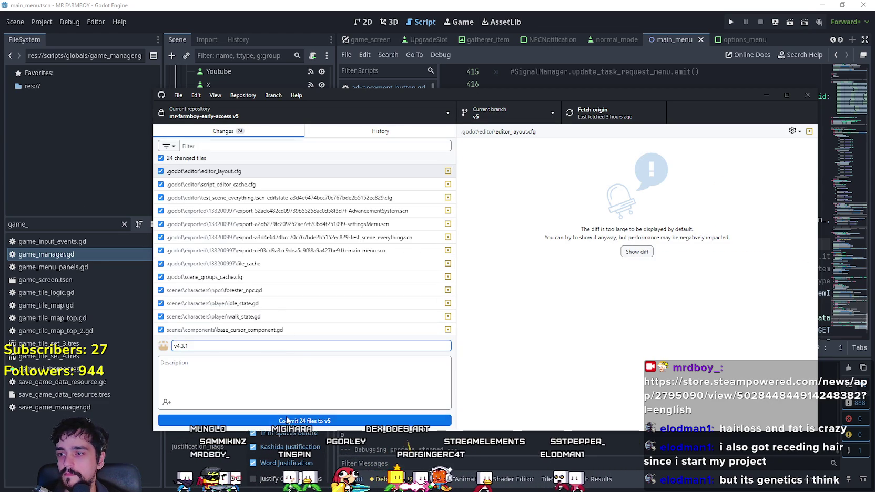
{"action": "key", "text": "ctrl+Return"}
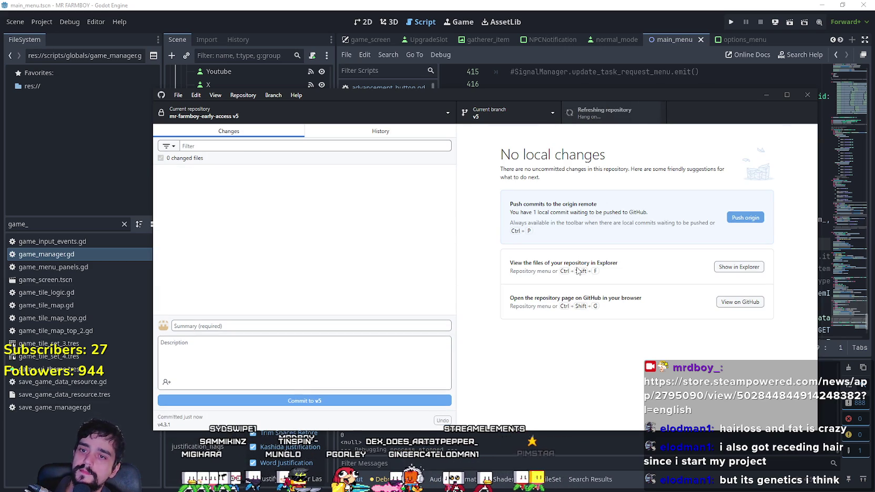
{"action": "left_click", "coordinate": [745, 217]}
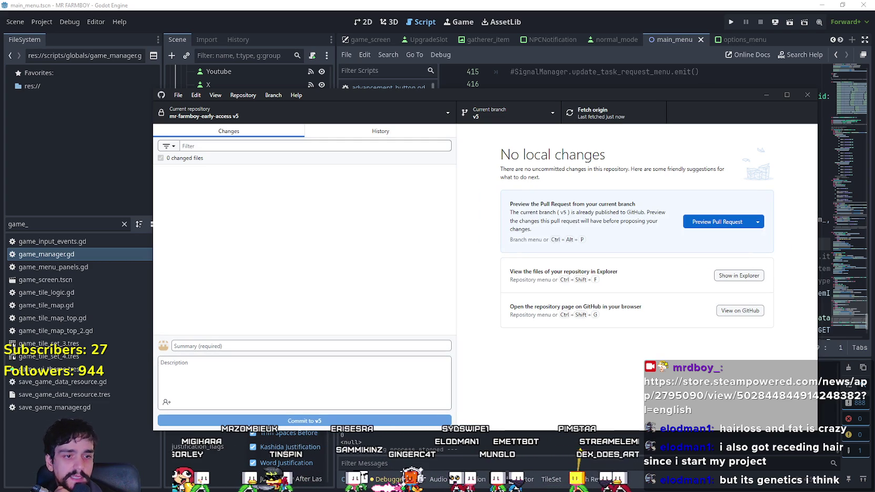
{"action": "key", "text": "alt+Tab"}
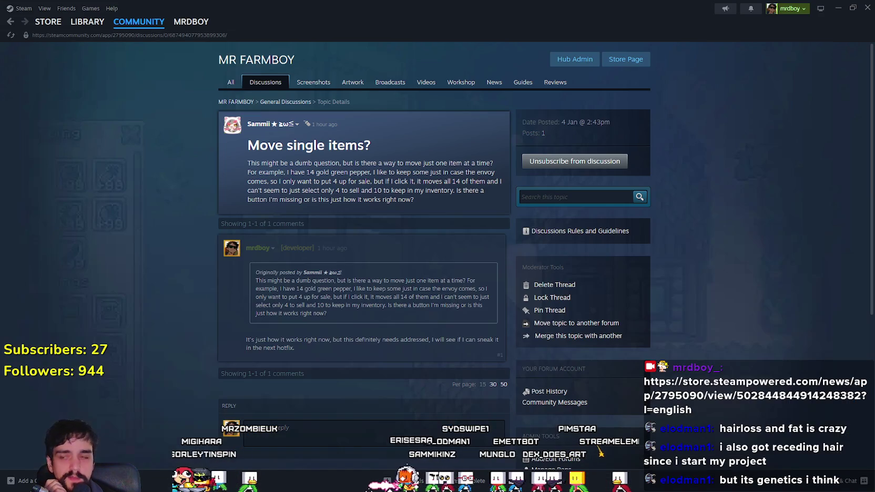
- Go from MR FARMBOY's All hub page to its store page and scroll through it
{"action": "left_click", "coordinate": [231, 82]}
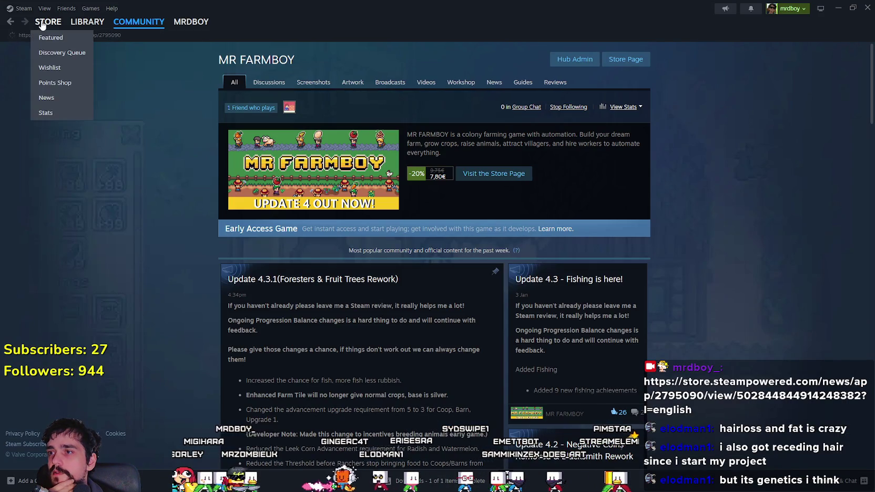
{"action": "left_click", "coordinate": [638, 59]}
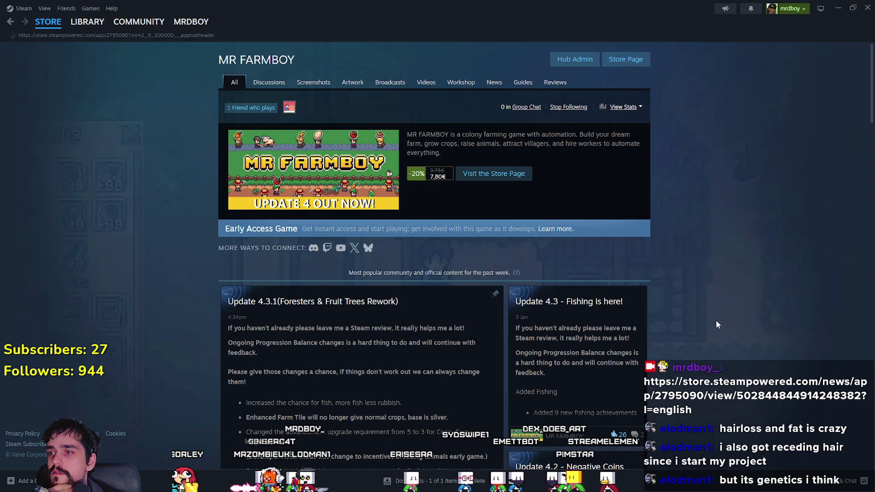
{"action": "scroll", "scroll_direction": "down", "scroll_amount": 3}
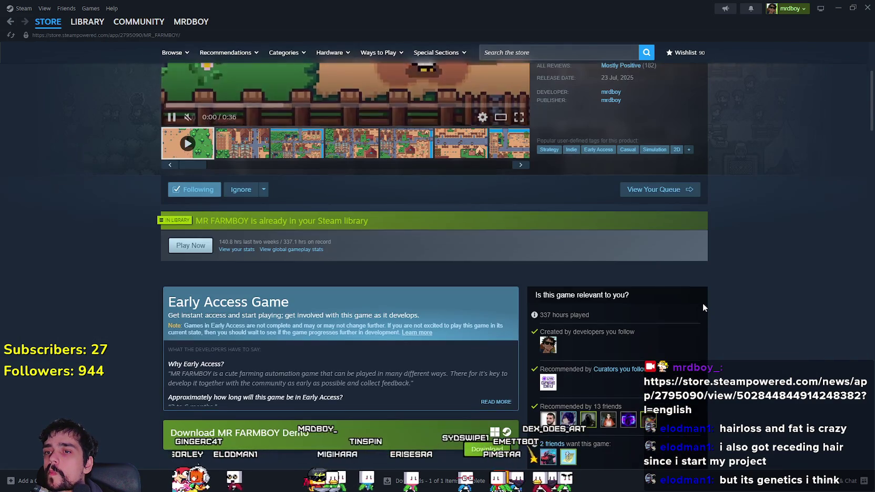
{"action": "scroll", "scroll_direction": "down", "scroll_amount": 3}
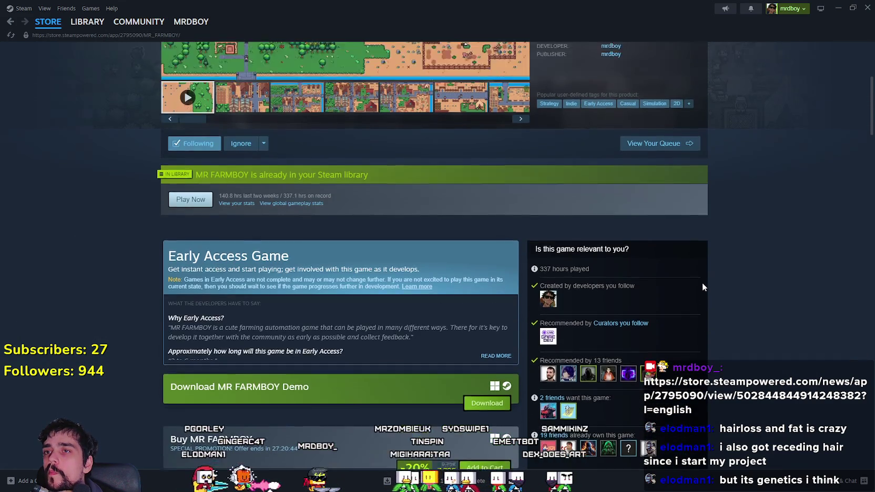
{"action": "scroll", "scroll_direction": "down", "scroll_amount": 3}
{"action": "scroll", "scroll_direction": "down", "scroll_amount": 3}
{"action": "scroll", "scroll_direction": "up", "scroll_amount": 3}
{"action": "scroll", "scroll_direction": "up", "scroll_amount": 3}
{"action": "scroll", "scroll_direction": "up", "scroll_amount": 3}
{"action": "scroll", "scroll_direction": "up", "scroll_amount": 3}
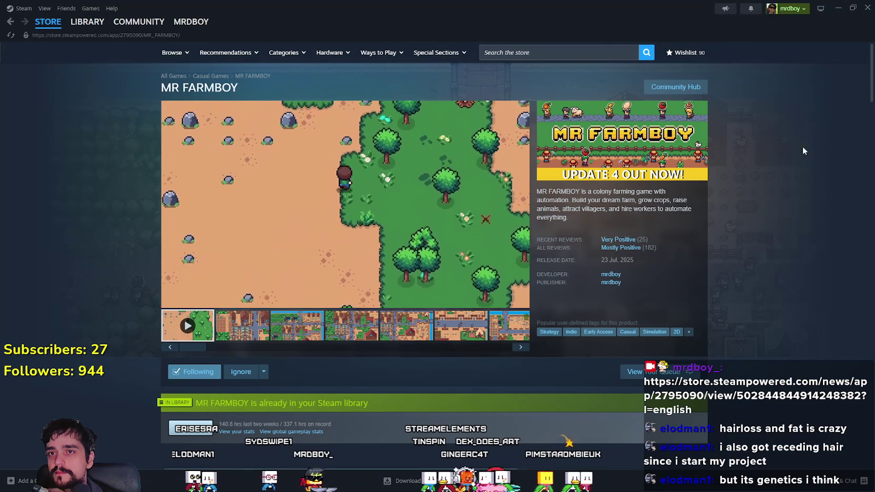
{"action": "scroll", "scroll_direction": "down", "scroll_amount": 3}
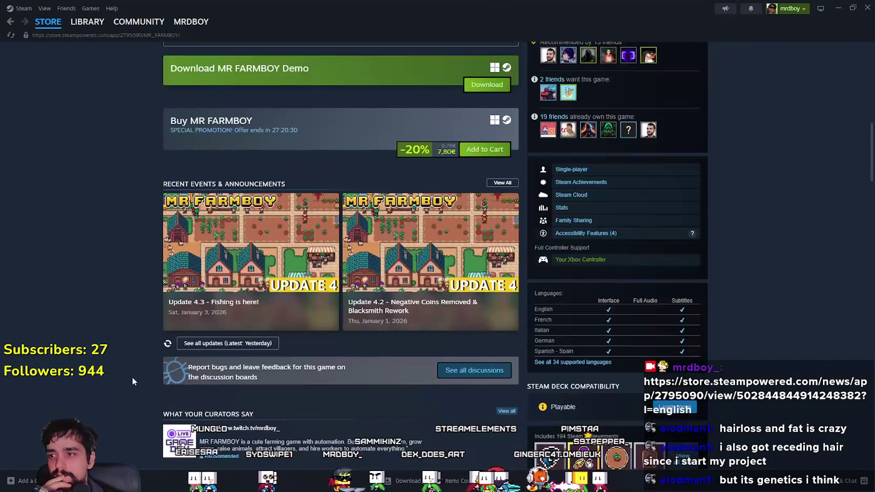
- Reload the store page and briefly view the 'Update 4.3 - Fishing is here!' post
{"action": "right_click", "coordinate": [111, 295]}
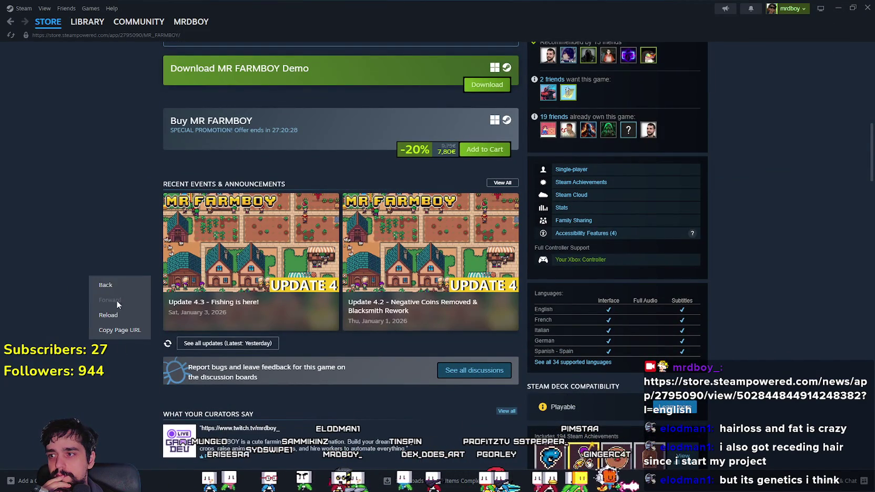
{"action": "left_click", "coordinate": [104, 322]}
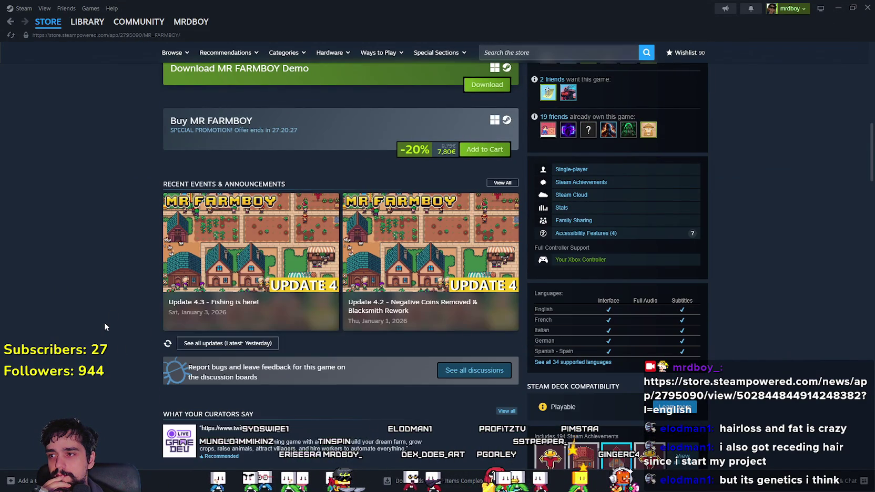
{"action": "left_click", "coordinate": [246, 298]}
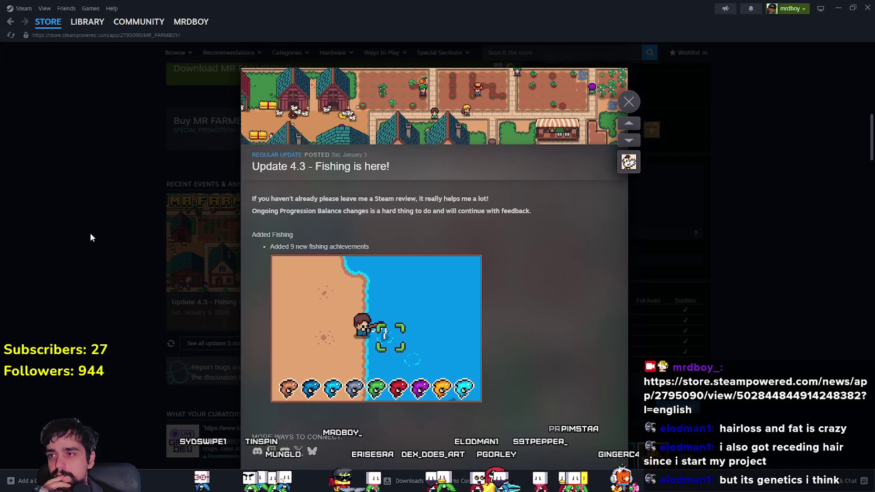
{"action": "left_click", "coordinate": [90, 233]}
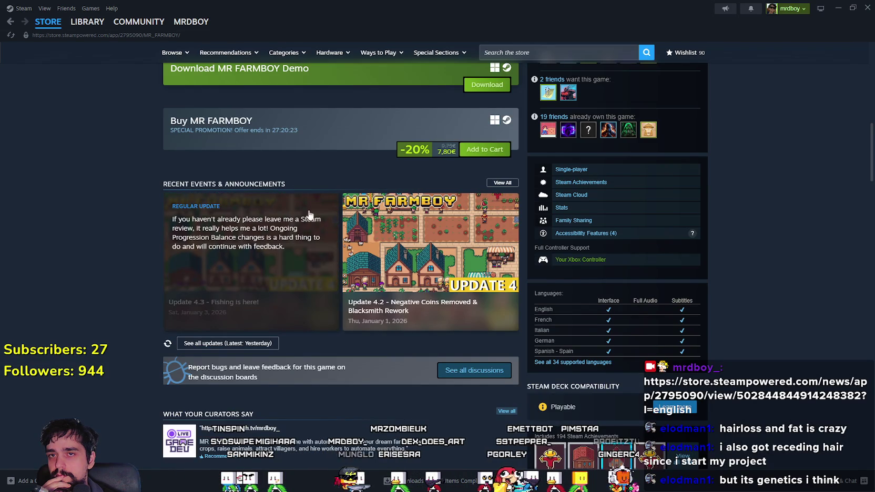
{"action": "scroll", "scroll_direction": "up", "scroll_amount": 3}
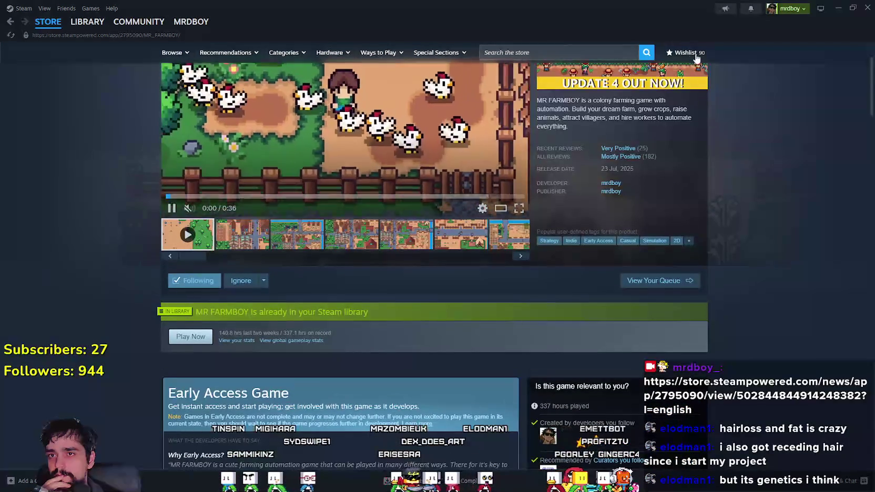
{"action": "scroll", "scroll_direction": "up", "scroll_amount": 3}
- Read the Update 4.3.1 news post on the Community Hub, then go to Hub Admin
{"action": "left_click", "coordinate": [662, 87]}
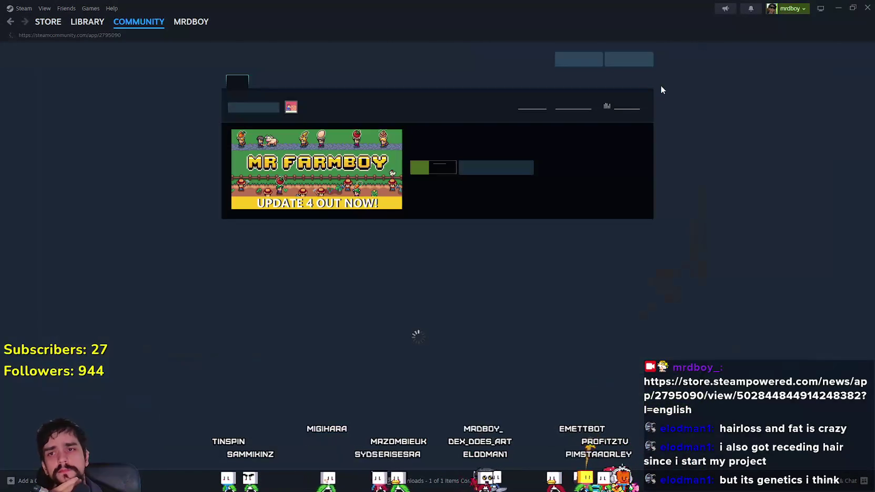
{"action": "scroll", "scroll_direction": "down", "scroll_amount": 3}
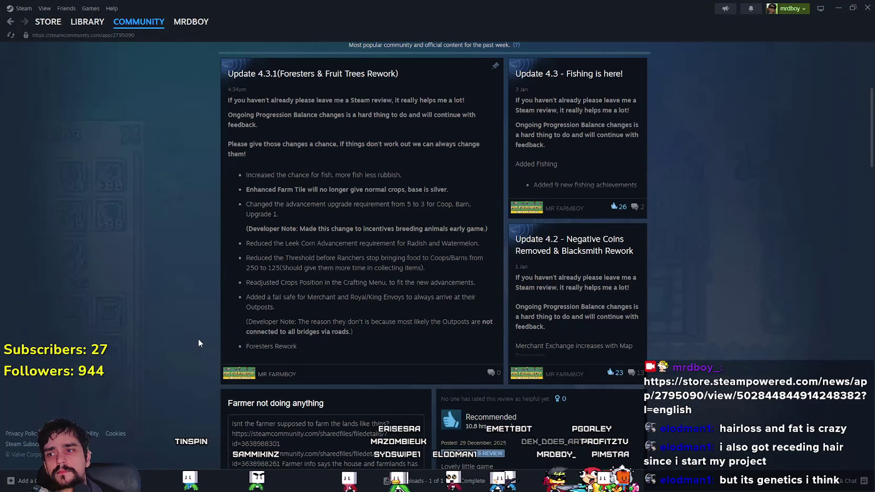
{"action": "scroll", "scroll_direction": "up", "scroll_amount": 3}
{"action": "left_click", "coordinate": [444, 187]}
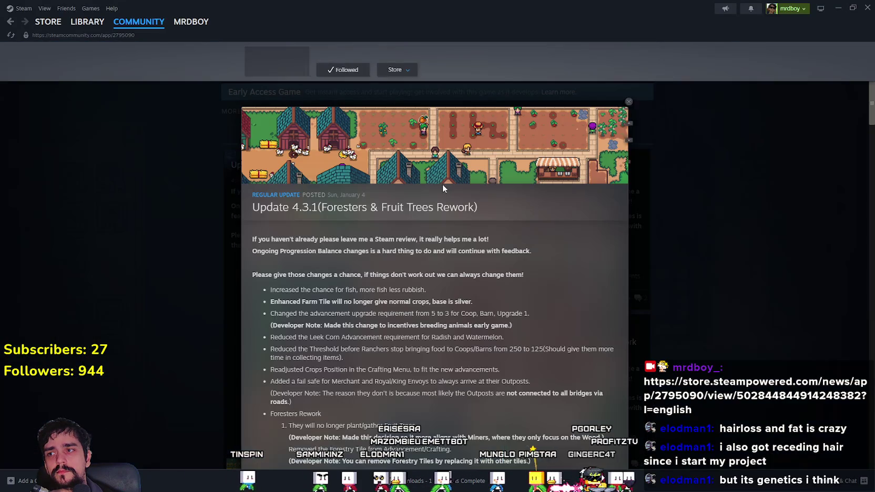
{"action": "scroll", "scroll_direction": "down", "scroll_amount": 3}
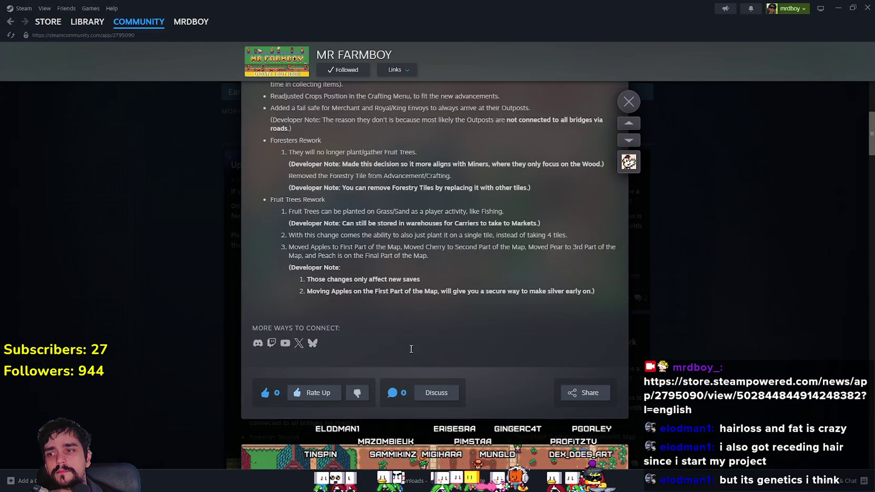
{"action": "scroll", "scroll_direction": "up", "scroll_amount": 3}
{"action": "left_click", "coordinate": [664, 270]}
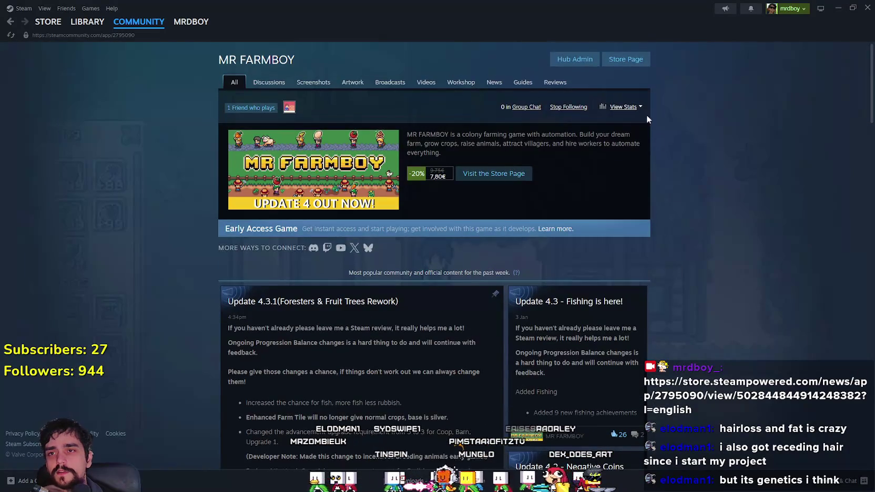
{"action": "left_click", "coordinate": [574, 58]}
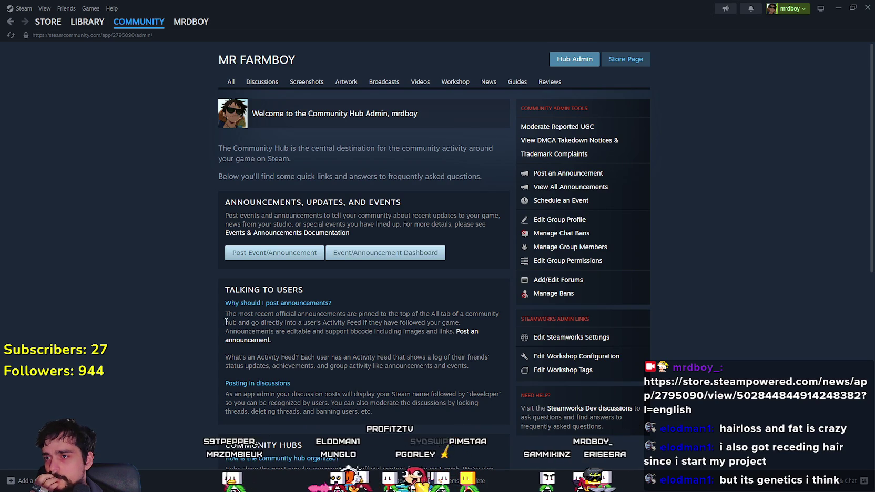
- Open the Update 4.3.1 announcement for editing from the events dashboard
{"action": "left_click", "coordinate": [397, 253]}
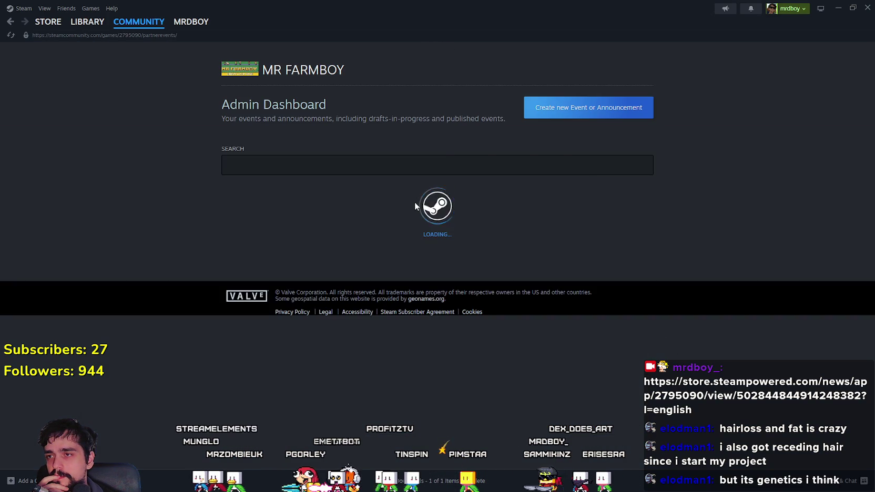
{"action": "scroll", "scroll_direction": "down", "scroll_amount": 3}
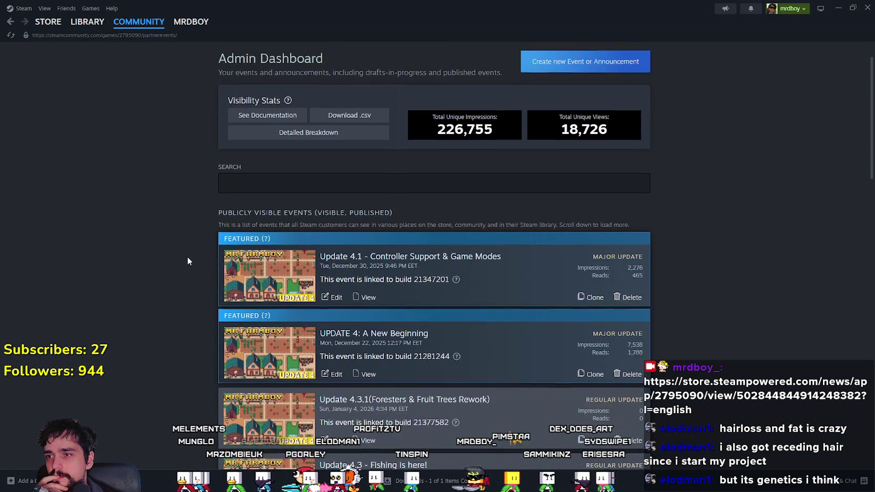
{"action": "scroll", "scroll_direction": "down", "scroll_amount": 3}
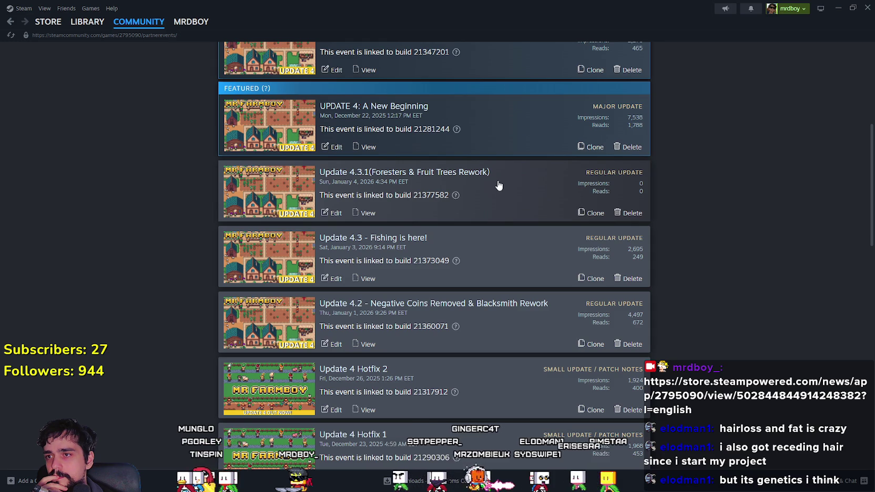
{"action": "left_click", "coordinate": [499, 185]}
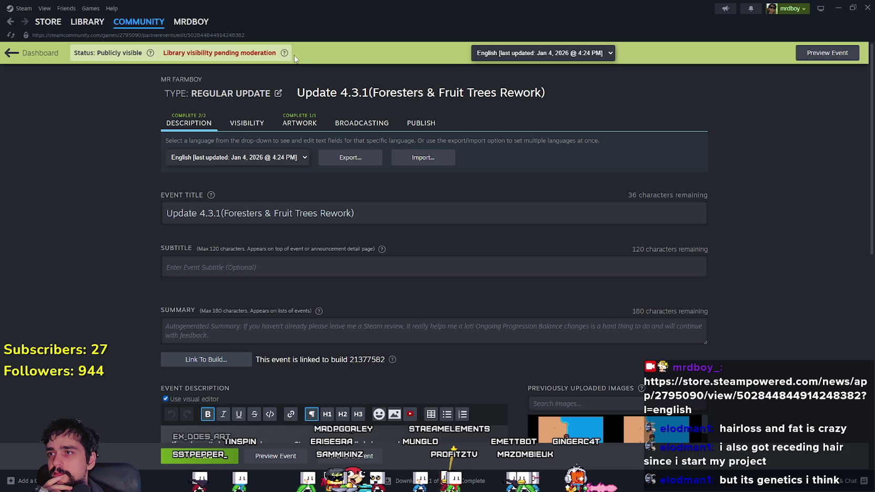
- Check the event's publishing and visibility status, then go to the Steam Library
{"action": "mouse_move", "coordinate": [285, 55]}
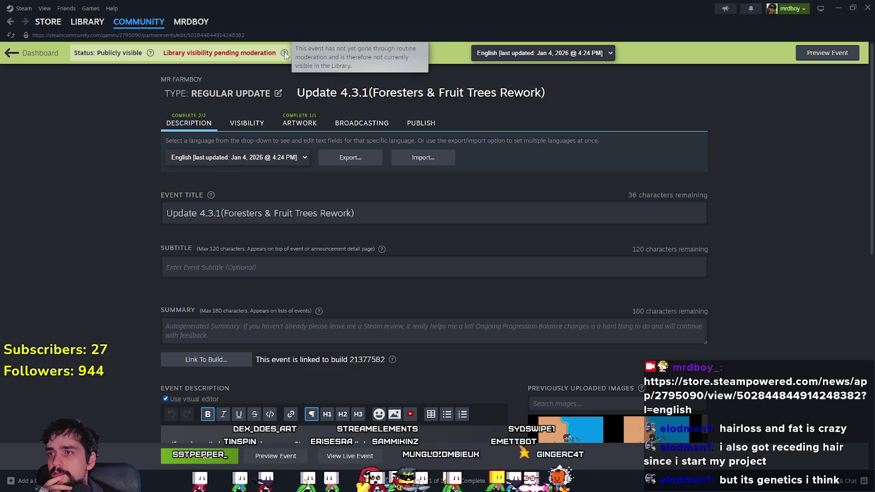
{"action": "left_click", "coordinate": [420, 125]}
{"action": "scroll", "scroll_direction": "down", "scroll_amount": 3}
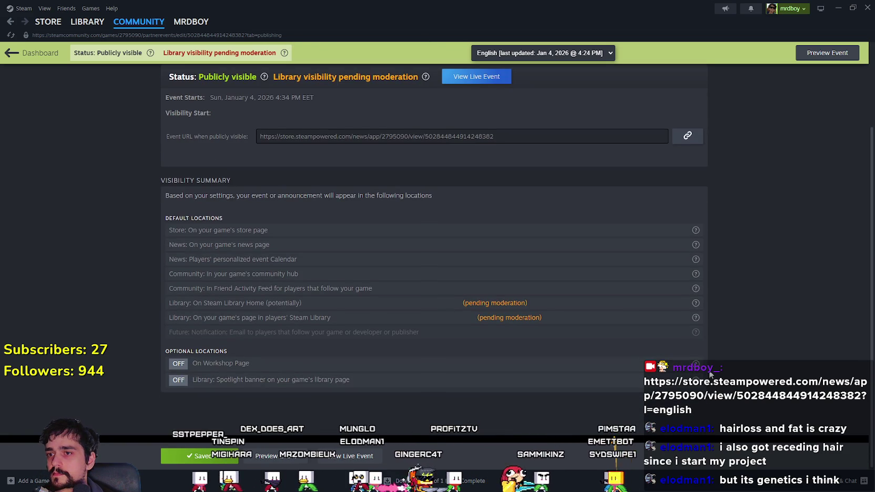
{"action": "left_click", "coordinate": [95, 25]}
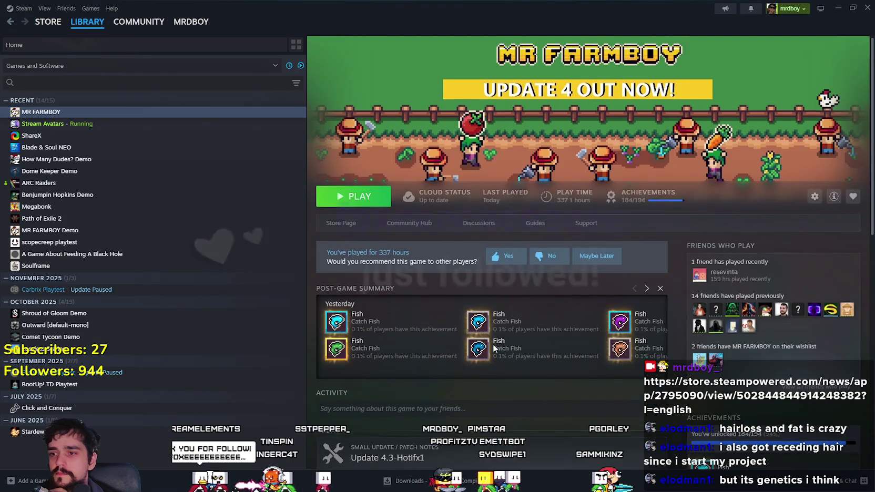
- Clear the completed downloads and launch MR FARMBOY from its library page
{"action": "scroll", "scroll_direction": "down", "scroll_amount": 3}
{"action": "scroll", "scroll_direction": "up", "scroll_amount": 3}
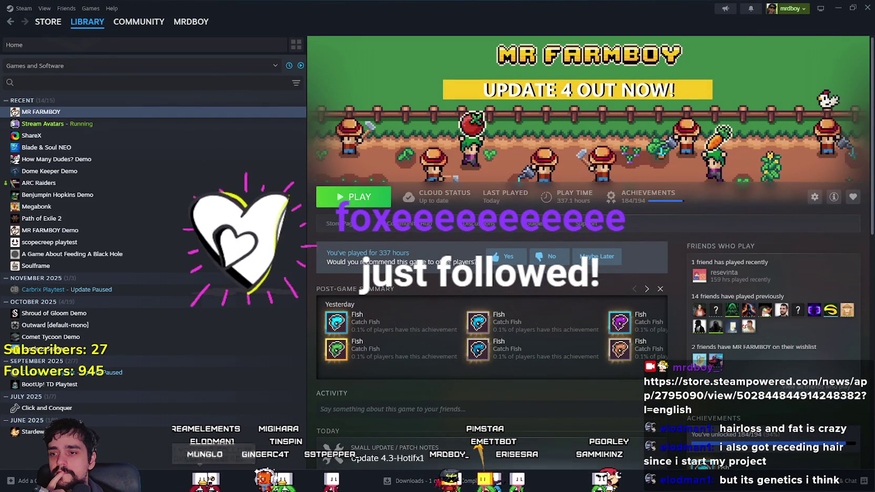
{"action": "left_click", "coordinate": [416, 481]}
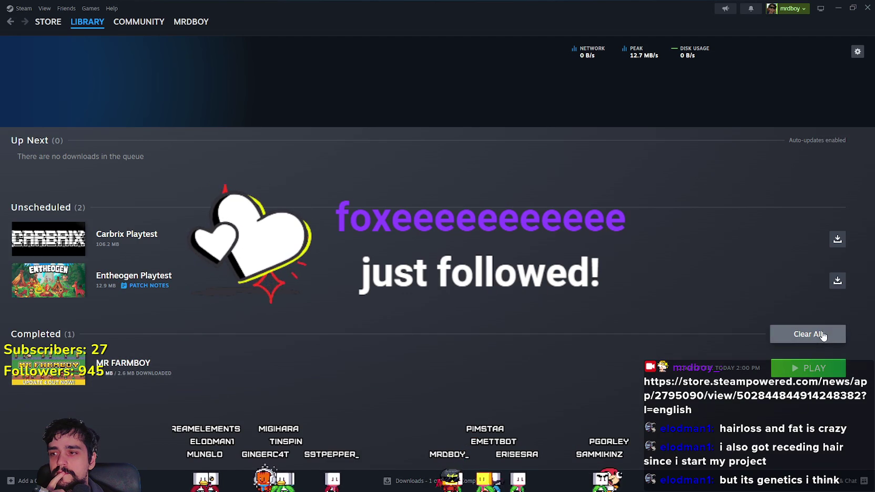
{"action": "left_click", "coordinate": [823, 337]}
{"action": "left_click", "coordinate": [89, 25]}
{"action": "left_click", "coordinate": [202, 111]}
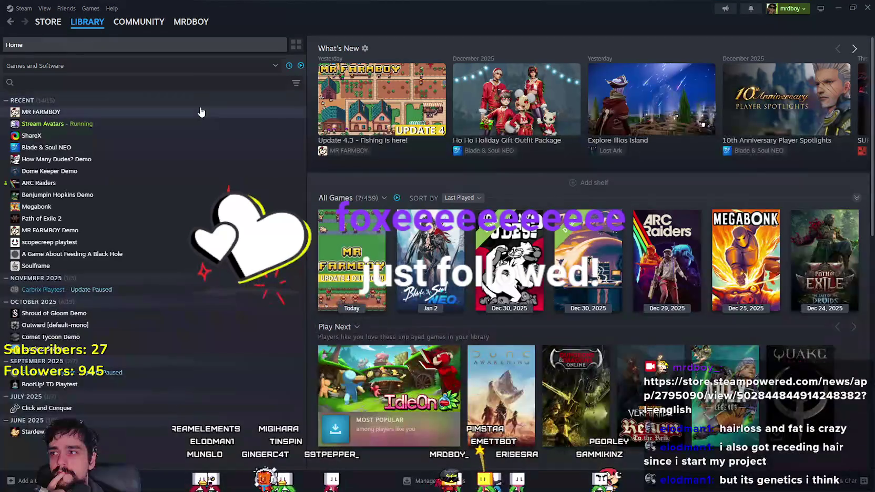
{"action": "left_click", "coordinate": [358, 202]}
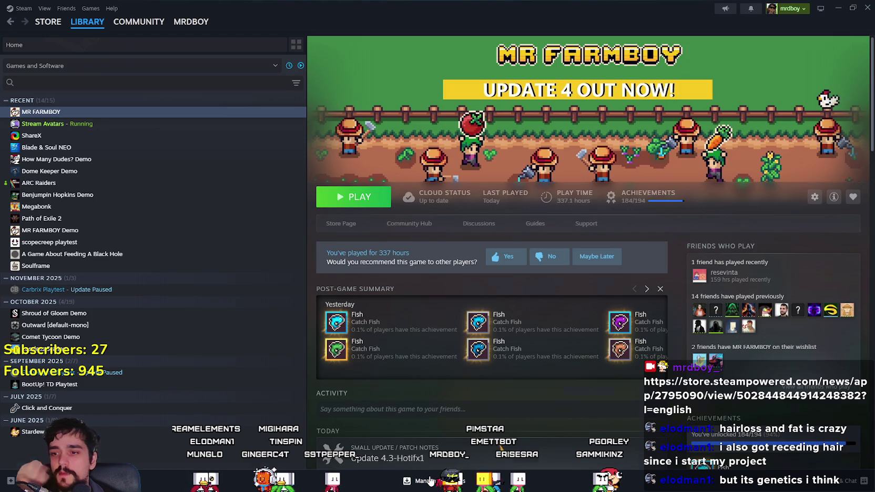
- Verify the integrity of MR FARMBOY's game files via Properties > Installed Files
{"action": "left_click", "coordinate": [431, 480]}
{"action": "left_click", "coordinate": [83, 24]}
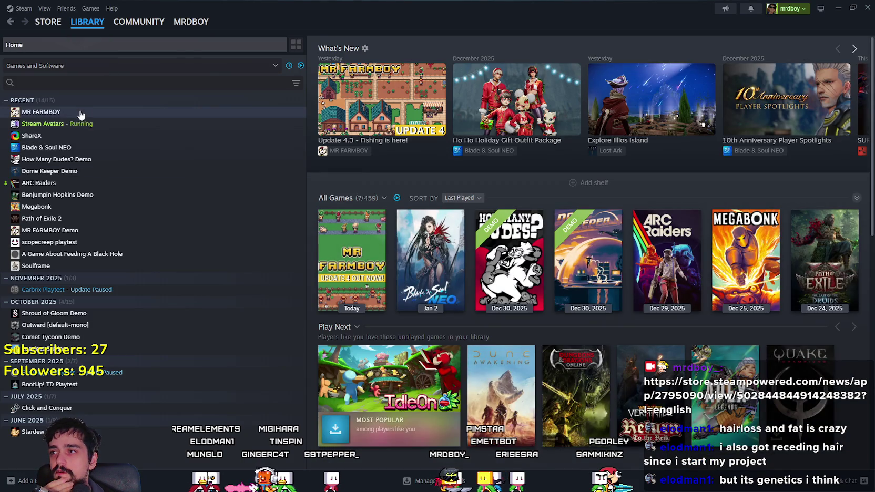
{"action": "left_click", "coordinate": [80, 113]}
{"action": "right_click", "coordinate": [161, 113]}
{"action": "mouse_move", "coordinate": [200, 165]}
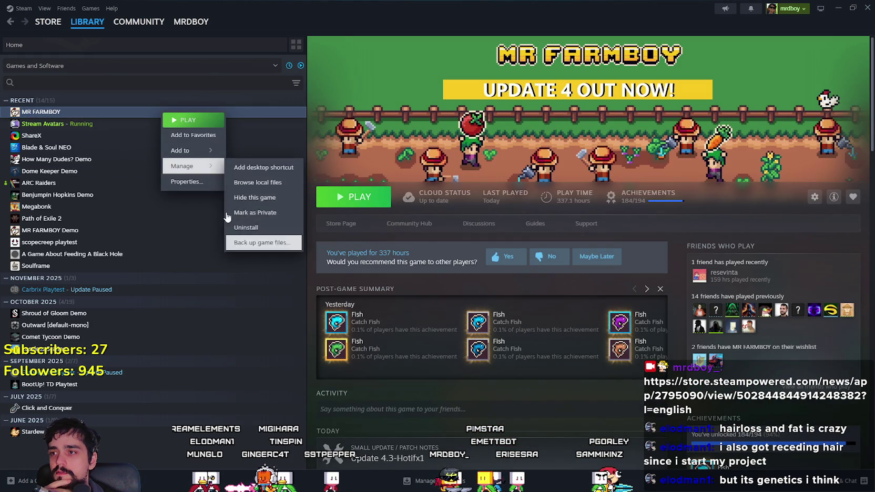
{"action": "left_click", "coordinate": [205, 182]}
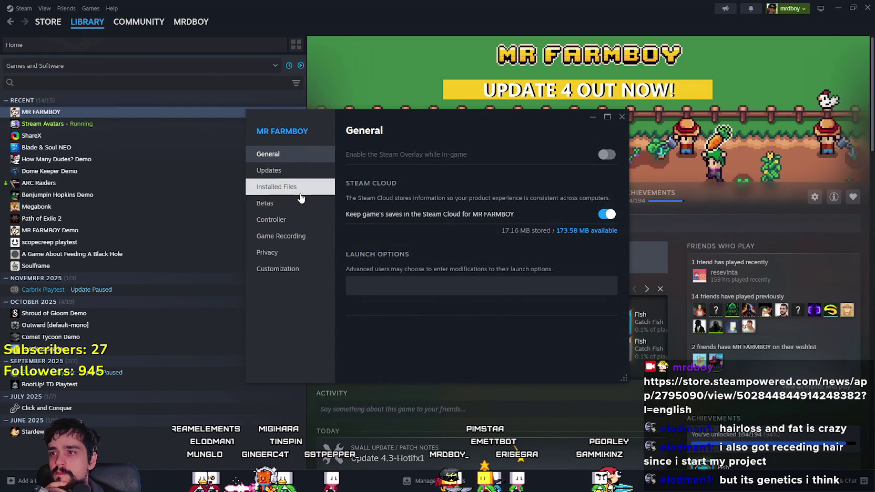
{"action": "left_click", "coordinate": [295, 187]}
{"action": "left_click", "coordinate": [621, 117]}
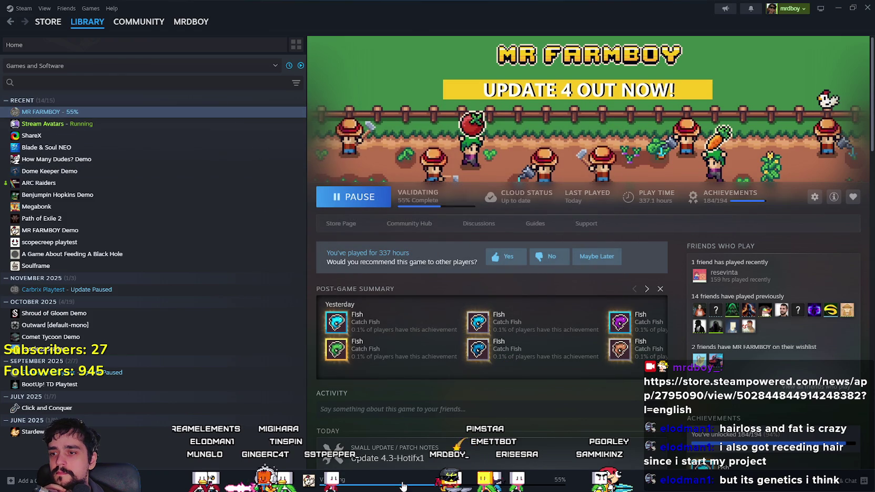
- Check the verification progress in Downloads and return to Library Home
{"action": "left_click", "coordinate": [403, 486]}
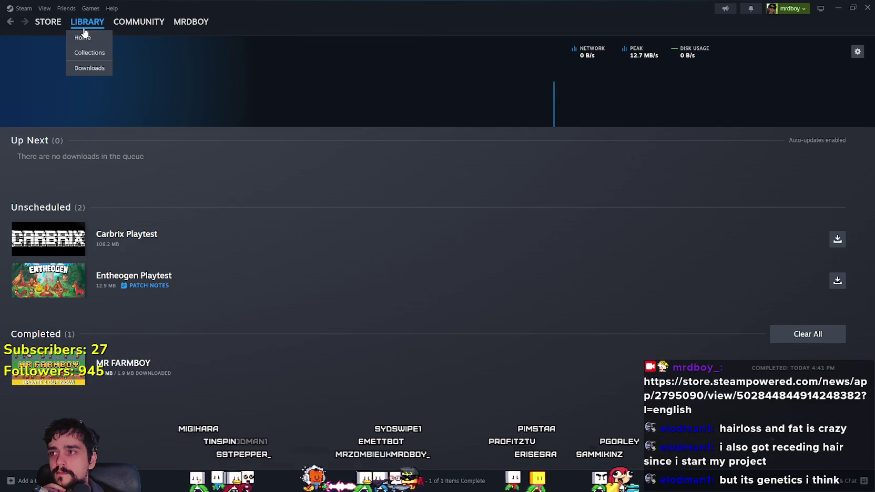
{"action": "left_click", "coordinate": [83, 31]}
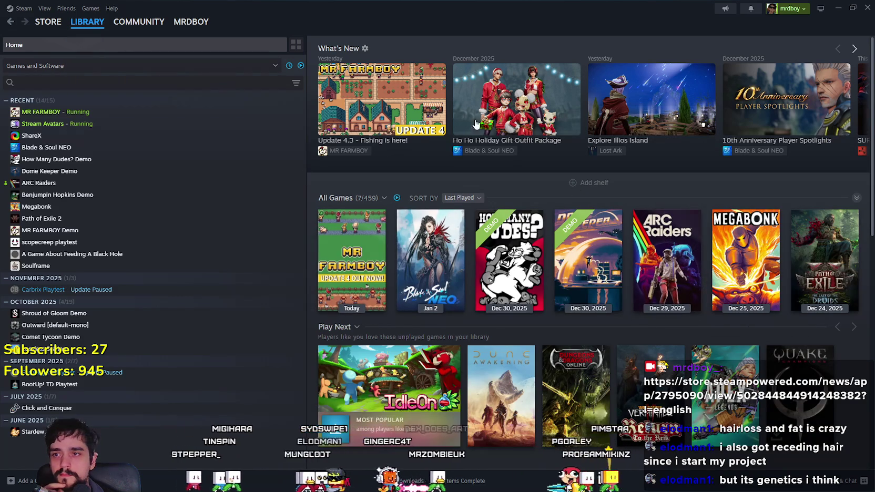
{"action": "mouse_move", "coordinate": [414, 241]}
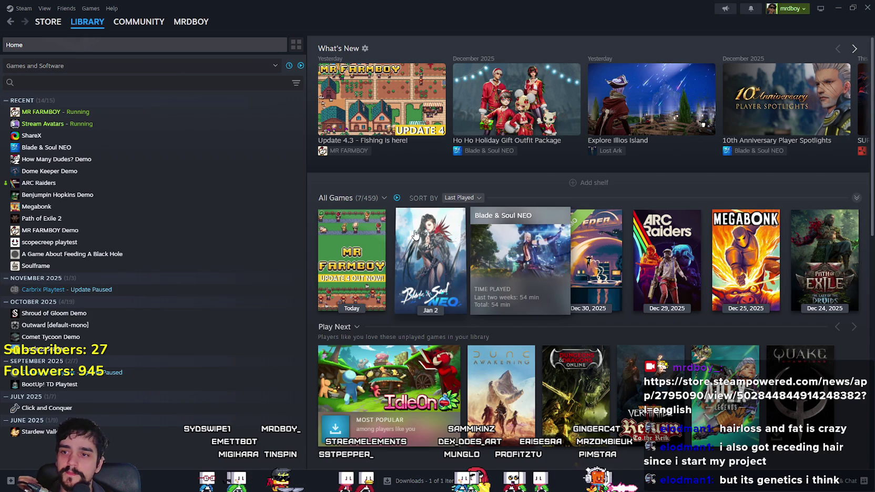
- Switch to the running MR FARMBOY window, choose Continue, and load the Save 3 slot
{"action": "key", "text": "alt+Tab"}
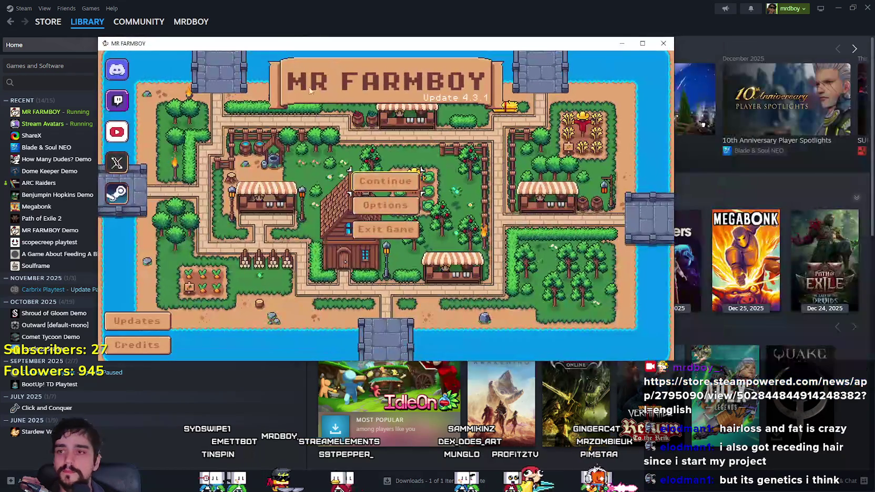
{"action": "left_click", "coordinate": [386, 182]}
{"action": "left_click", "coordinate": [408, 163]}
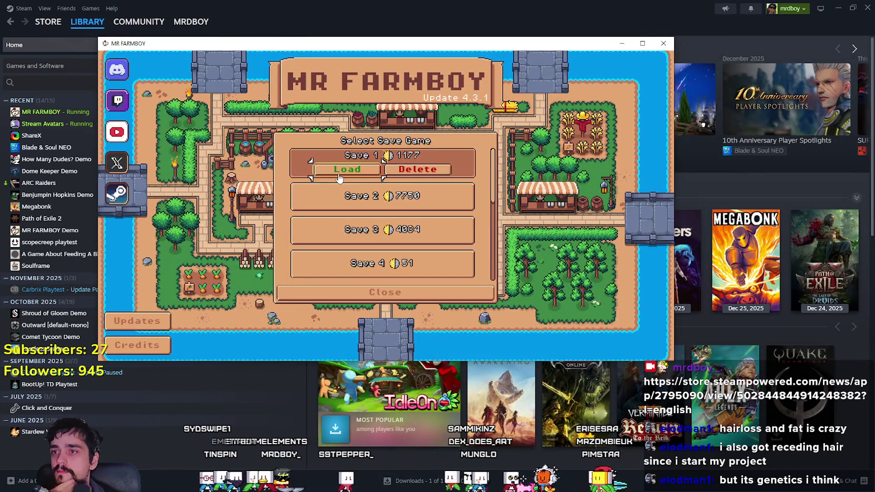
{"action": "scroll", "scroll_direction": "down", "scroll_amount": 3}
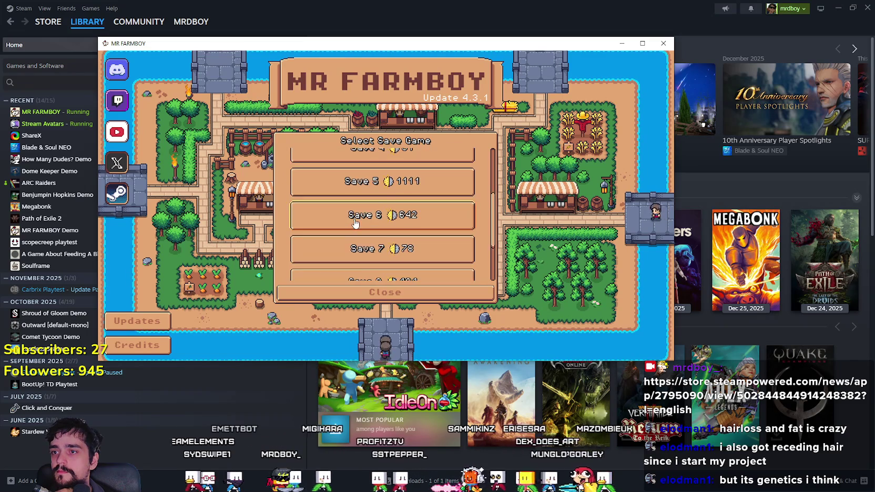
{"action": "scroll", "scroll_direction": "up", "scroll_amount": 3}
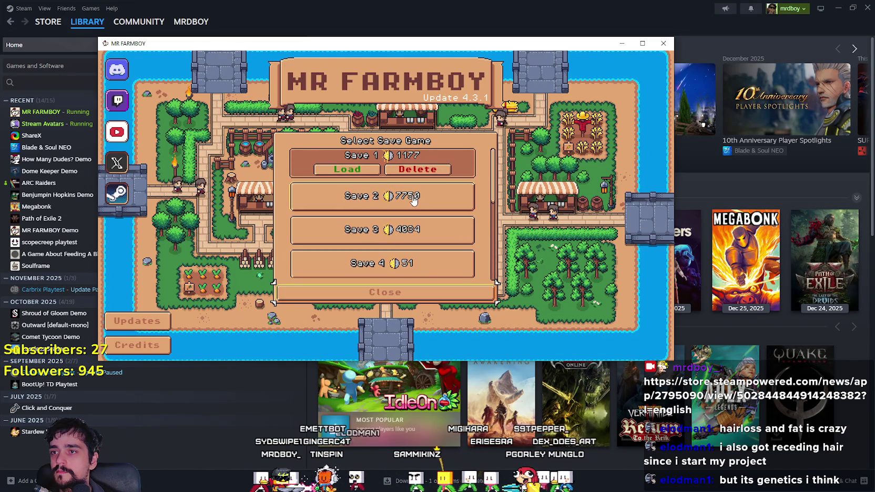
{"action": "key", "text": "Return"}
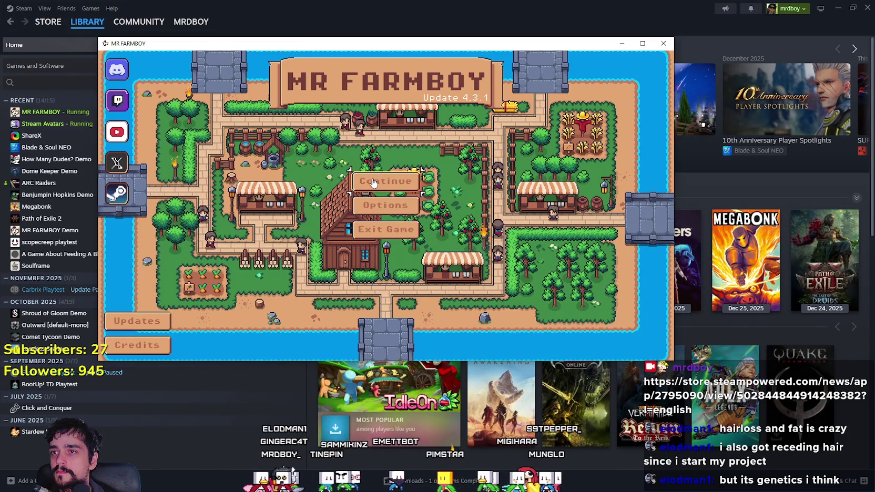
{"action": "left_click", "coordinate": [376, 182]}
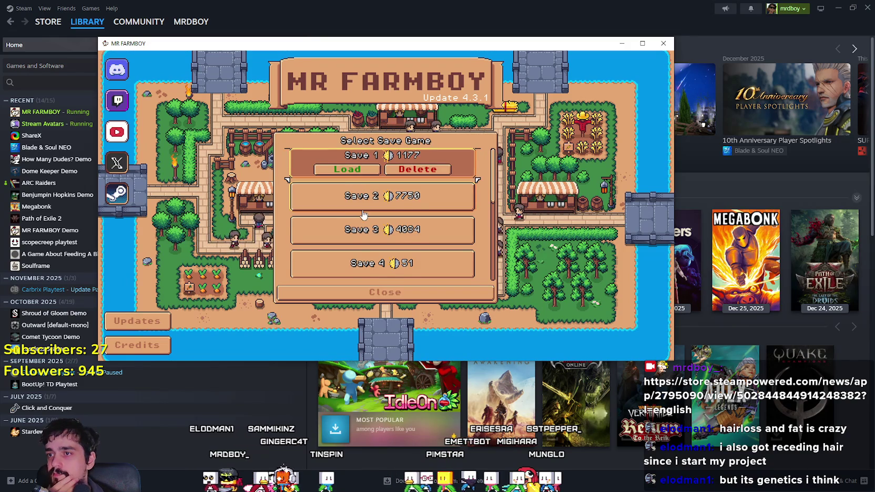
{"action": "scroll", "scroll_direction": "down", "scroll_amount": 3}
{"action": "scroll", "scroll_direction": "up", "scroll_amount": 3}
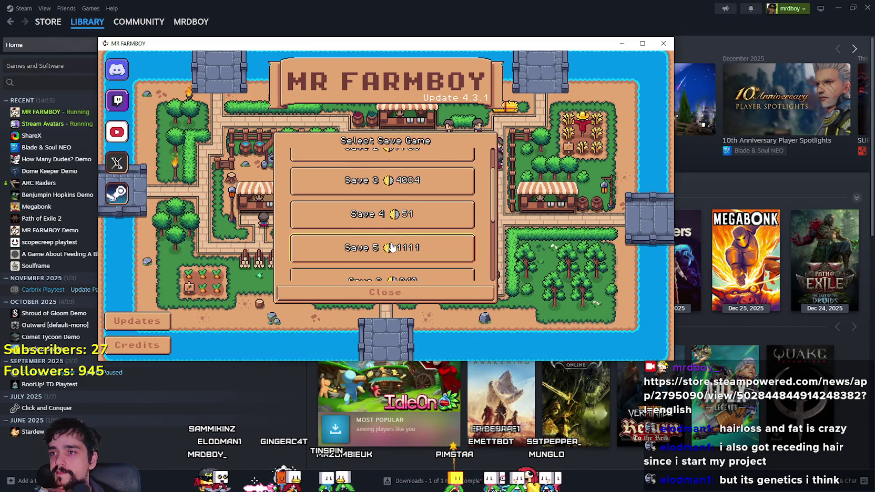
{"action": "left_click", "coordinate": [398, 223]}
{"action": "left_click", "coordinate": [347, 237]}
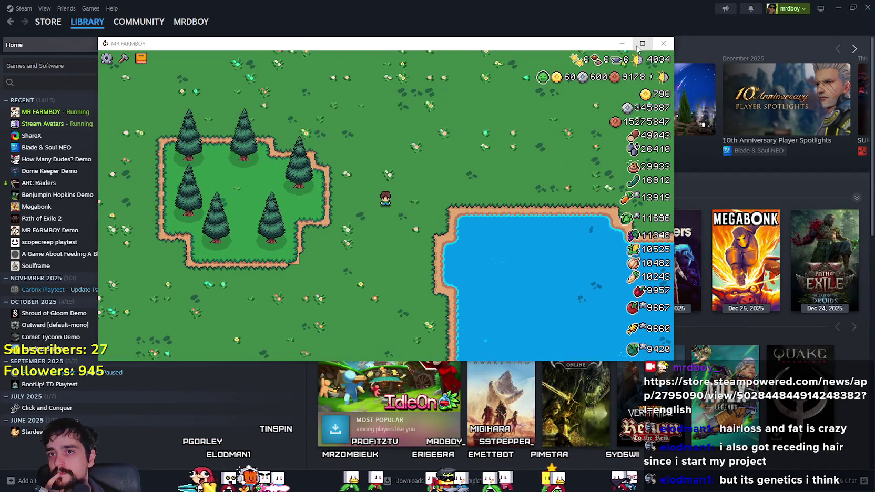
- Maximise the game and lay a column of road tiles upward from the character
{"action": "left_click", "coordinate": [642, 43]}
{"action": "key", "text": "c"}
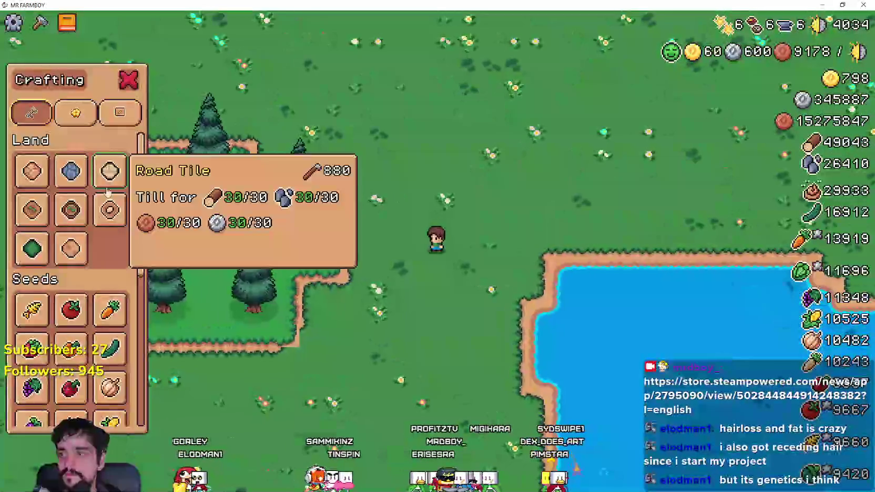
{"action": "left_click", "coordinate": [32, 171]}
{"action": "key", "text": "a"}
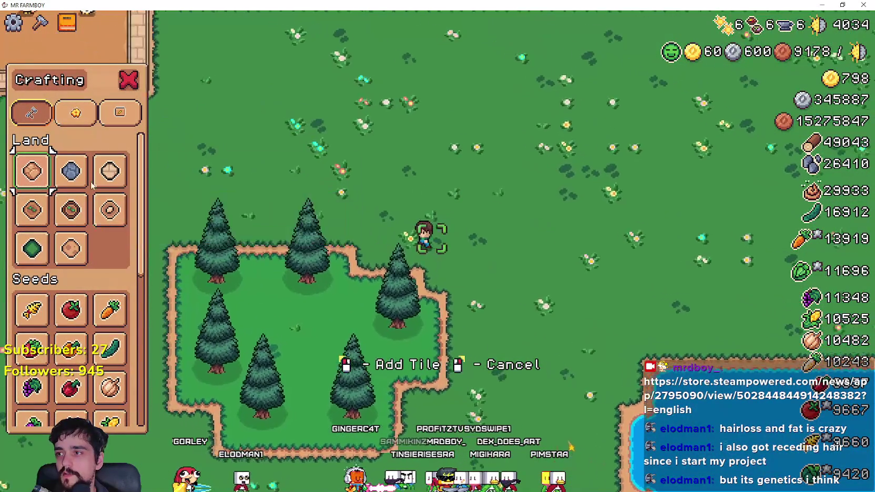
{"action": "left_click", "coordinate": [99, 179]}
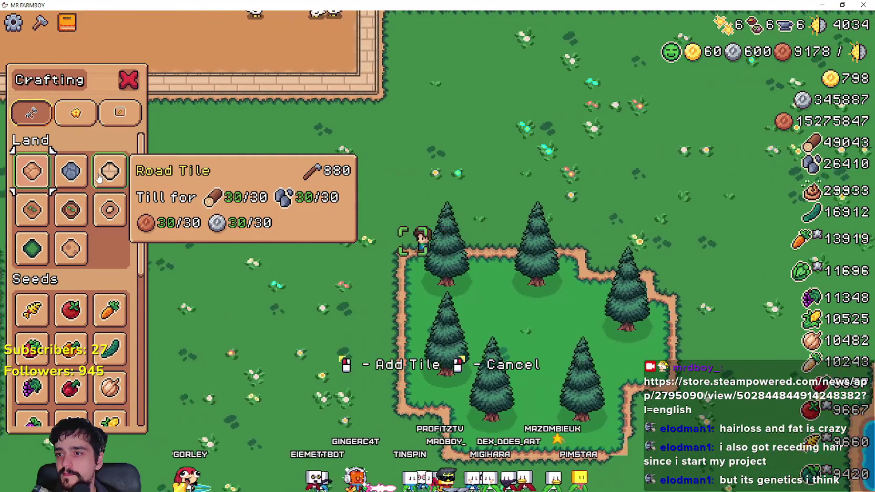
{"action": "left_click", "coordinate": [436, 177]}
{"action": "key", "text": "w"}
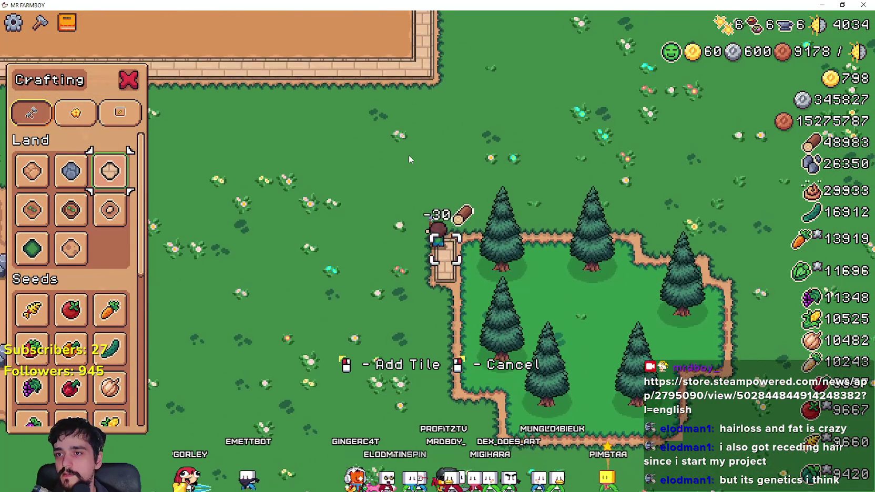
{"action": "key", "text": "w"}
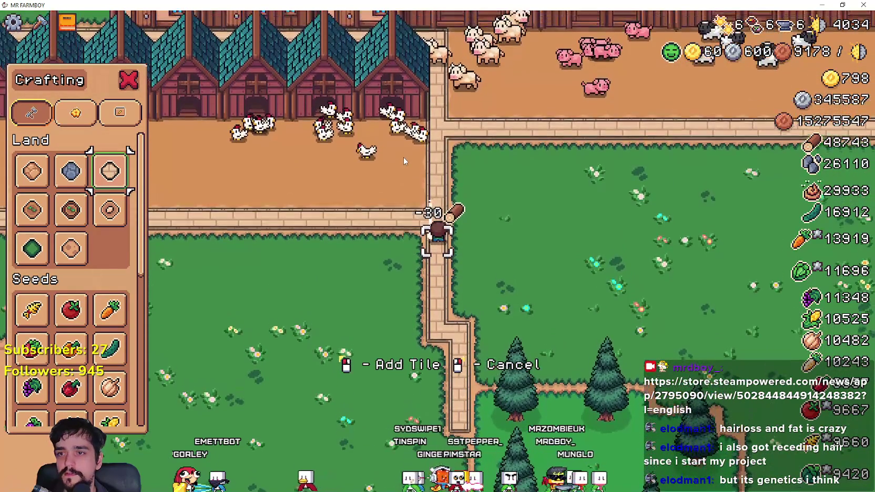
{"action": "key", "text": "Escape"}
{"action": "key", "text": "m"}
{"action": "key", "text": "m"}
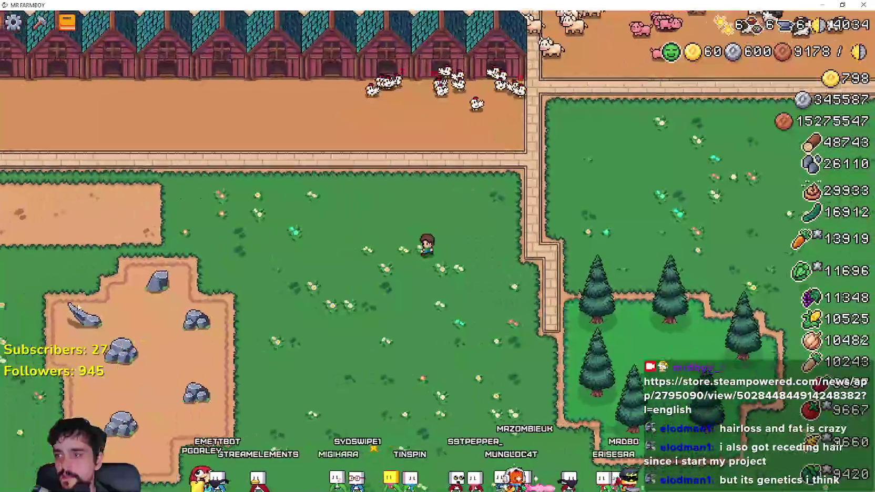
- Lay a strip of road tiles left along the field edge, then cancel tile placement
{"action": "key", "text": "c"}
{"action": "left_click", "coordinate": [780, 178]}
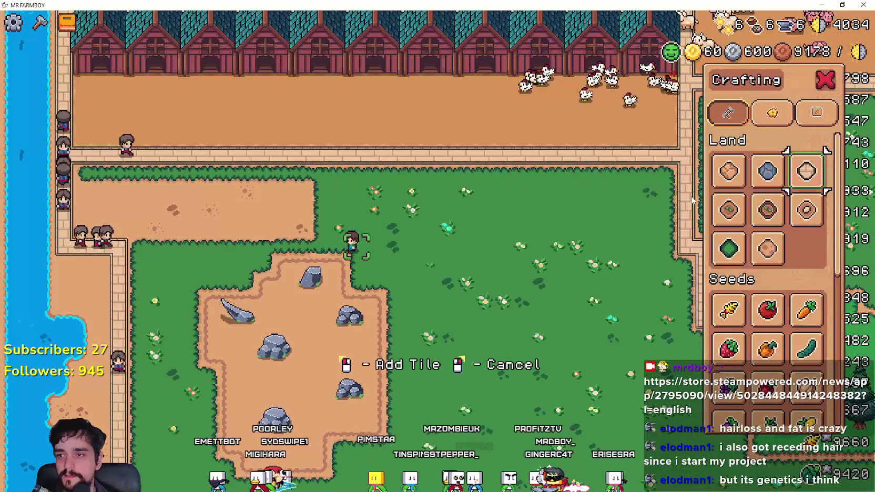
{"action": "key", "text": "a"}
{"action": "left_click", "coordinate": [357, 267]}
{"action": "key", "text": "a"}
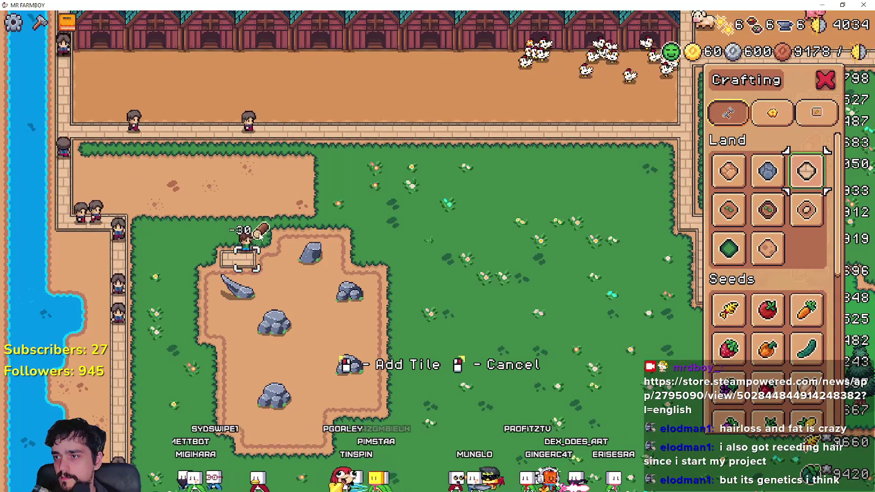
{"action": "left_click", "coordinate": [259, 237]}
{"action": "key", "text": "a"}
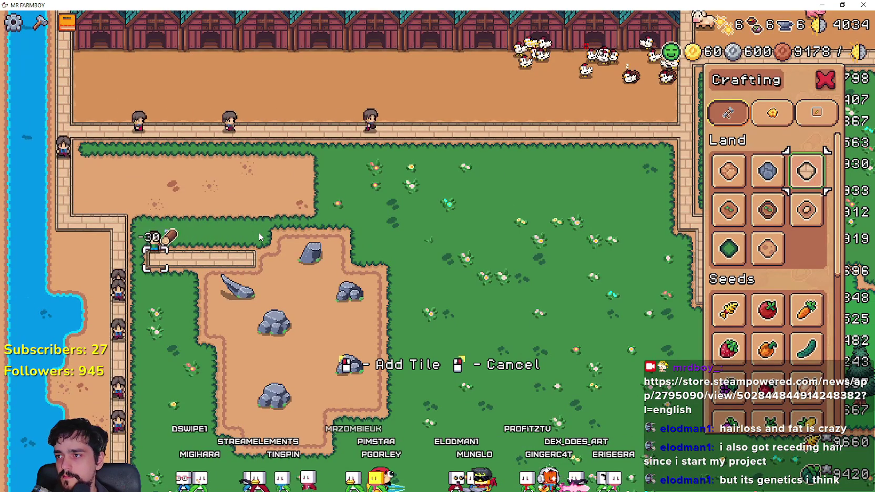
{"action": "right_click", "coordinate": [258, 233]}
{"action": "key", "text": "s"}
{"action": "scroll", "scroll_direction": "down", "scroll_amount": 3}
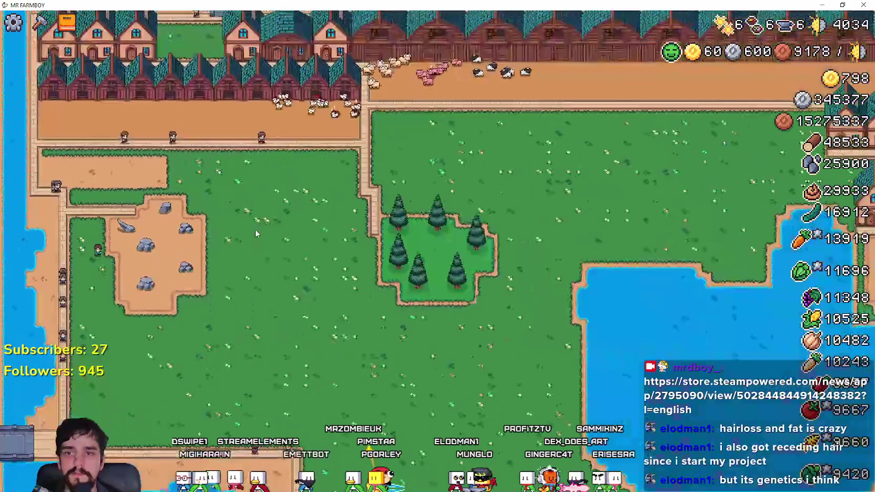
- Survey the farm by zooming and shifting the view toward the fenced forest
{"action": "scroll", "scroll_direction": "down", "scroll_amount": 3}
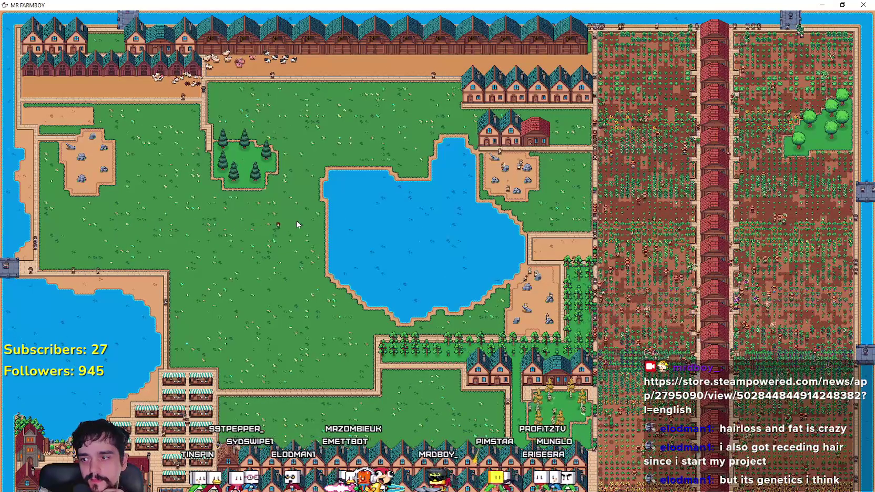
{"action": "key", "text": "s"}
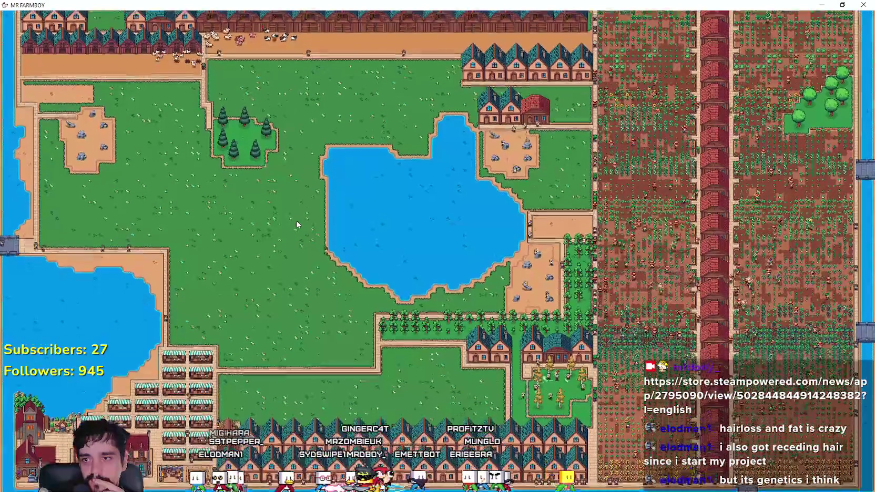
{"action": "key", "text": "w"}
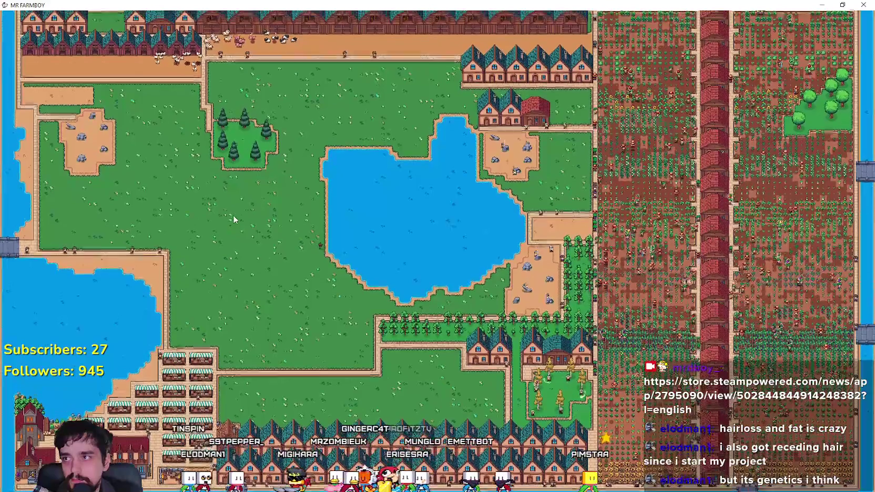
{"action": "scroll", "scroll_direction": "up", "scroll_amount": 3}
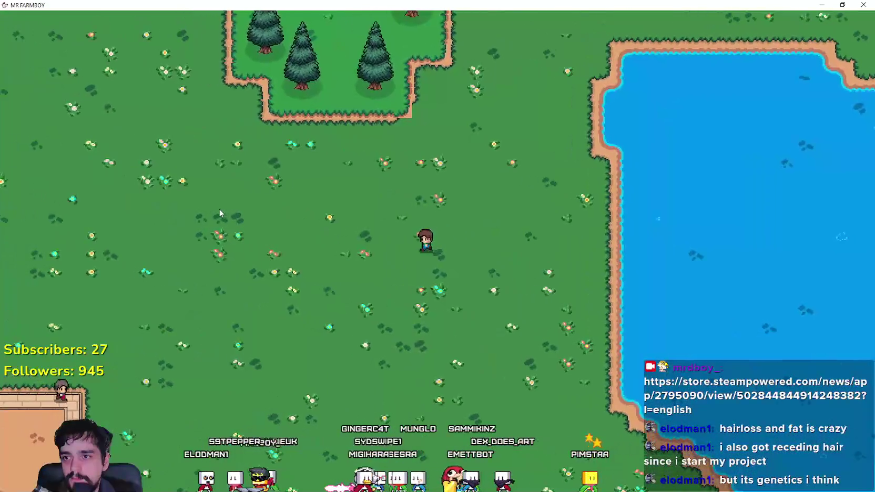
{"action": "scroll", "scroll_direction": "down", "scroll_amount": 3}
{"action": "key", "text": "w"}
{"action": "scroll", "scroll_direction": "up", "scroll_amount": 3}
- Walk the farmer left and up to the river's edge and cast until a fish is caught
{"action": "key", "text": "a"}
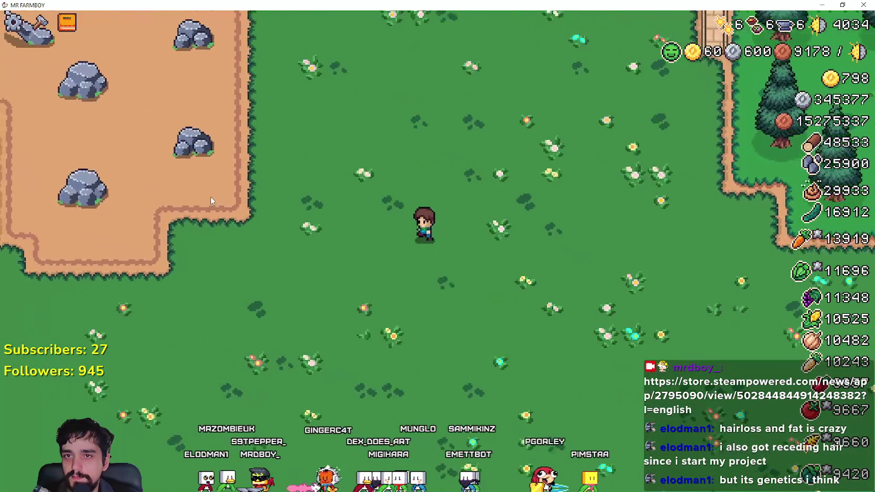
{"action": "key", "text": "a"}
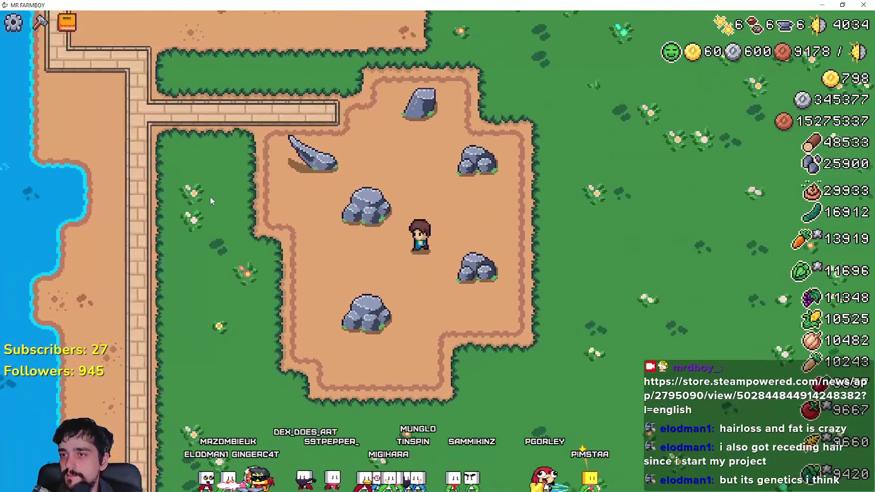
{"action": "key", "text": "a"}
{"action": "key", "text": "w"}
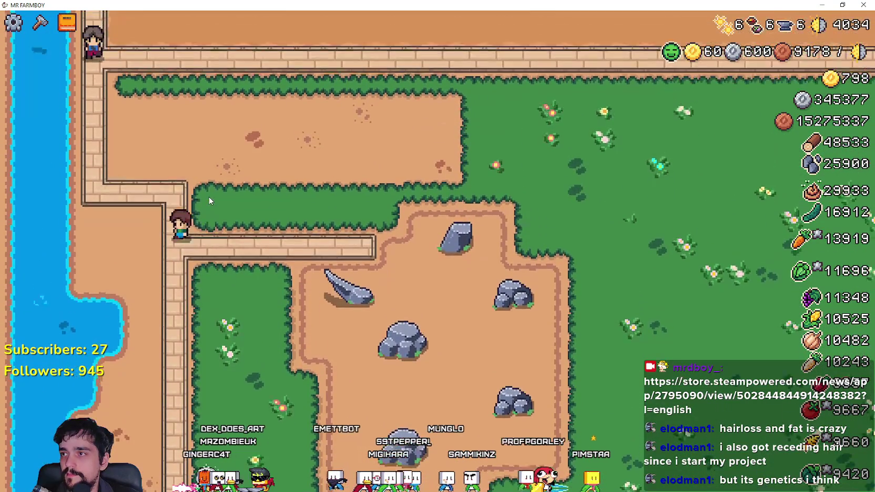
{"action": "key", "text": "w"}
{"action": "key", "text": "a"}
{"action": "left_click", "coordinate": [223, 238]}
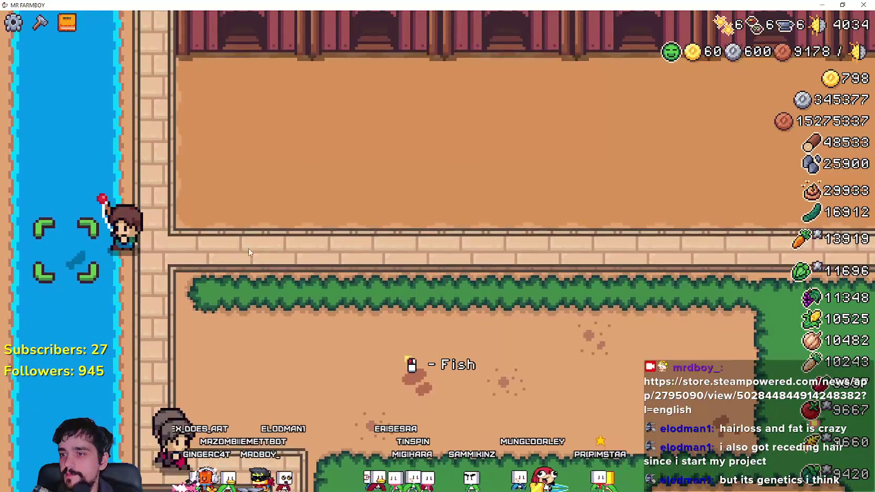
{"action": "key", "text": "w"}
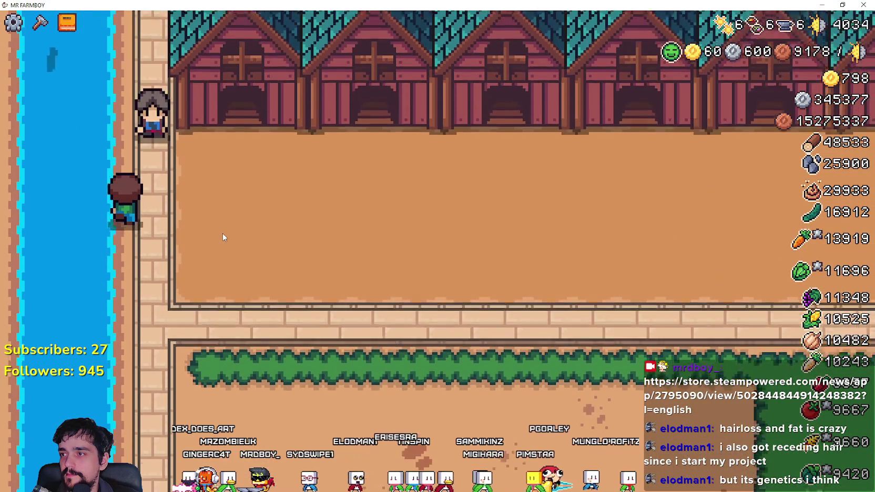
{"action": "left_click", "coordinate": [221, 232]}
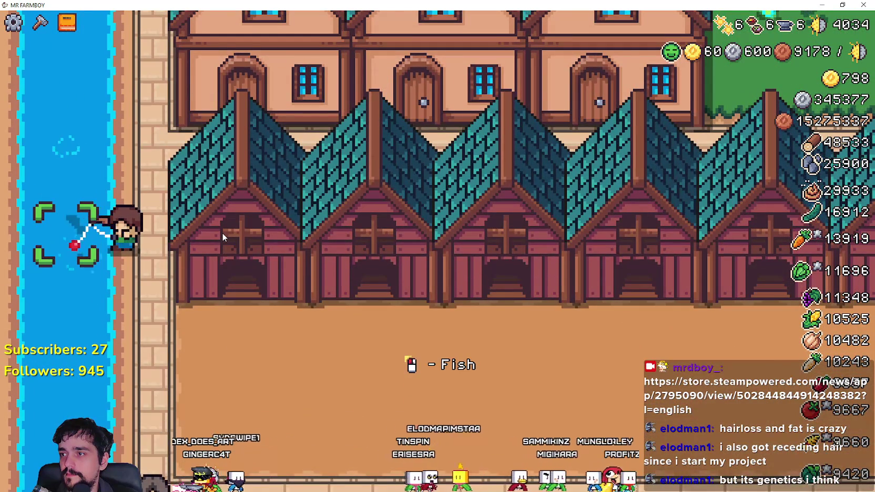
- Walk up the riverbank past the houses and coops to the livestock barns, zooming out
{"action": "key", "text": "w"}
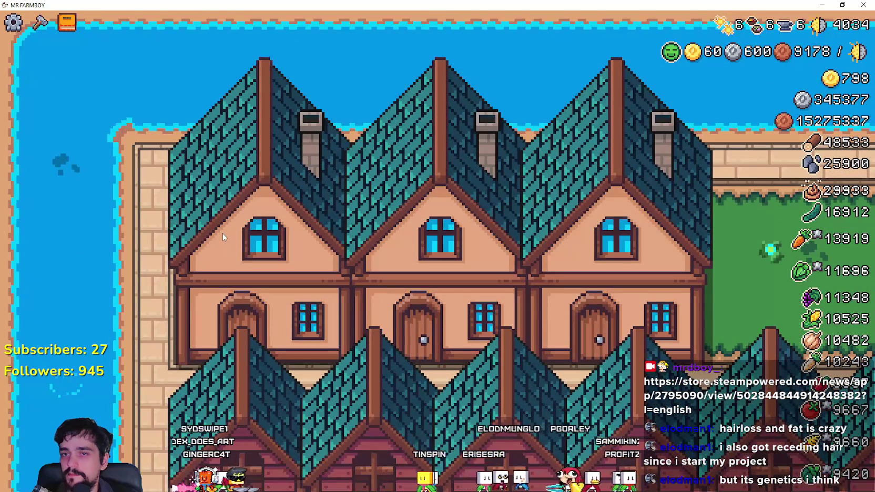
{"action": "key", "text": "w"}
{"action": "scroll", "scroll_direction": "down", "scroll_amount": 3}
{"action": "key", "text": "a"}
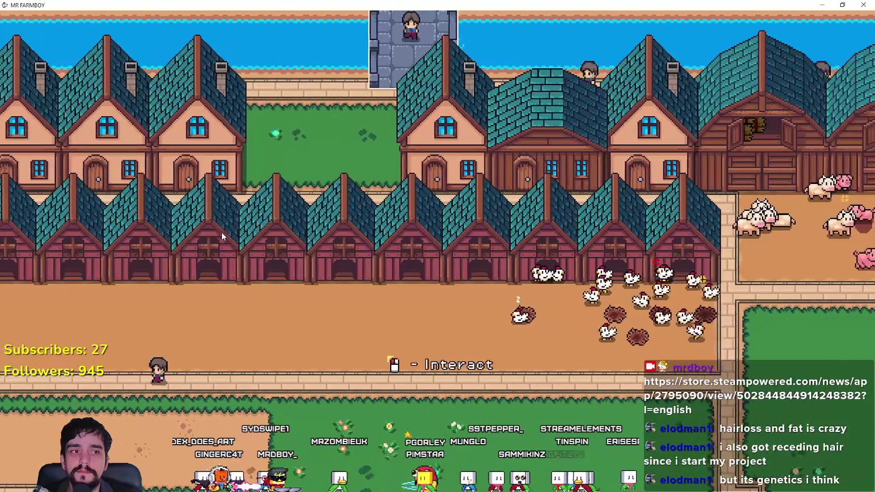
{"action": "key", "text": "d"}
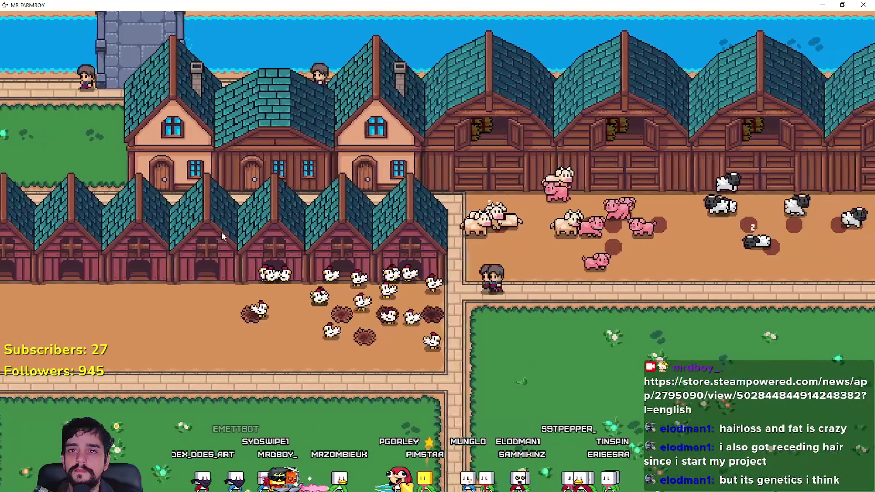
{"action": "scroll", "scroll_direction": "down", "scroll_amount": 3}
{"action": "key", "text": "s"}
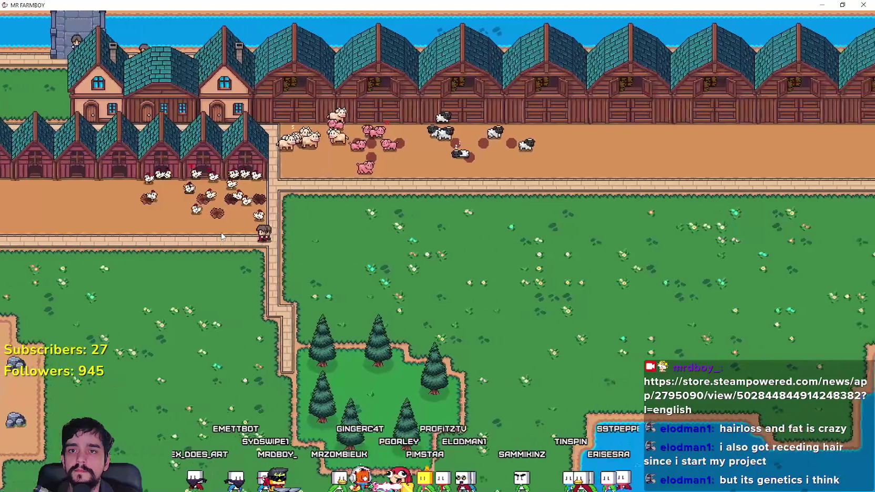
{"action": "scroll", "scroll_direction": "down", "scroll_amount": 3}
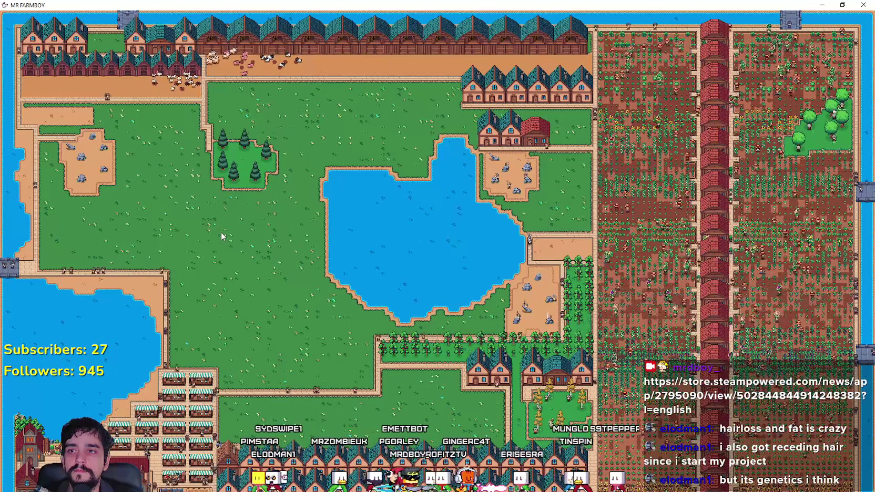
{"action": "scroll", "scroll_direction": "up", "scroll_amount": 3}
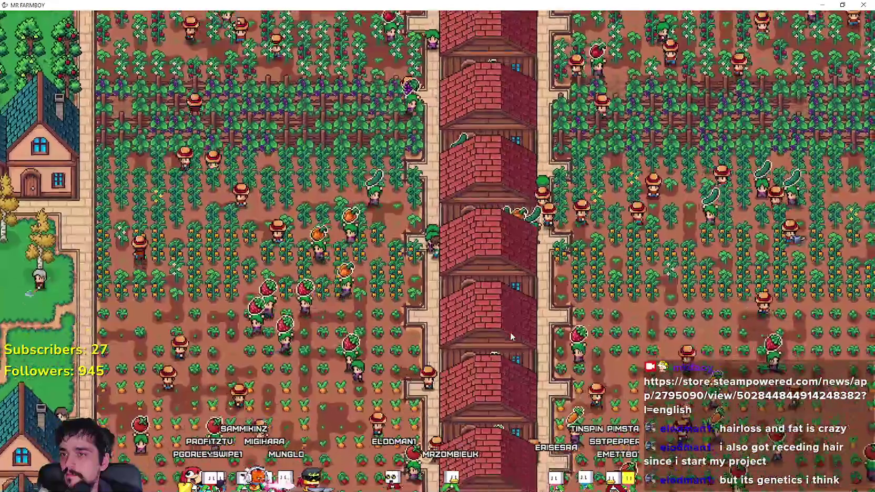
{"action": "key", "text": "super+Down"}
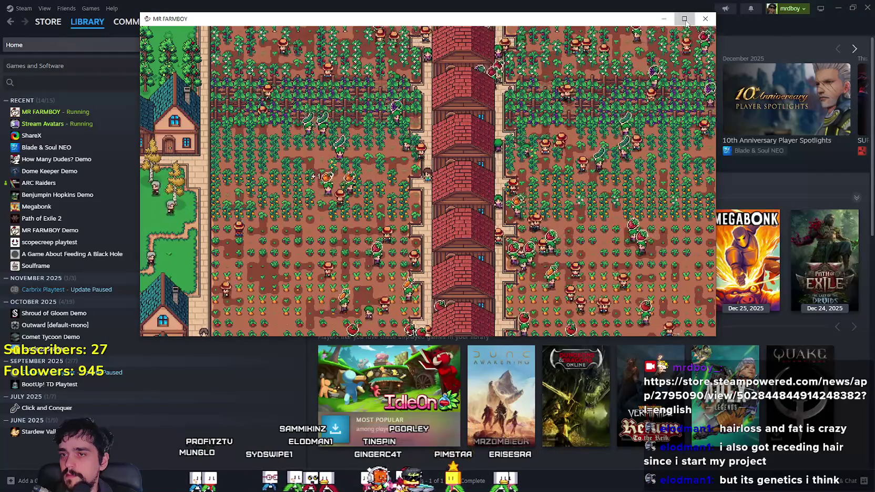
{"action": "left_click", "coordinate": [685, 21]}
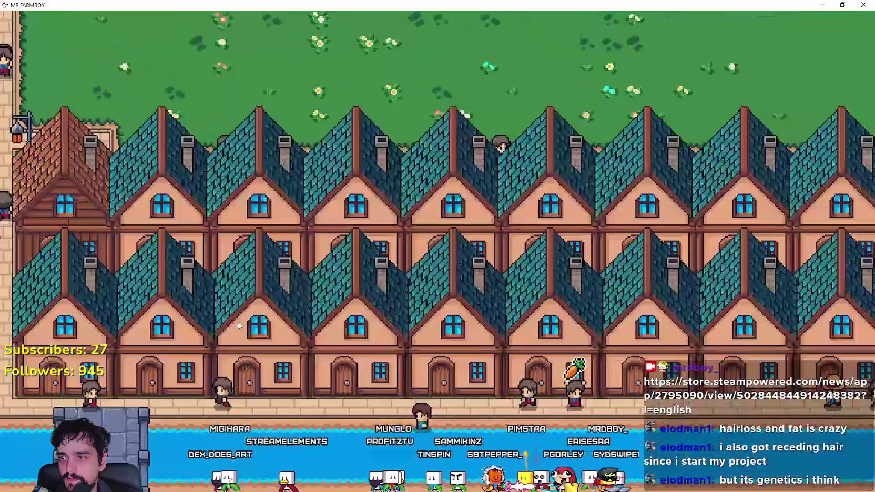
- Walk to the market stalls, open the Market, check the fish sale prices, and leave
{"action": "key", "text": "a"}
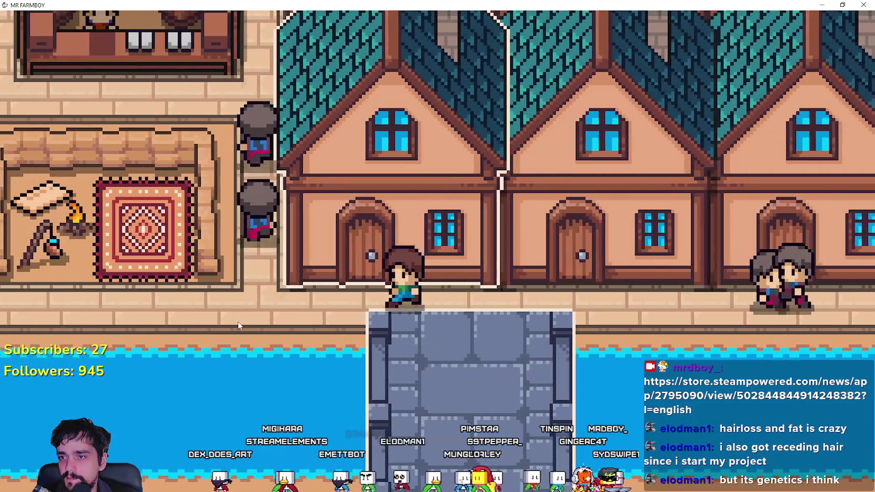
{"action": "key", "text": "w"}
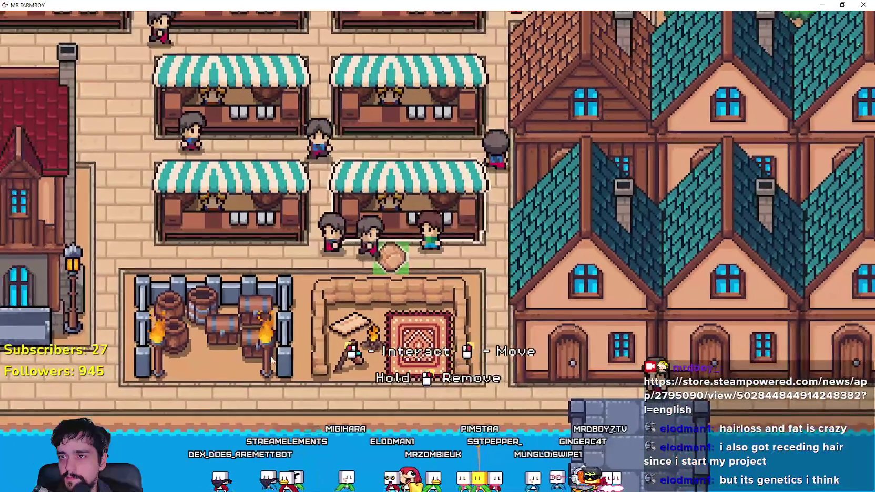
{"action": "key", "text": "e"}
{"action": "left_click_drag", "start_coordinate": [518, 173], "coordinate": [520, 280]}
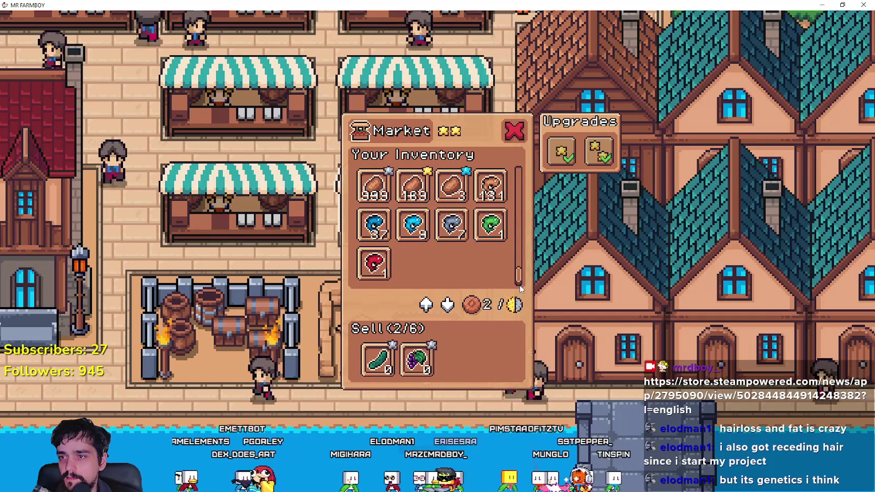
{"action": "mouse_move", "coordinate": [406, 231]}
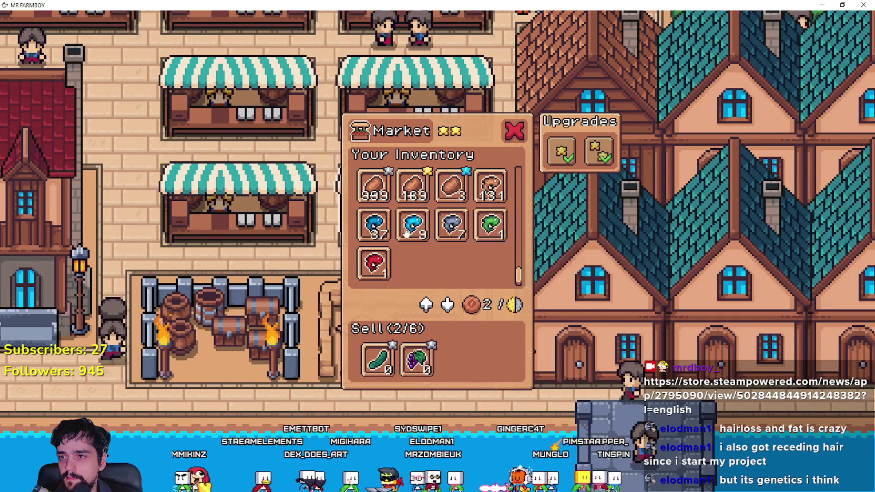
{"action": "mouse_move", "coordinate": [386, 273]}
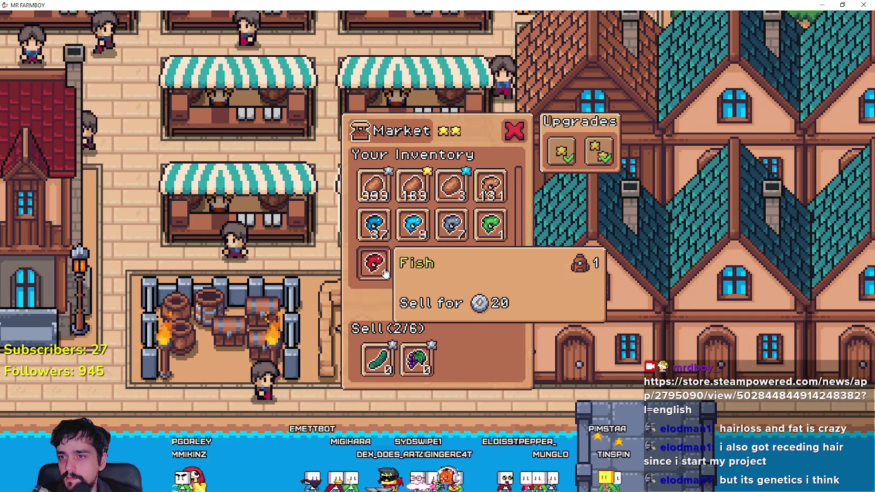
{"action": "key", "text": "w"}
{"action": "scroll", "scroll_direction": "down", "scroll_amount": 3}
{"action": "scroll", "scroll_direction": "down", "scroll_amount": 3}
- Zoom the map and reel in the fish on the line
{"action": "scroll", "scroll_direction": "up", "scroll_amount": 3}
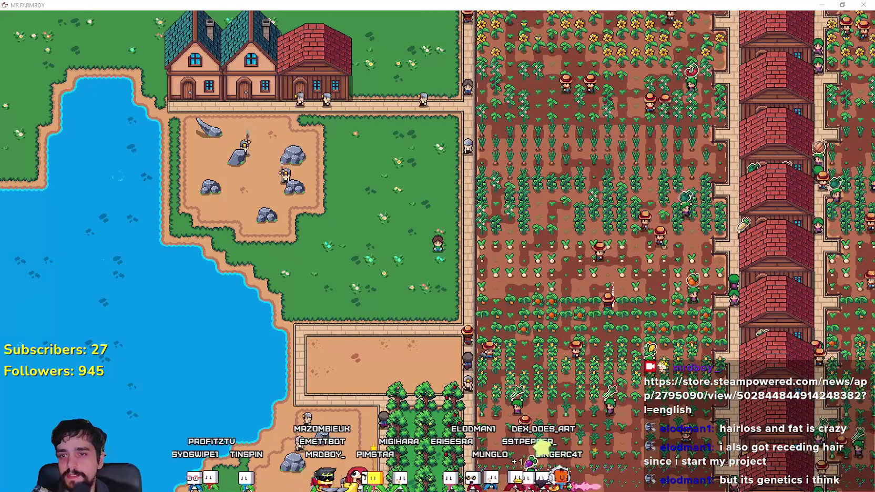
{"action": "scroll", "scroll_direction": "up", "scroll_amount": 3}
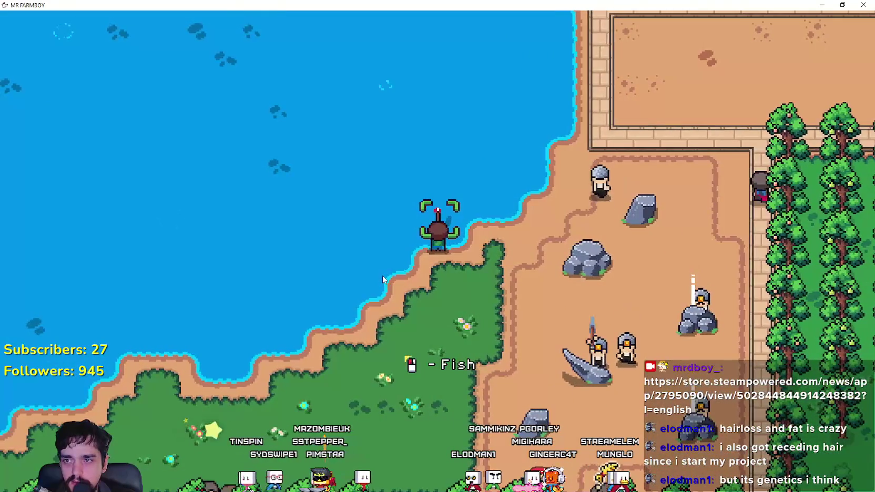
{"action": "left_click", "coordinate": [382, 274]}
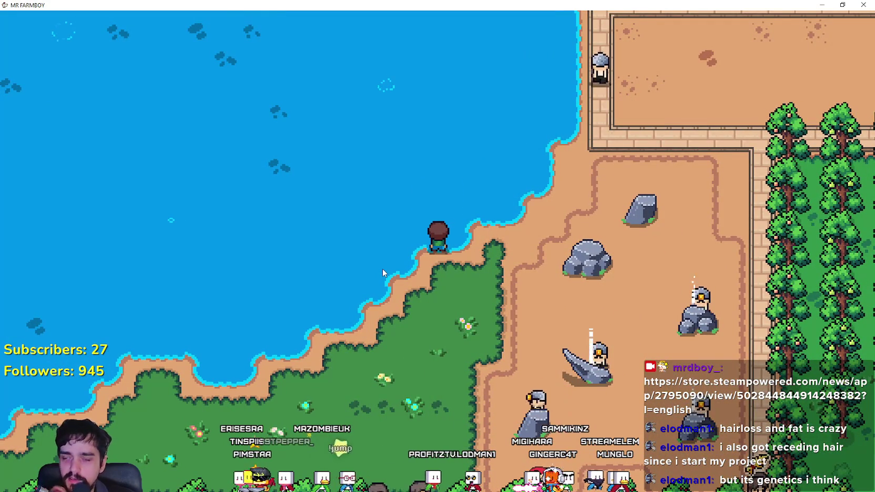
- Walk the farmer from the shore north-east toward the crop field, then south into the rock quarry
{"action": "key", "text": "w"}
{"action": "key", "text": "d"}
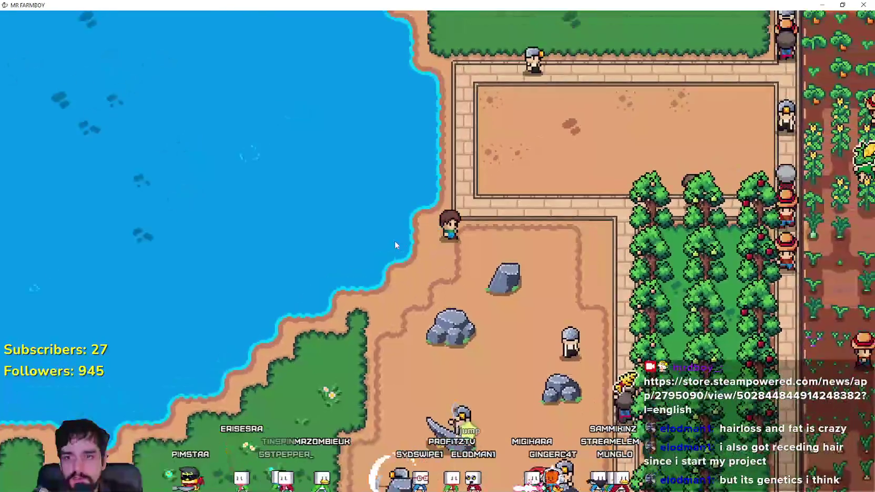
{"action": "key", "text": "w"}
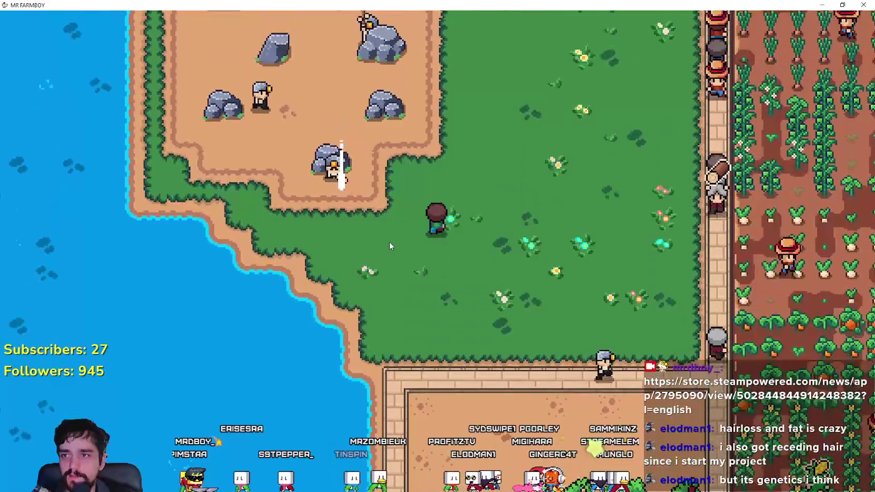
{"action": "key", "text": "w"}
{"action": "key", "text": "d"}
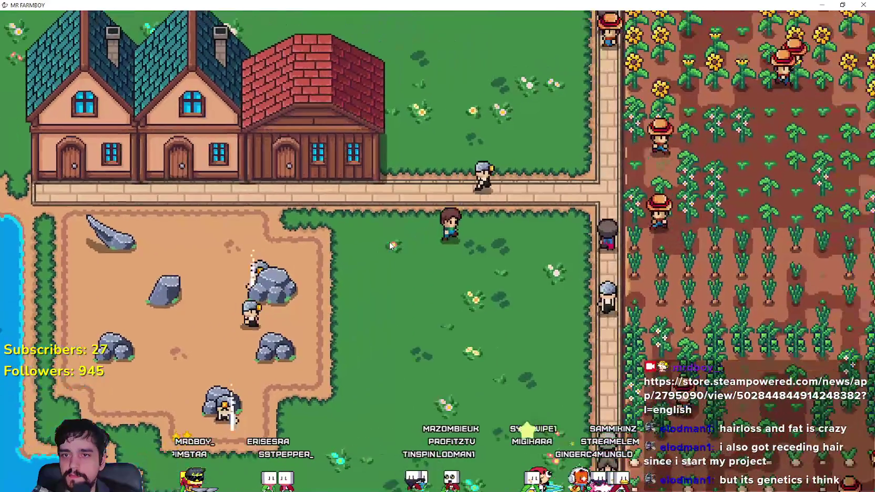
{"action": "key", "text": "s"}
{"action": "key", "text": "d"}
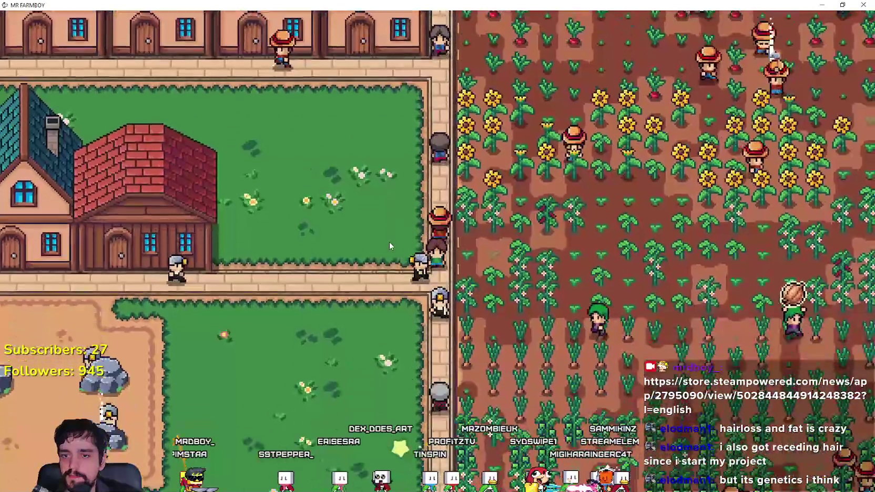
{"action": "key", "text": "s"}
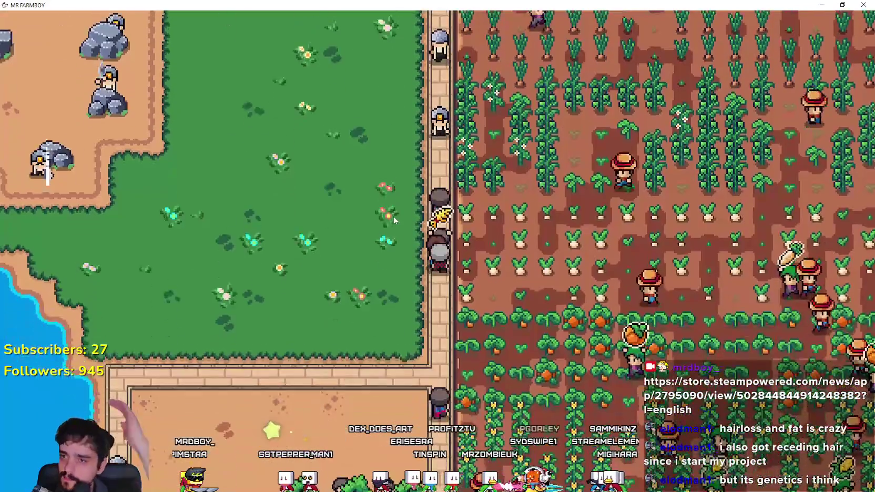
{"action": "key", "text": "s"}
{"action": "key", "text": "a"}
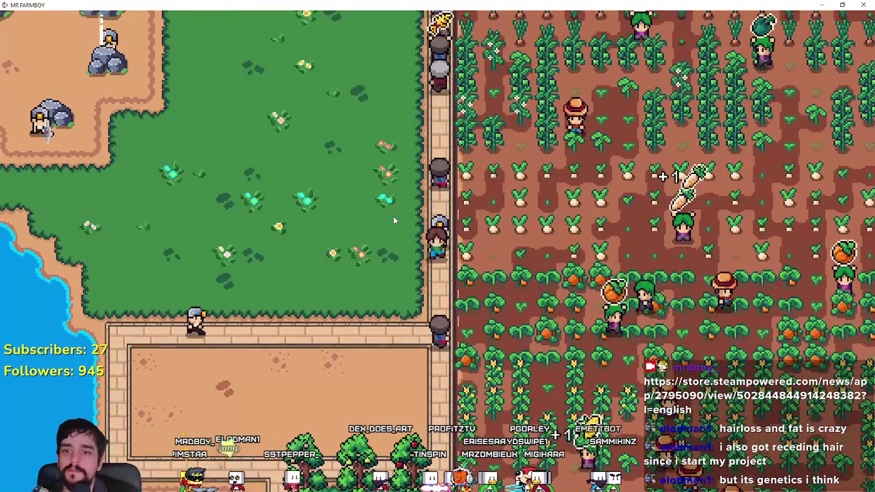
{"action": "key", "text": "s"}
{"action": "key", "text": "a"}
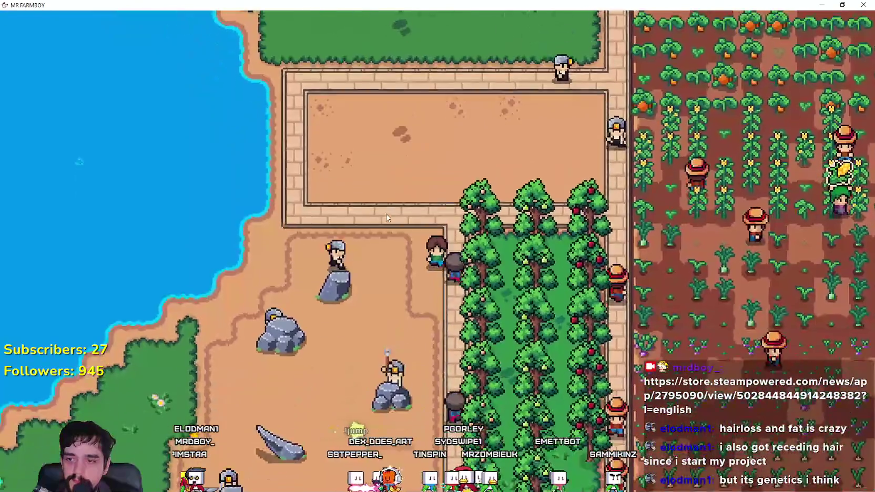
{"action": "key", "text": "s"}
{"action": "key", "text": "a"}
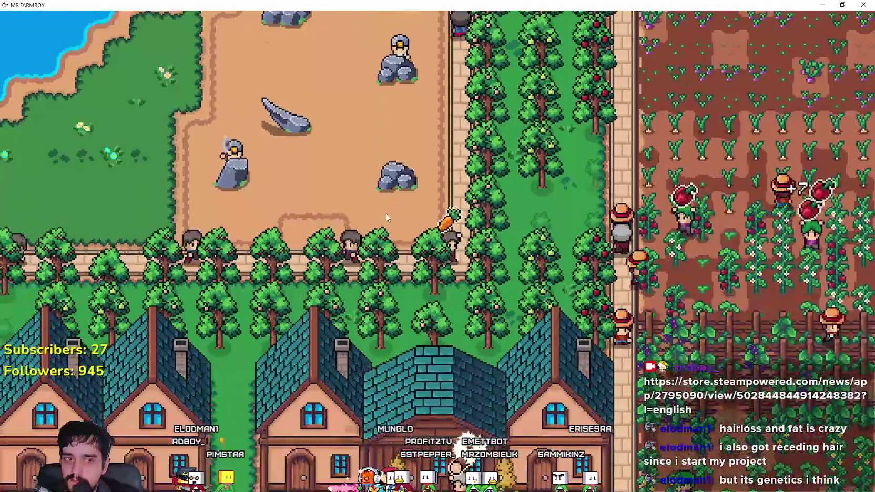
- Walk west through the orchard, across the meadow past the houses, back to the crop-field path
{"action": "key", "text": "a"}
{"action": "key", "text": "w"}
{"action": "key", "text": "s"}
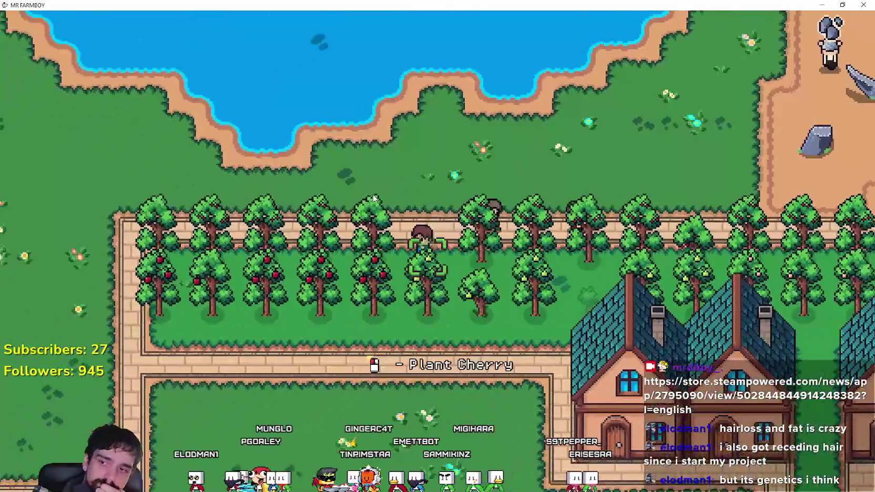
{"action": "key", "text": "s"}
{"action": "key", "text": "d"}
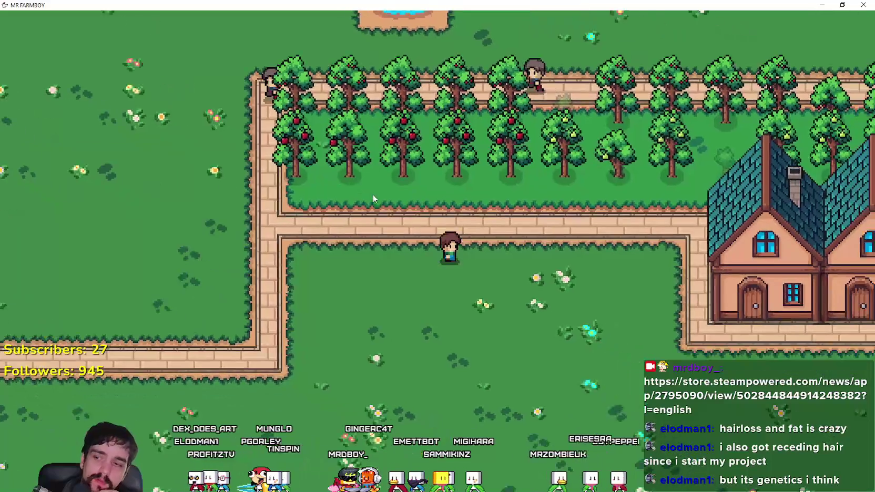
{"action": "key", "text": "s"}
{"action": "key", "text": "d"}
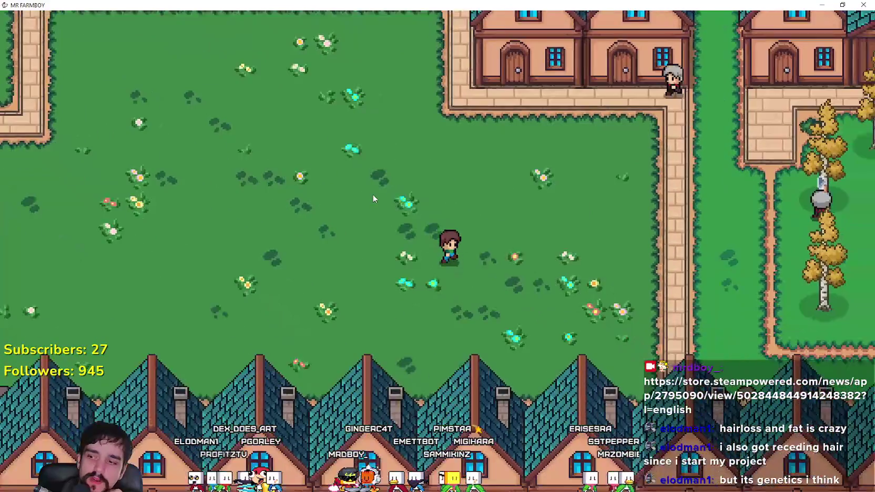
{"action": "key", "text": "d"}
{"action": "key", "text": "s"}
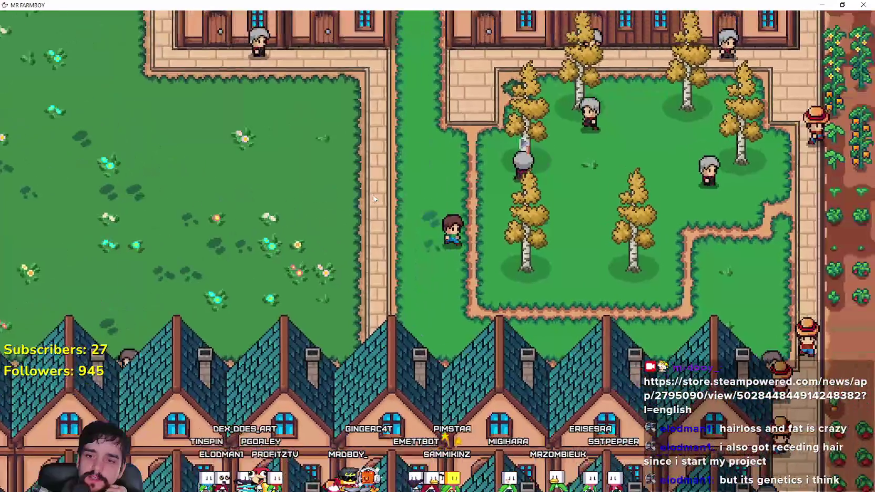
{"action": "key", "text": "d"}
{"action": "key", "text": "w"}
{"action": "key", "text": "w"}
{"action": "key", "text": "d"}
{"action": "key", "text": "w"}
{"action": "key", "text": "d"}
{"action": "key", "text": "a"}
{"action": "key", "text": "w"}
{"action": "key", "text": "w"}
- Zoom out and back in, then walk the farmer south past the rocky yard toward the birch yard
{"action": "scroll", "scroll_direction": "down", "scroll_amount": 3}
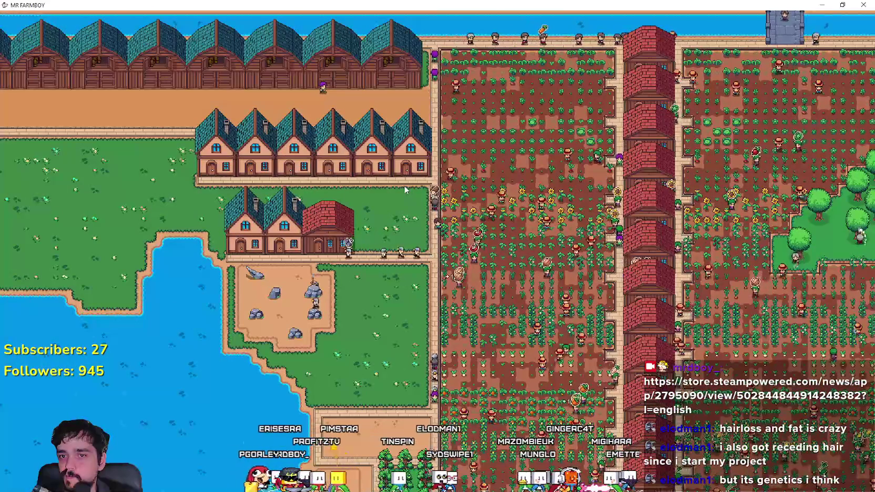
{"action": "scroll", "scroll_direction": "up", "scroll_amount": 3}
{"action": "key", "text": "s"}
{"action": "key", "text": "d"}
{"action": "key", "text": "s"}
{"action": "key", "text": "s"}
{"action": "key", "text": "s"}
{"action": "key", "text": "a"}
{"action": "key", "text": "a"}
{"action": "key", "text": "s"}
- Walk north-west into the meadow above the houses and pause the game to show its stats
{"action": "key", "text": "a"}
{"action": "key", "text": "w"}
{"action": "key", "text": "a"}
{"action": "key", "text": "w"}
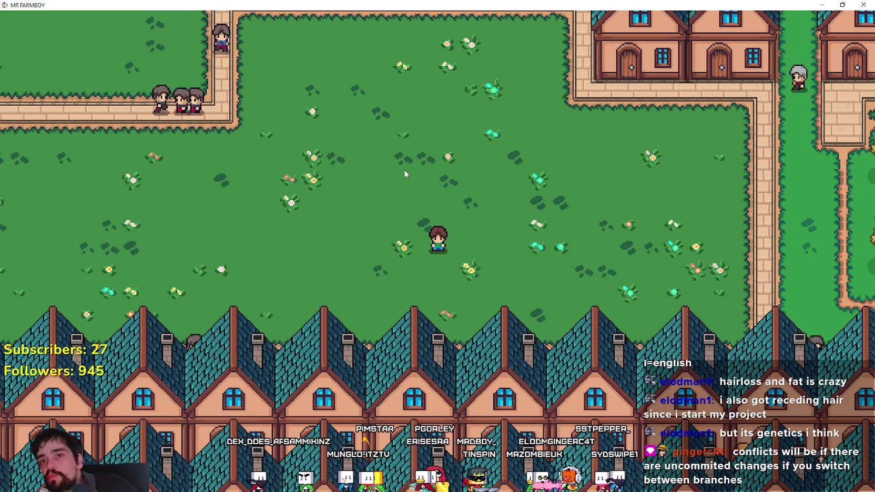
{"action": "key", "text": "Escape"}
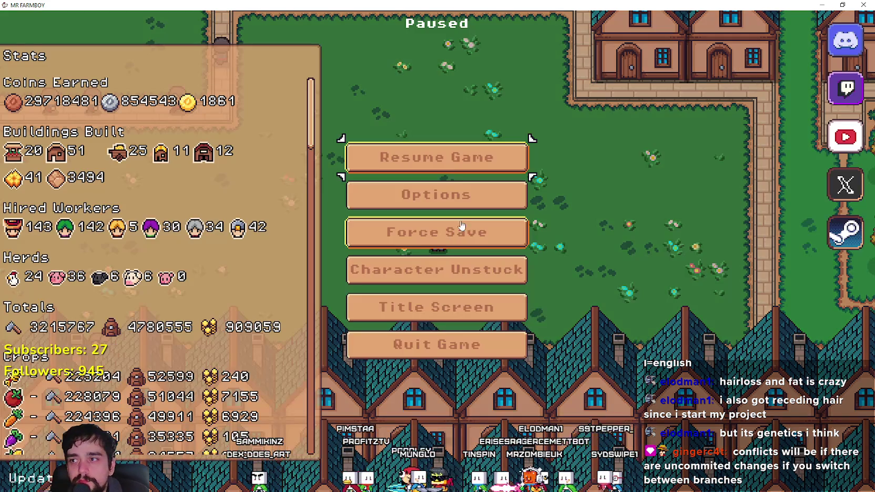
- Resume the game, walk the farmer right, and zoom out and back in
{"action": "left_click", "coordinate": [451, 160]}
{"action": "key", "text": "d"}
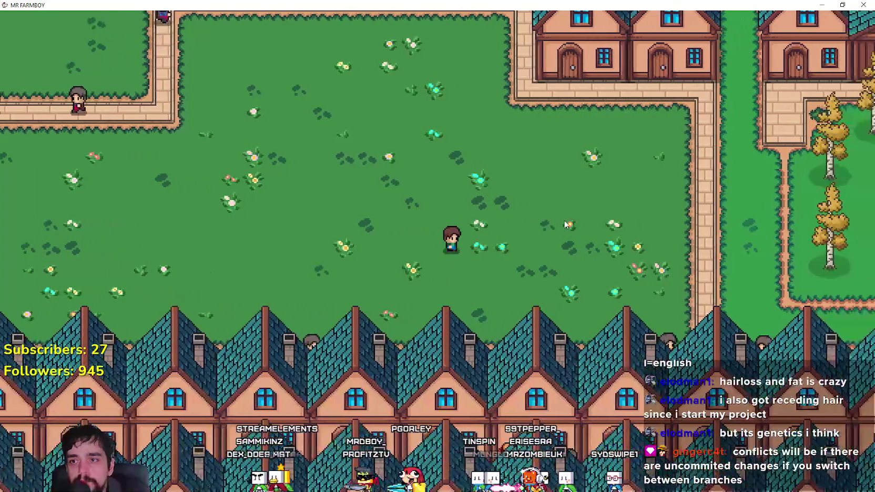
{"action": "scroll", "scroll_direction": "down", "scroll_amount": 3}
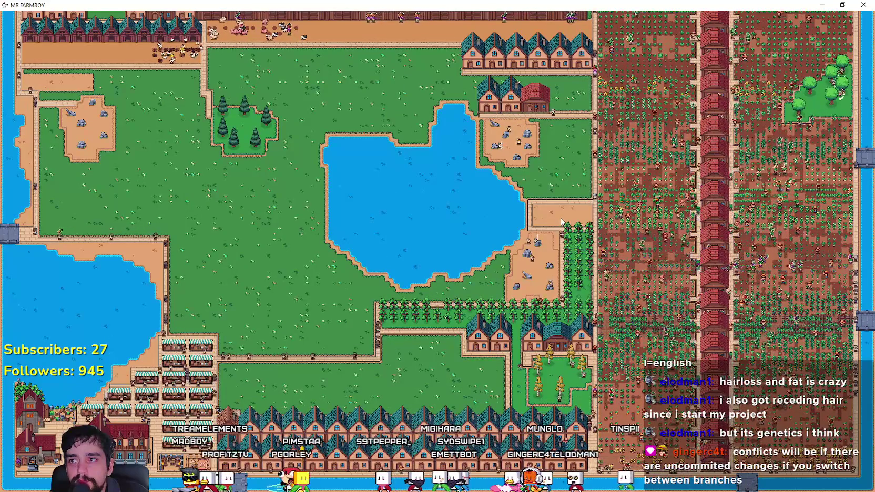
{"action": "scroll", "scroll_direction": "up", "scroll_amount": 3}
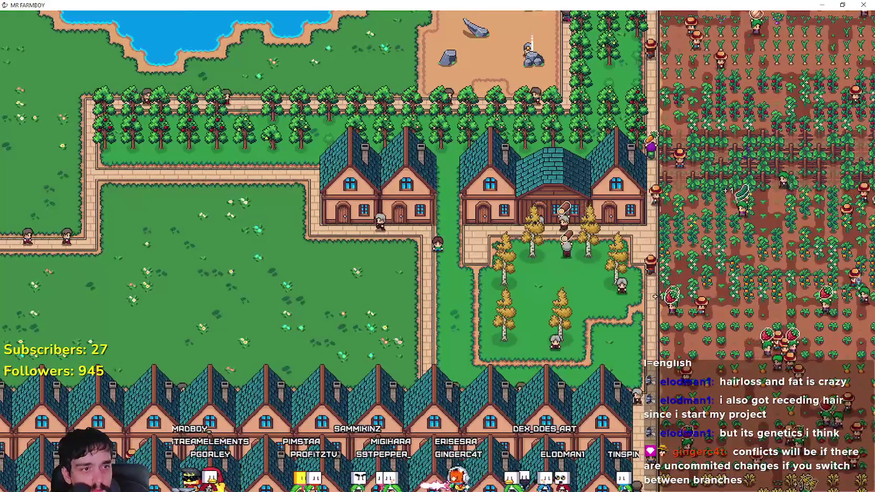
- Pause again, return to the title screen, load Save 3, then Alt+Tab over to Steam
{"action": "key", "text": "Escape"}
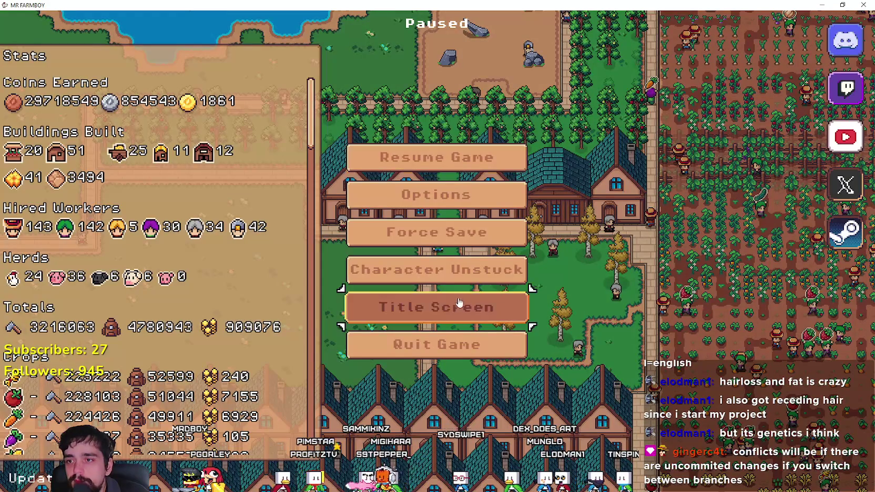
{"action": "left_click", "coordinate": [442, 211]}
{"action": "scroll", "scroll_direction": "down", "scroll_amount": 3}
{"action": "left_click", "coordinate": [400, 254]}
{"action": "left_click", "coordinate": [400, 251]}
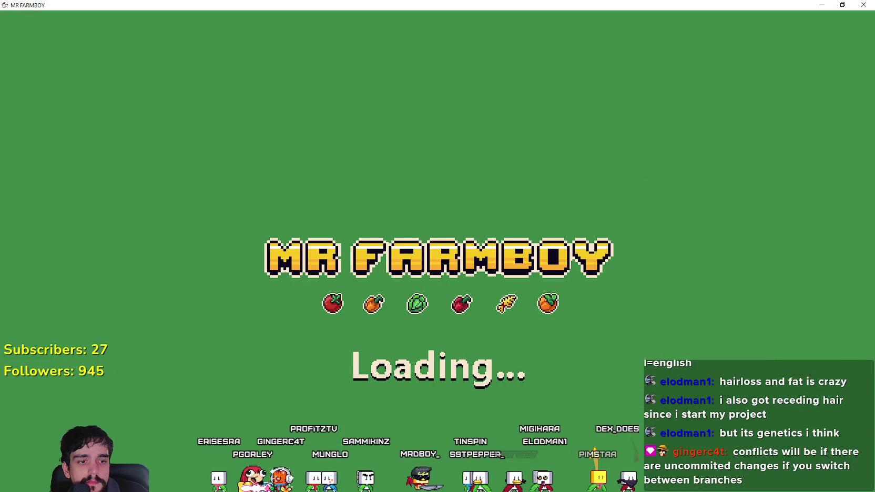
{"action": "key", "text": "alt+Tab"}
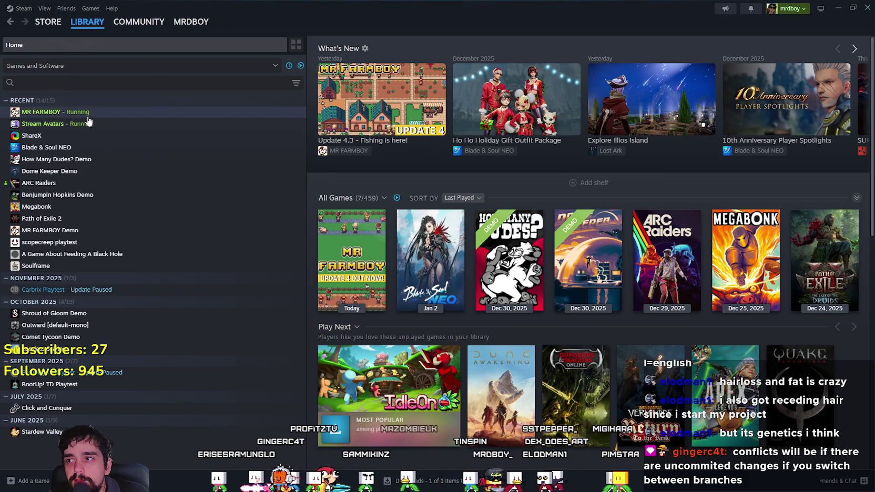
- Open the MR FARMBOY community hub and its Update 4.3.1 post
{"action": "left_click", "coordinate": [88, 116]}
{"action": "left_click", "coordinate": [409, 226]}
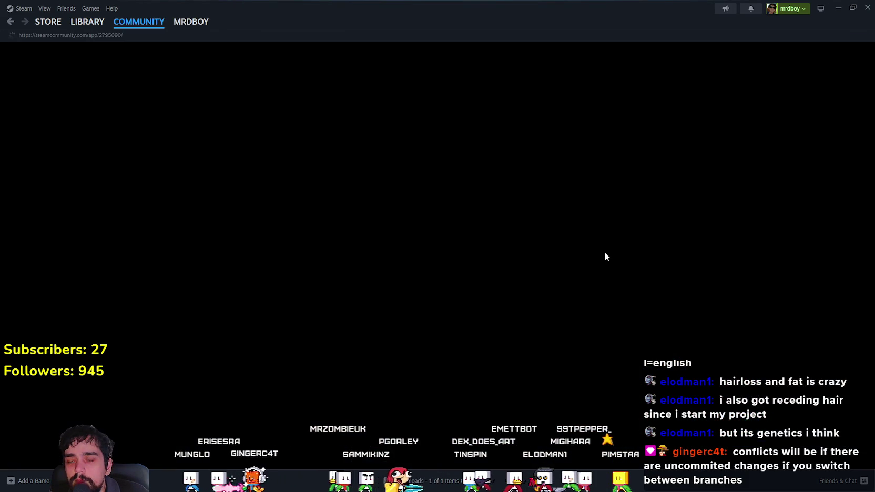
{"action": "scroll", "scroll_direction": "down", "scroll_amount": 3}
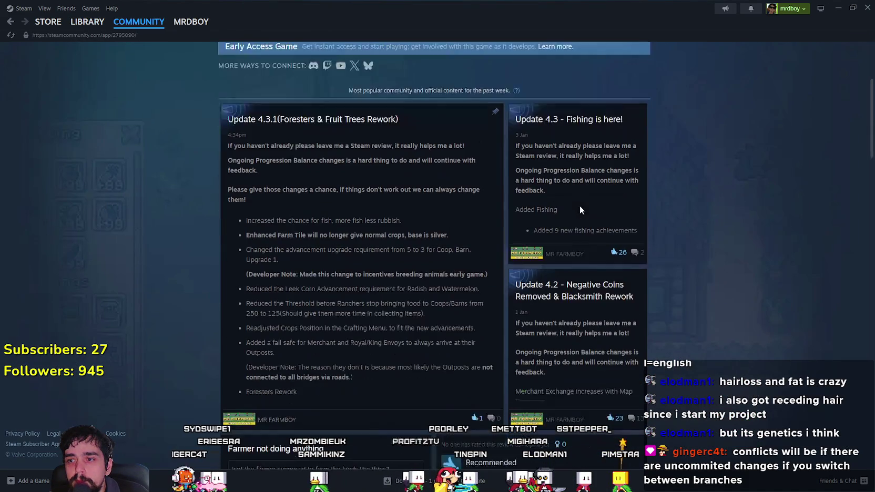
{"action": "left_click", "coordinate": [435, 303]}
{"action": "scroll", "scroll_direction": "down", "scroll_amount": 3}
{"action": "scroll", "scroll_direction": "down", "scroll_amount": 3}
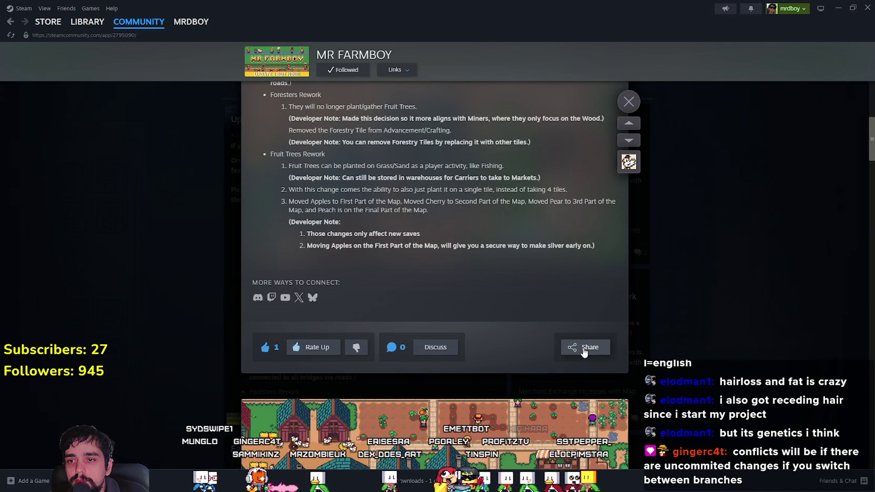
- Copy the Update 4.3.1 post's share link, close the post and reload the hub
{"action": "left_click", "coordinate": [583, 347]}
{"action": "left_click", "coordinate": [554, 278]}
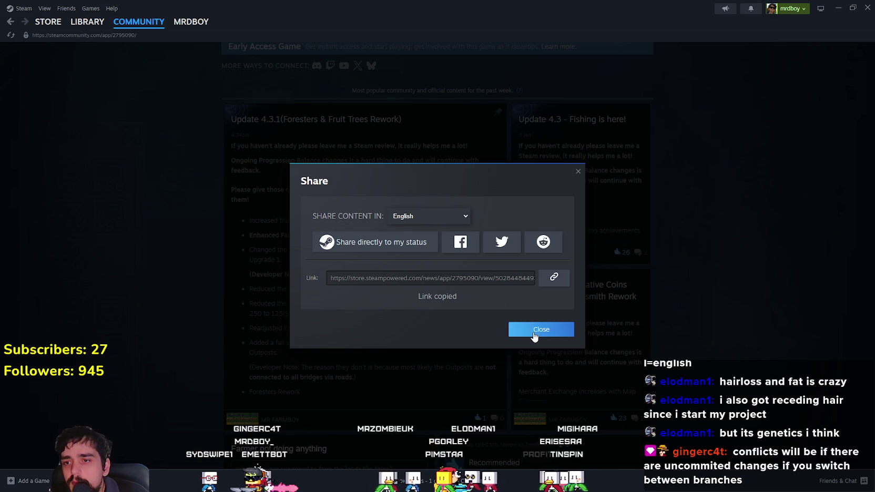
{"action": "left_click", "coordinate": [539, 331]}
{"action": "scroll", "scroll_direction": "up", "scroll_amount": 3}
{"action": "left_click", "coordinate": [724, 294]}
{"action": "right_click", "coordinate": [723, 294]}
{"action": "left_click", "coordinate": [747, 334]}
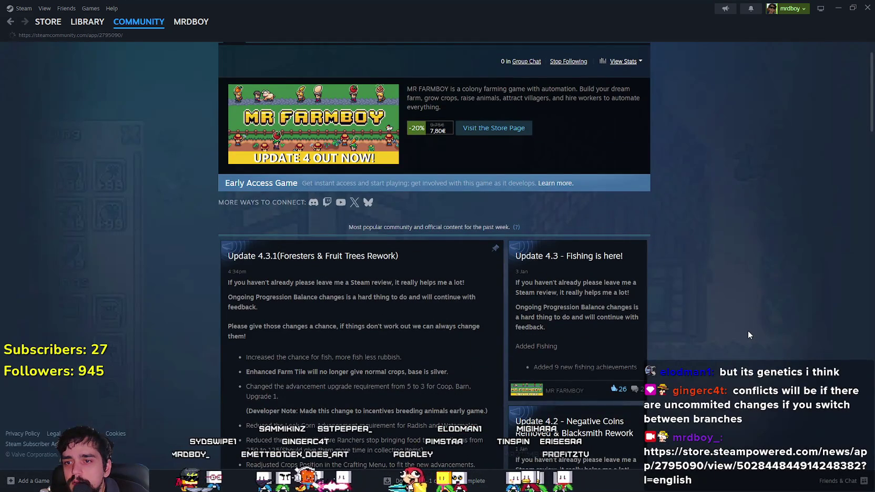
- Reopen Update 4.3.1, view the 'Farmer not doing anything' thread, then go to Discussions
{"action": "scroll", "scroll_direction": "down", "scroll_amount": 3}
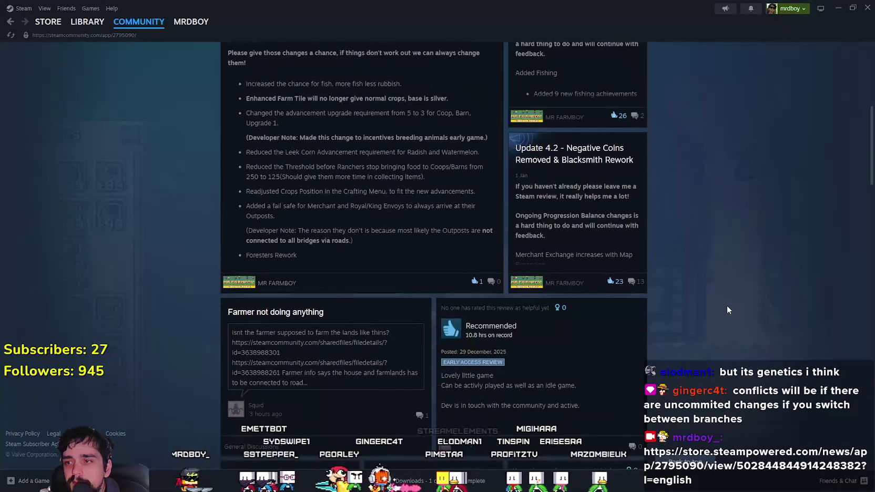
{"action": "left_click", "coordinate": [451, 210]}
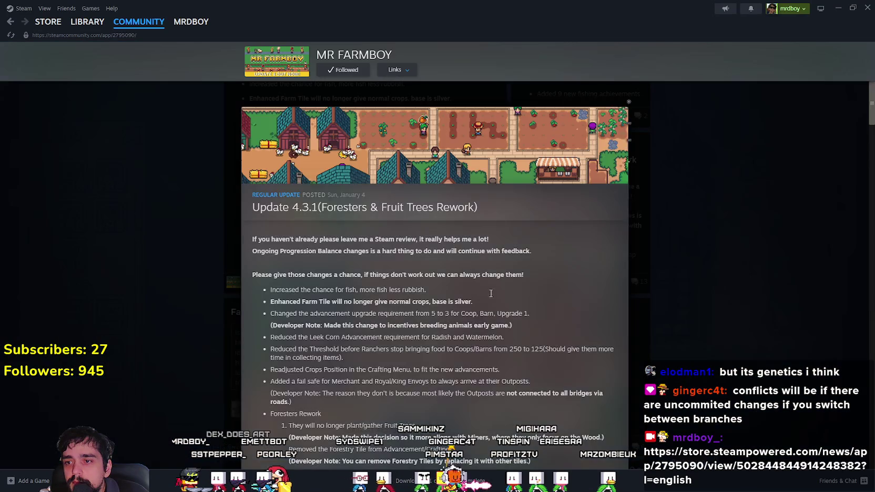
{"action": "scroll", "scroll_direction": "down", "scroll_amount": 3}
{"action": "key", "text": "Escape"}
{"action": "scroll", "scroll_direction": "down", "scroll_amount": 3}
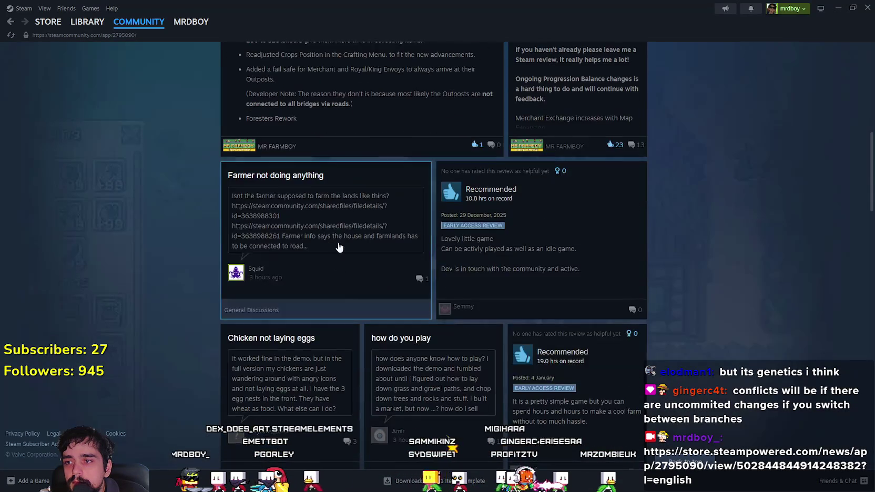
{"action": "left_click", "coordinate": [413, 332]}
{"action": "scroll", "scroll_direction": "down", "scroll_amount": 3}
{"action": "left_click", "coordinate": [665, 321]}
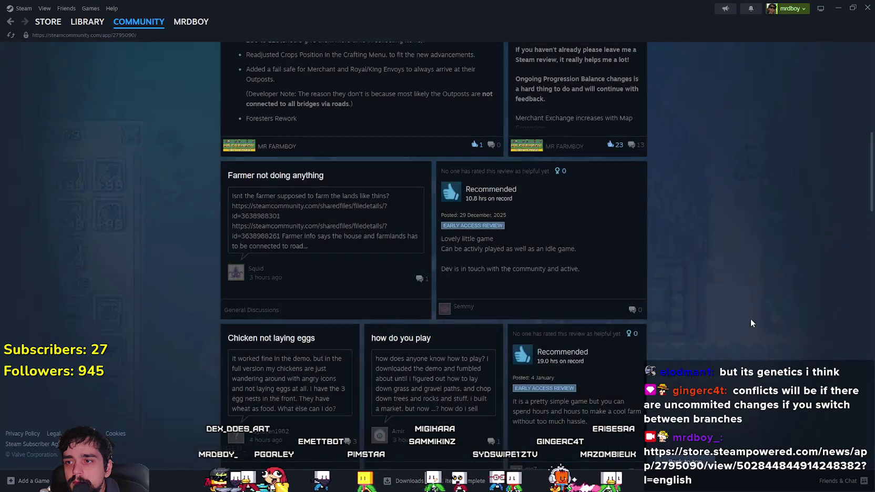
{"action": "scroll", "scroll_direction": "up", "scroll_amount": 3}
{"action": "left_click", "coordinate": [269, 83]}
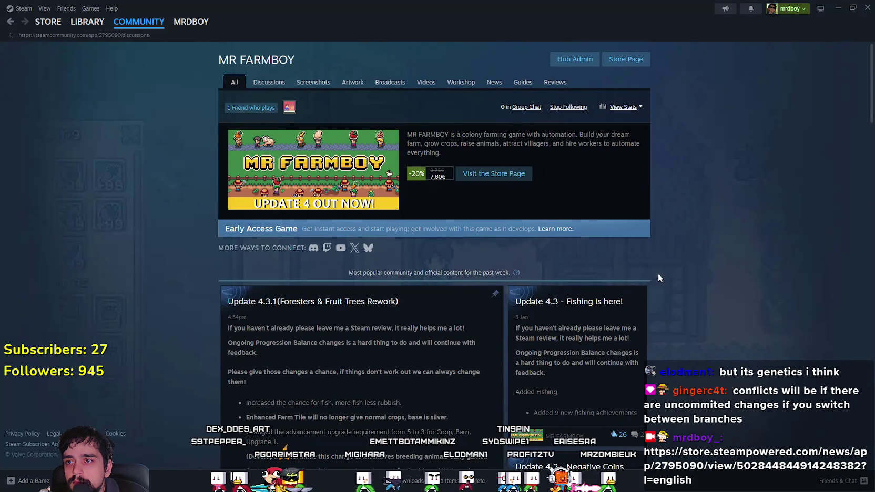
- Read through the Update 4.3.1 announcement overlay, close it, and return to the hub discussions
{"action": "left_click", "coordinate": [584, 350]}
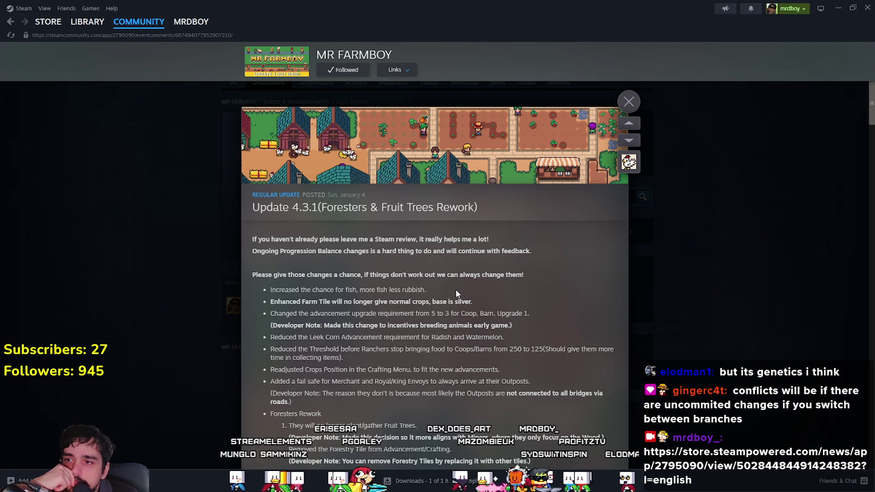
{"action": "scroll", "scroll_direction": "down", "scroll_amount": 3}
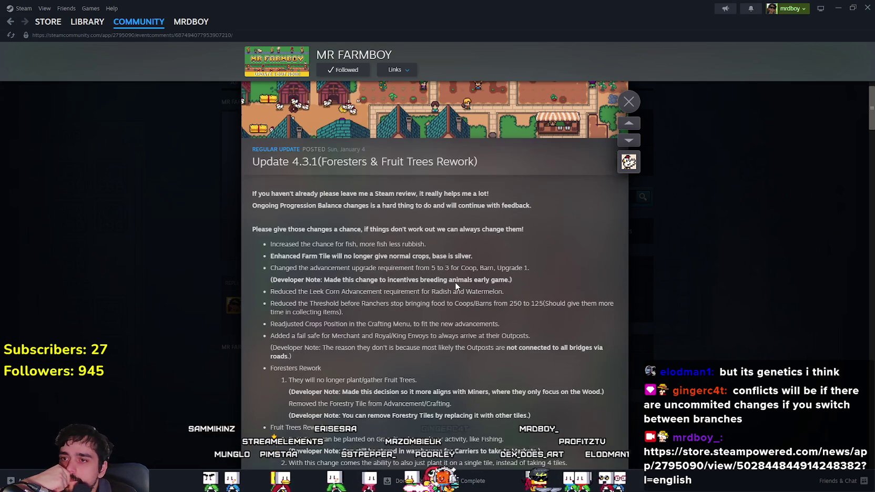
{"action": "scroll", "scroll_direction": "down", "scroll_amount": 3}
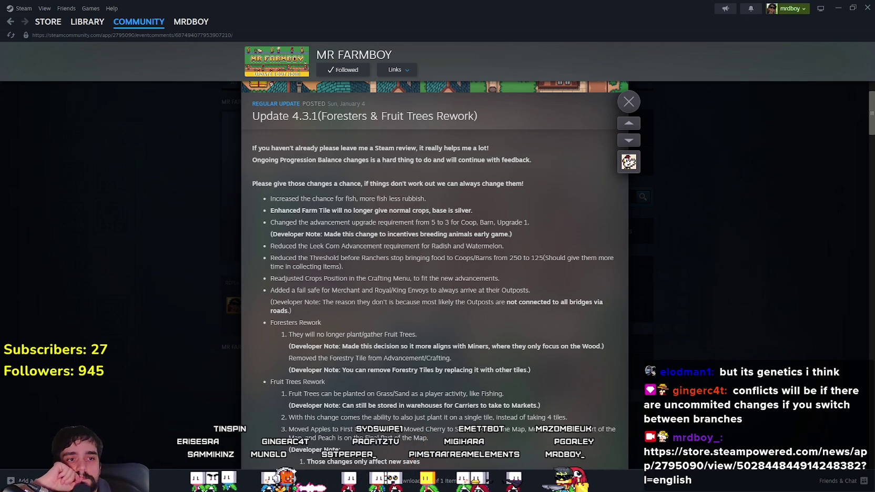
{"action": "scroll", "scroll_direction": "down", "scroll_amount": 3}
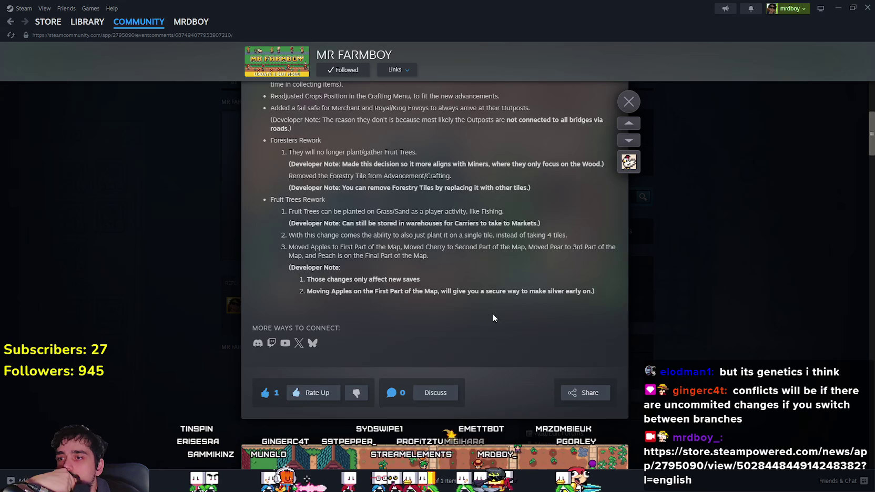
{"action": "scroll", "scroll_direction": "up", "scroll_amount": 3}
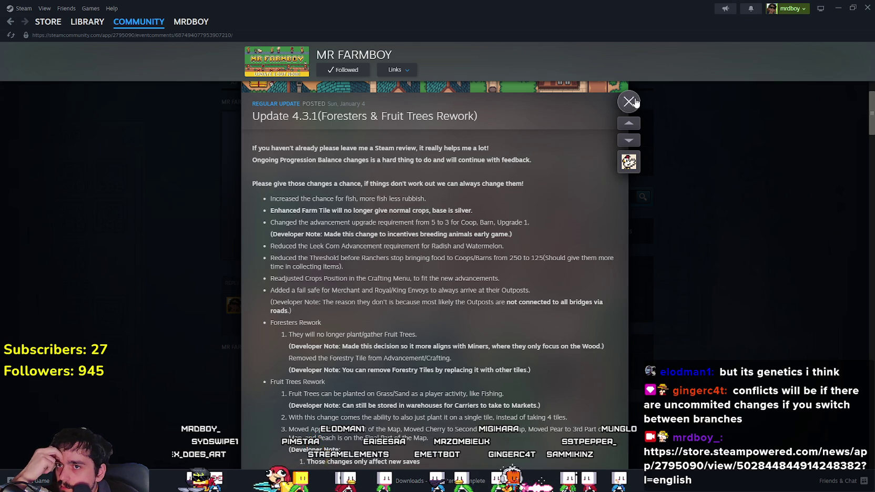
{"action": "left_click", "coordinate": [635, 102]}
{"action": "left_click", "coordinate": [261, 82]}
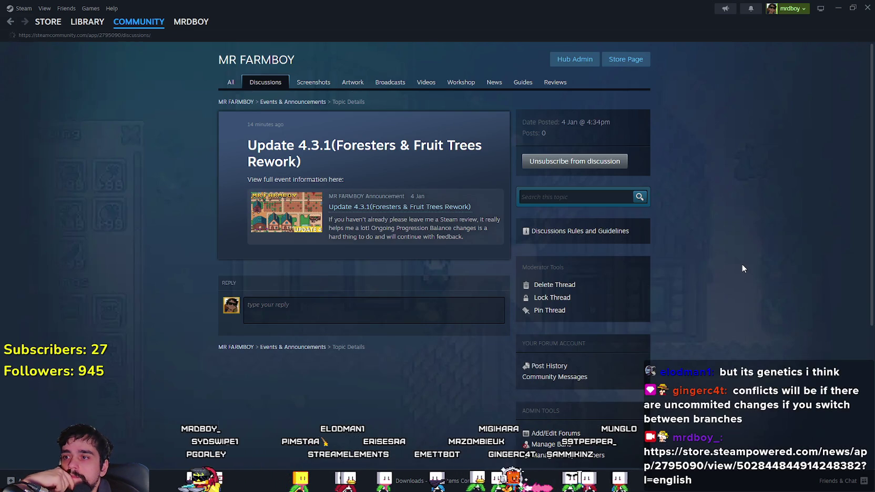
- Open the MR FARMBOY store page, play its trailer, then hide Steam to bring the game forward
{"action": "left_click", "coordinate": [631, 62]}
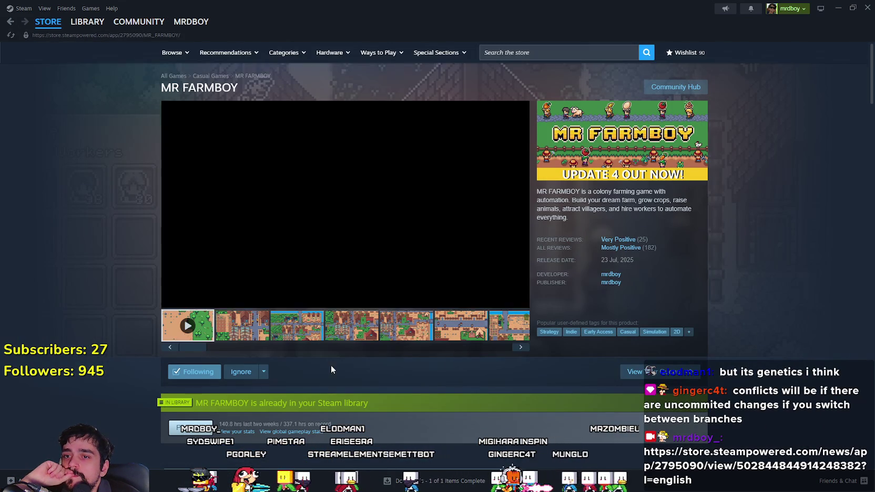
{"action": "left_click", "coordinate": [406, 325]}
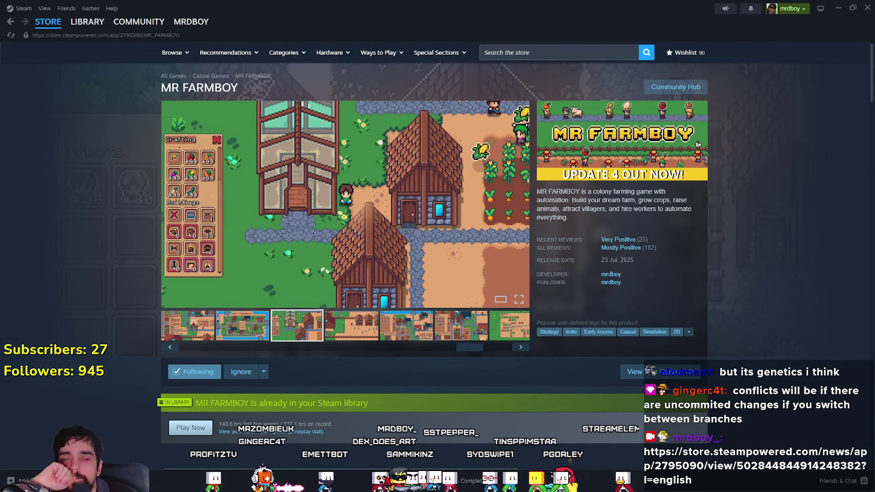
{"action": "left_click", "coordinate": [837, 8]}
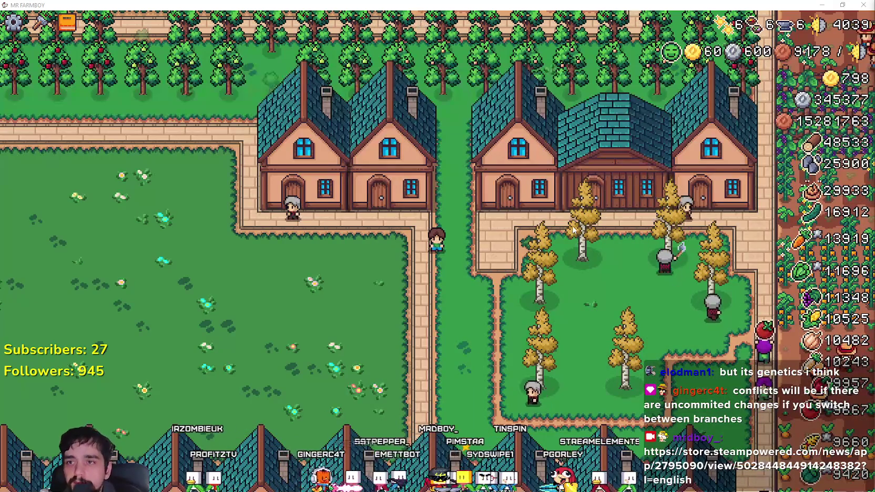
- Walk the farmer east, then move the itch.io browser window to the top-left and enlarge it
{"action": "key", "text": "d"}
{"action": "key", "text": "d"}
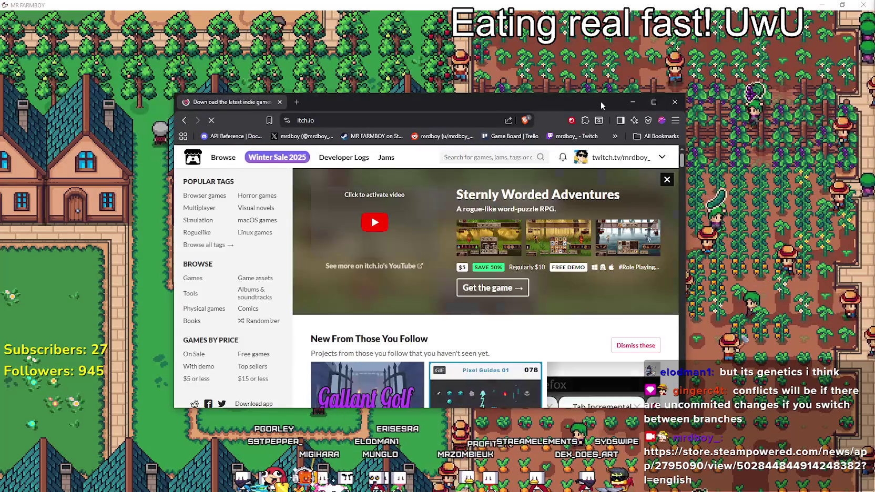
{"action": "left_click_drag", "start_coordinate": [601, 100], "coordinate": [471, 14]}
{"action": "left_click_drag", "start_coordinate": [562, 314], "coordinate": [711, 356]}
{"action": "mouse_move", "coordinate": [112, 67]}
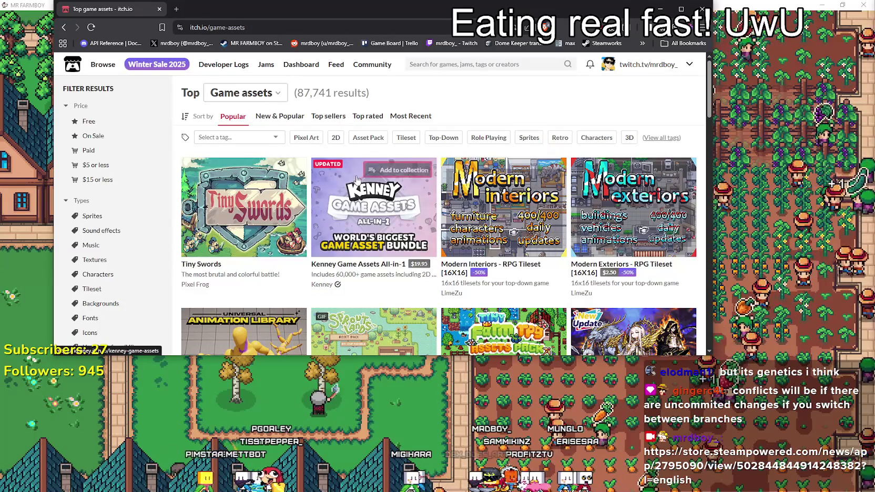
- Scroll through the Top game assets grid, past packs like Pixelwood Valley and RPG UI pack
{"action": "scroll", "scroll_direction": "down", "scroll_amount": 3}
{"action": "scroll", "scroll_direction": "up", "scroll_amount": 3}
{"action": "mouse_move", "coordinate": [362, 169]}
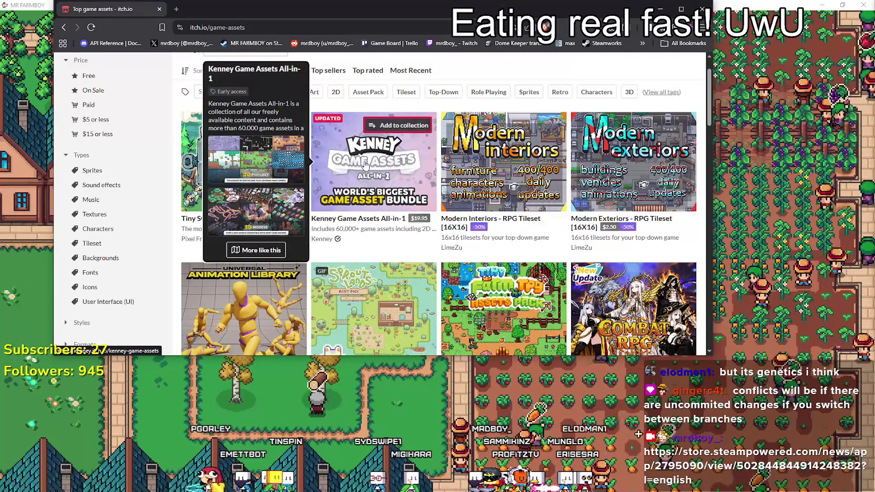
{"action": "scroll", "scroll_direction": "down", "scroll_amount": 3}
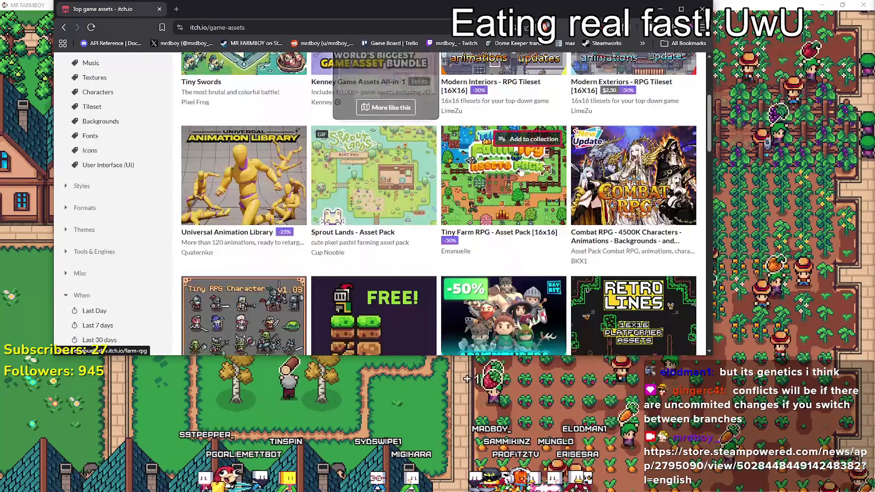
{"action": "scroll", "scroll_direction": "down", "scroll_amount": 3}
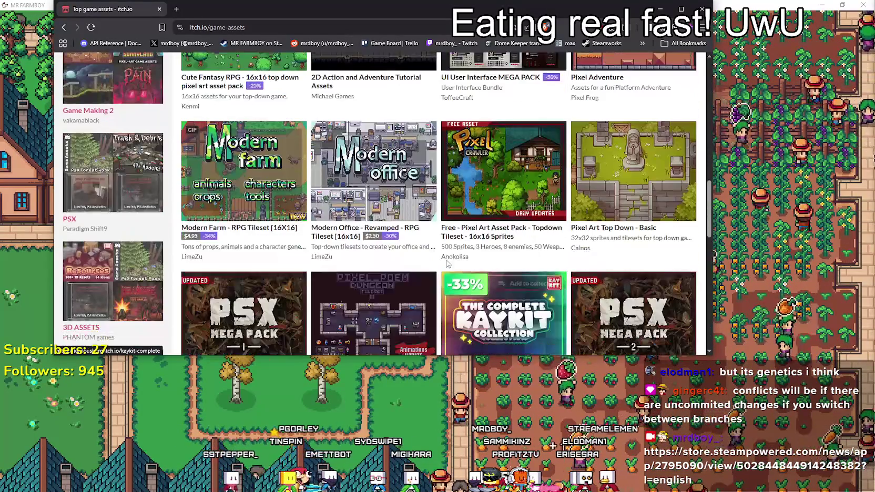
{"action": "scroll", "scroll_direction": "down", "scroll_amount": 3}
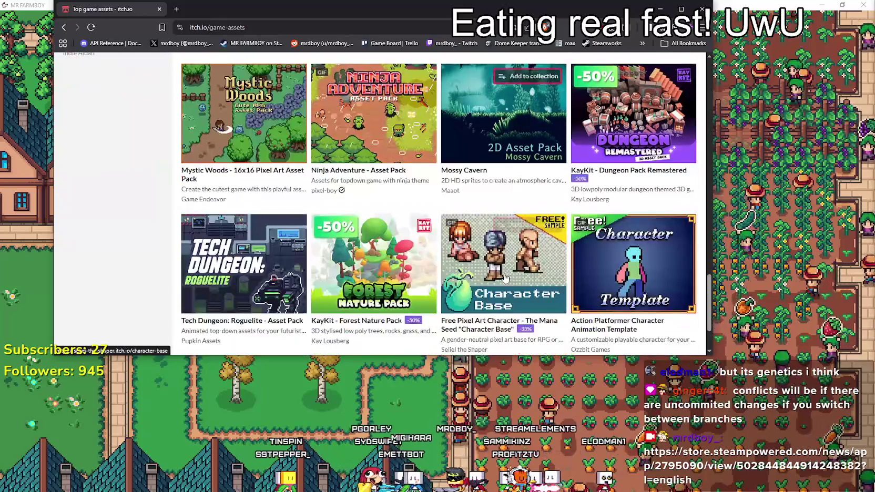
{"action": "scroll", "scroll_direction": "up", "scroll_amount": 3}
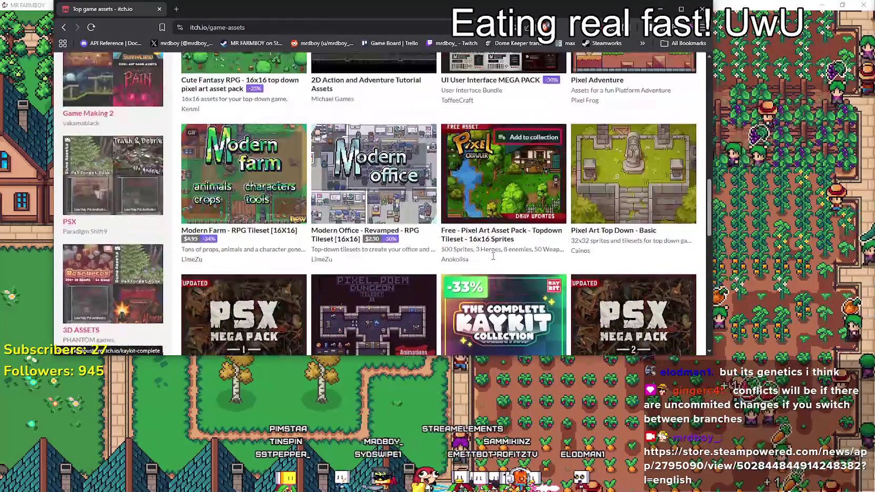
{"action": "scroll", "scroll_direction": "up", "scroll_amount": 3}
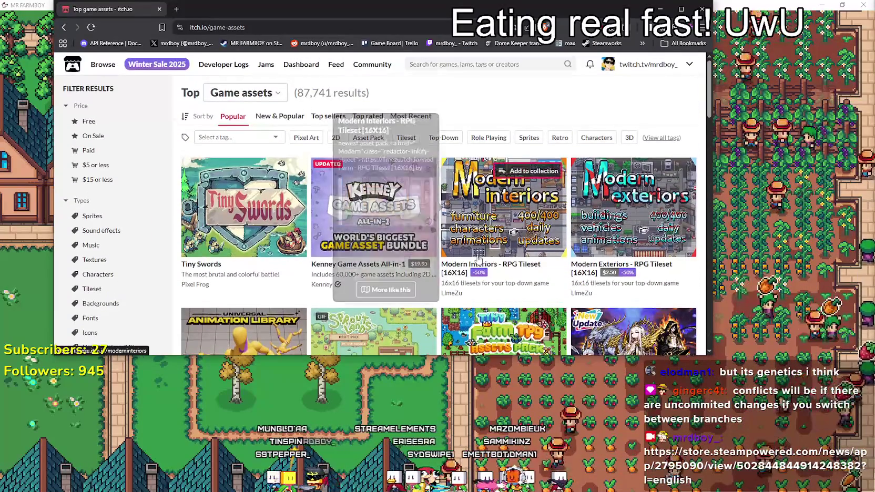
{"action": "scroll", "scroll_direction": "down", "scroll_amount": 3}
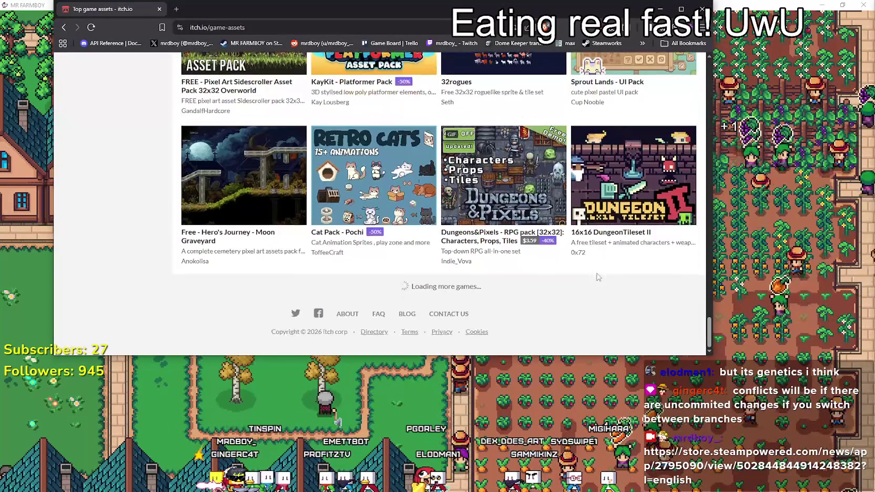
{"action": "left_click_drag", "start_coordinate": [708, 310], "coordinate": [698, 210]}
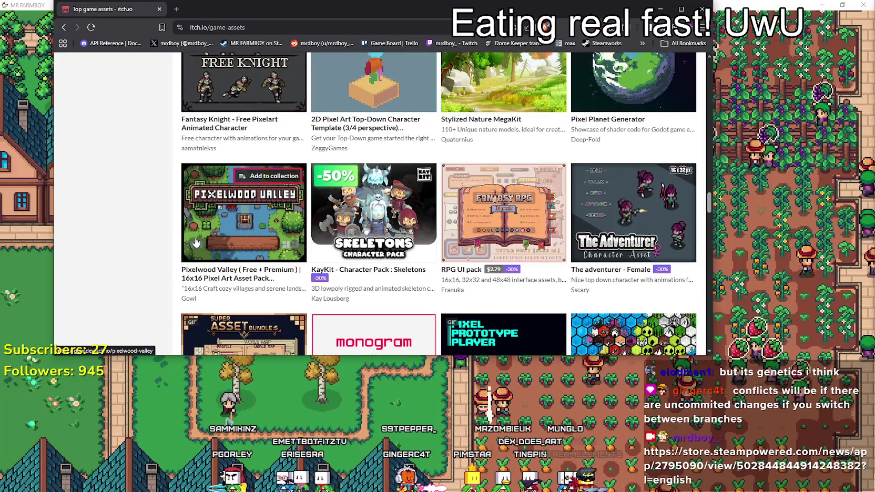
- Open Pixelwood Valley in a new tab
{"action": "mouse_move", "coordinate": [198, 241]}
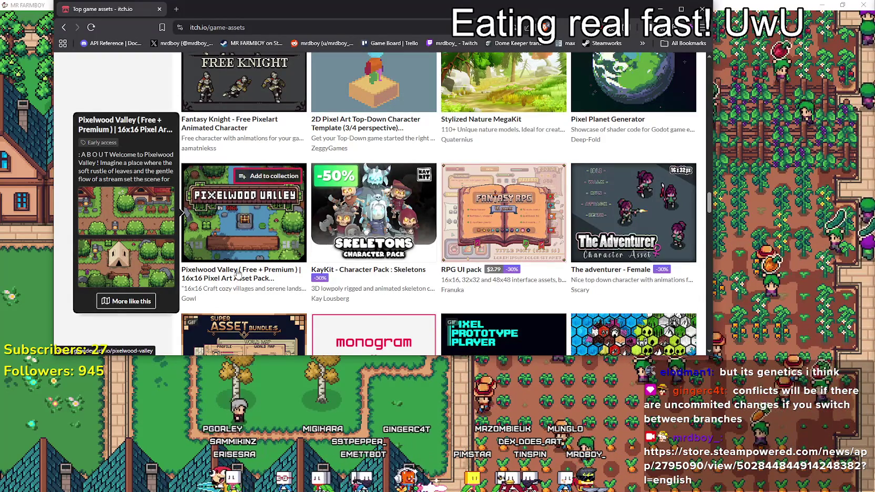
{"action": "right_click", "coordinate": [239, 270]}
{"action": "left_click", "coordinate": [271, 284]}
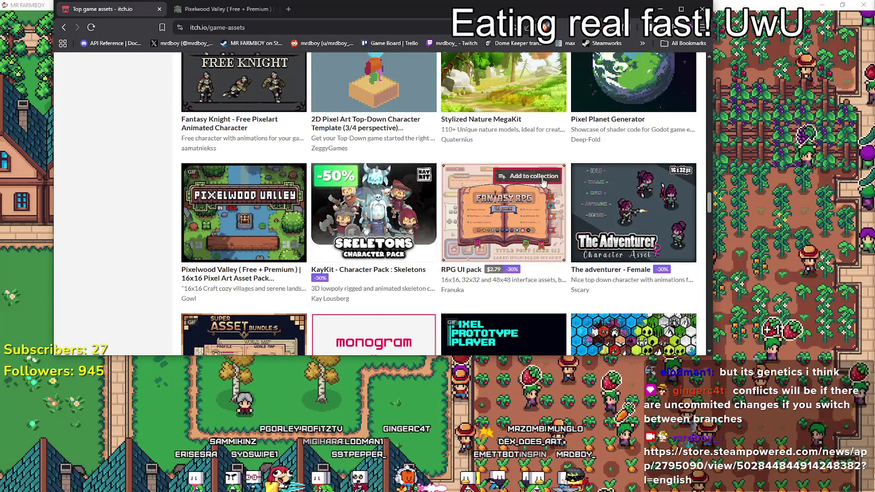
- Scroll further down the listing and open Free 16x16 Mini World Sprites in a new tab
{"action": "mouse_move", "coordinate": [638, 210]}
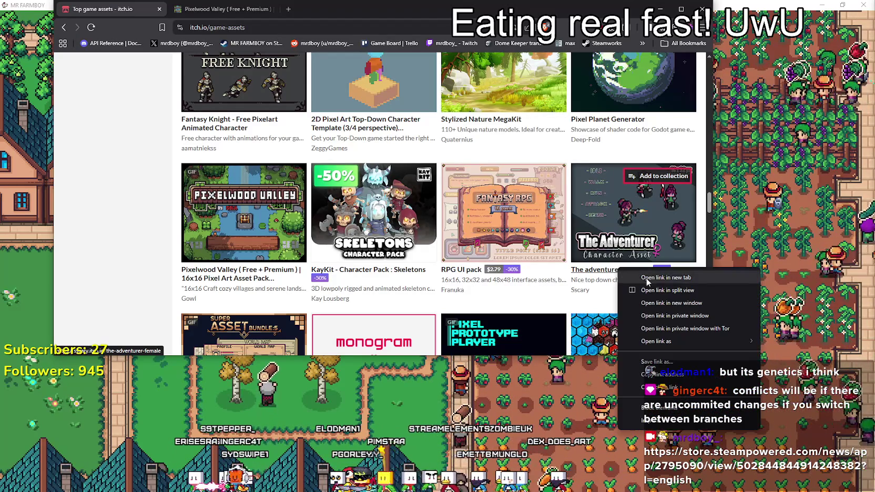
{"action": "mouse_move", "coordinate": [477, 230]}
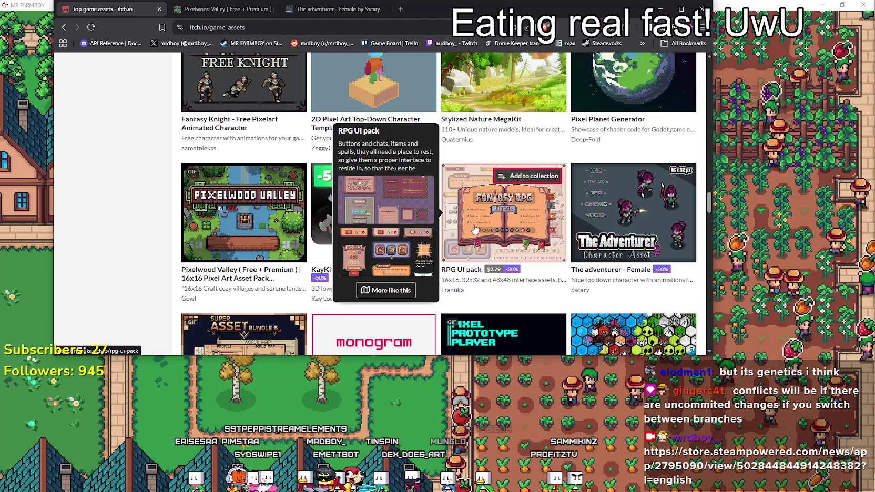
{"action": "scroll", "scroll_direction": "down", "scroll_amount": 3}
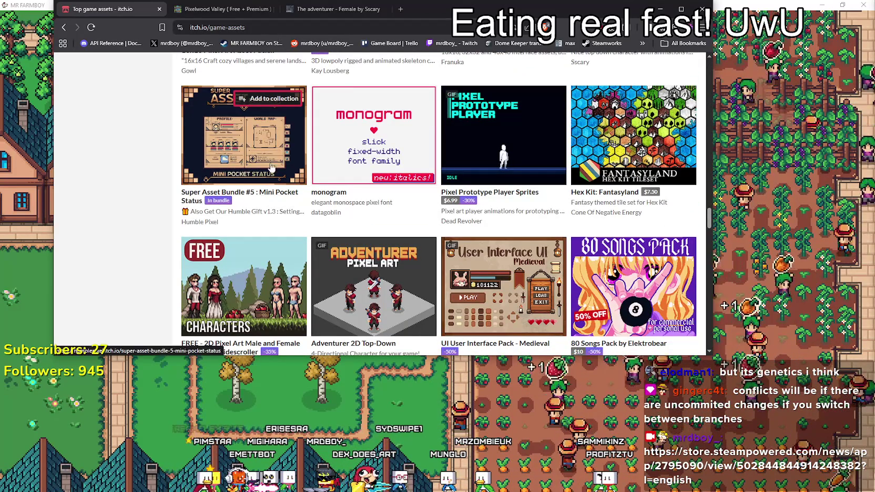
{"action": "mouse_move", "coordinate": [272, 166]}
{"action": "scroll", "scroll_direction": "down", "scroll_amount": 3}
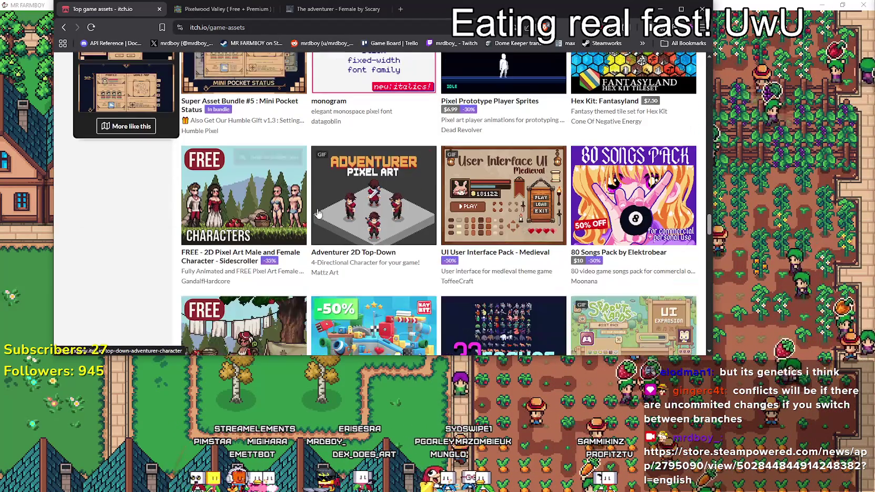
{"action": "mouse_move", "coordinate": [272, 209]}
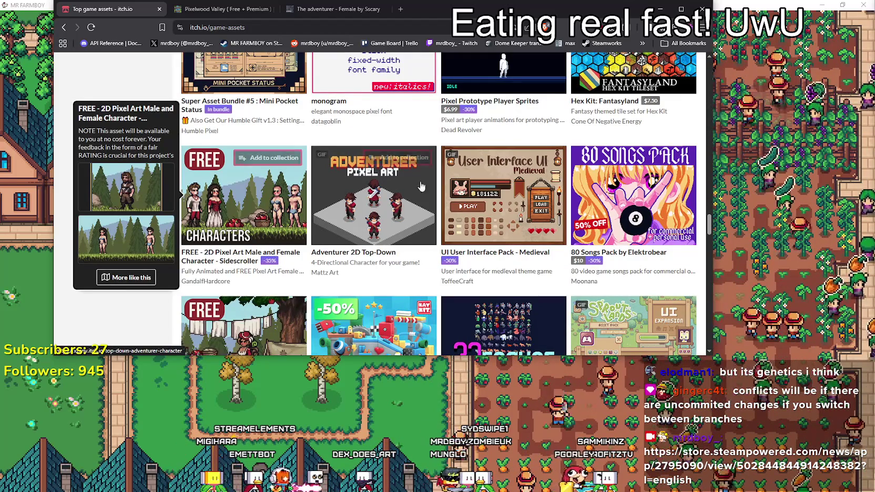
{"action": "scroll", "scroll_direction": "down", "scroll_amount": 3}
{"action": "scroll", "scroll_direction": "down", "scroll_amount": 3}
{"action": "left_click", "coordinate": [249, 131]}
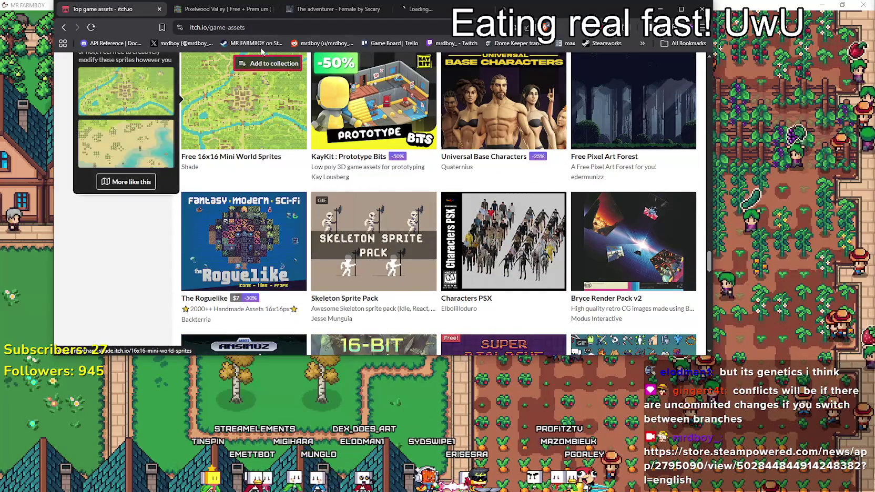
- Switch to the Free 16x16 Mini World Sprites tab and scroll down to its content details
{"action": "left_click", "coordinate": [430, 4]}
{"action": "scroll", "scroll_direction": "down", "scroll_amount": 3}
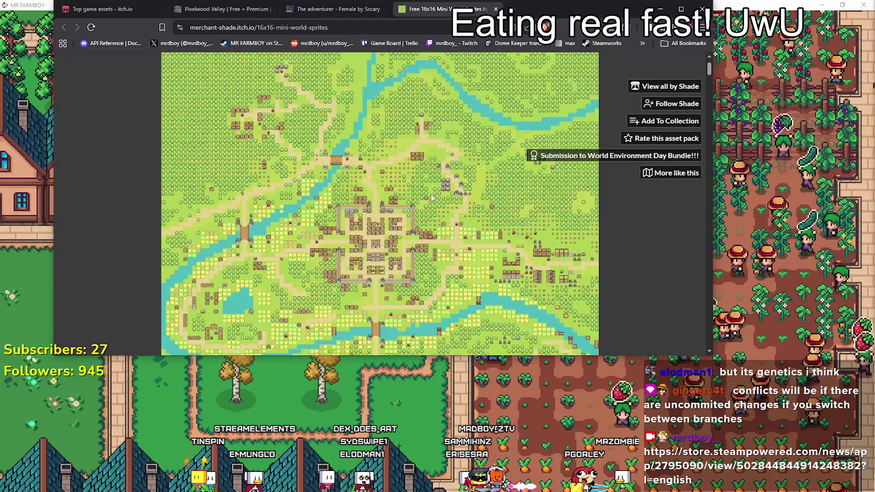
{"action": "right_click", "coordinate": [434, 195]}
{"action": "key", "text": "Escape"}
{"action": "scroll", "scroll_direction": "down", "scroll_amount": 3}
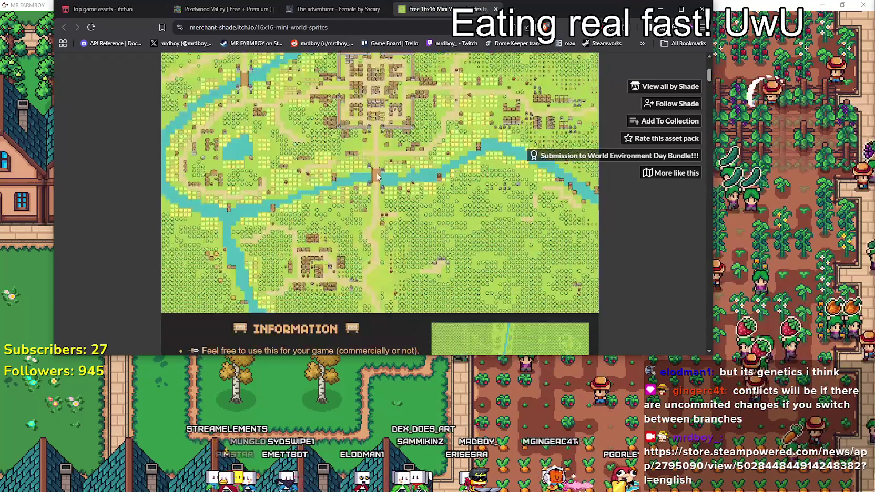
{"action": "scroll", "scroll_direction": "down", "scroll_amount": 3}
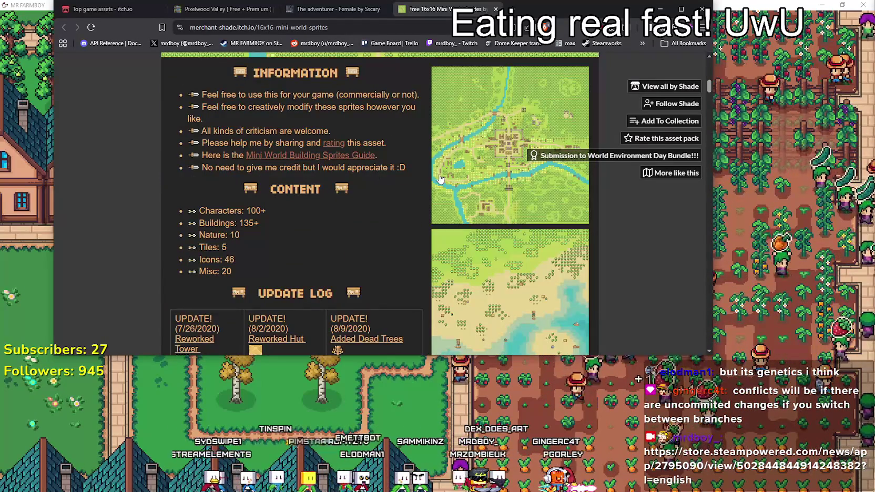
- Enlarge the map preview, close it, and open the full-size map image in a new tab
{"action": "left_click", "coordinate": [460, 146]}
{"action": "left_click", "coordinate": [639, 243]}
{"action": "scroll", "scroll_direction": "up", "scroll_amount": 3}
{"action": "right_click", "coordinate": [318, 159]}
{"action": "left_click", "coordinate": [345, 169]}
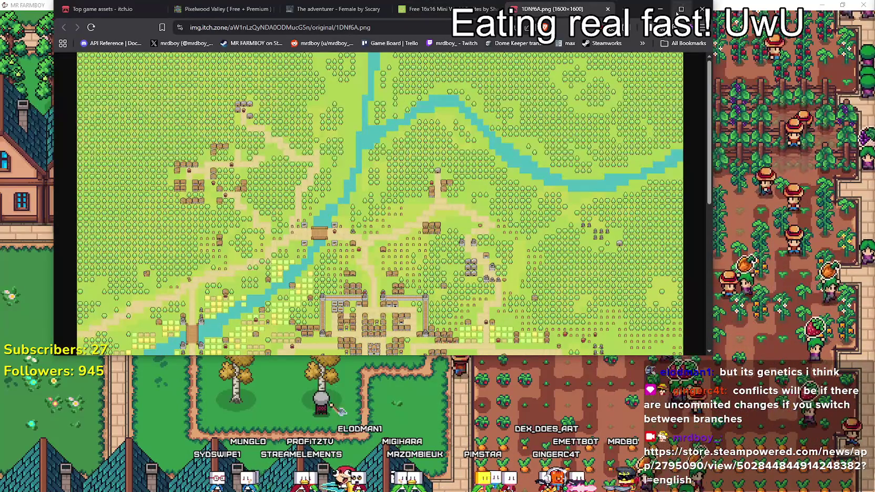
- Zoom the village map image to full size and pan across it
{"action": "scroll", "scroll_direction": "down", "scroll_amount": 3}
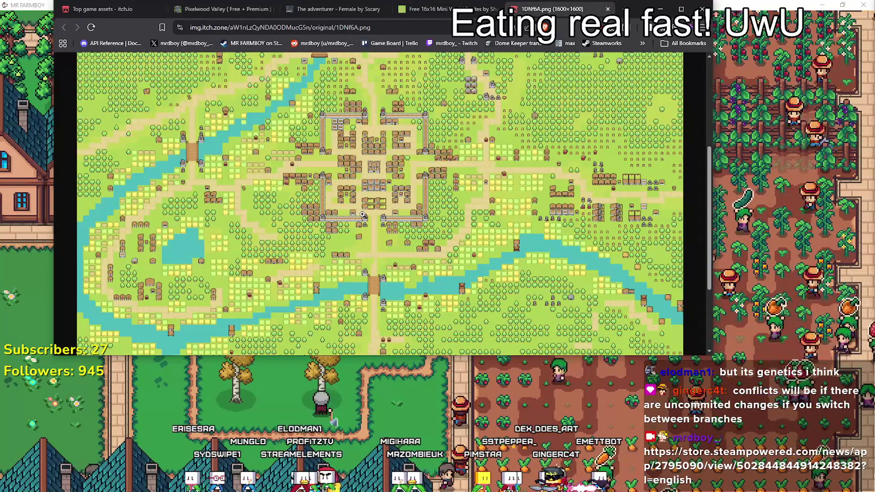
{"action": "left_click", "coordinate": [363, 160]}
{"action": "scroll", "scroll_direction": "down", "scroll_amount": 3}
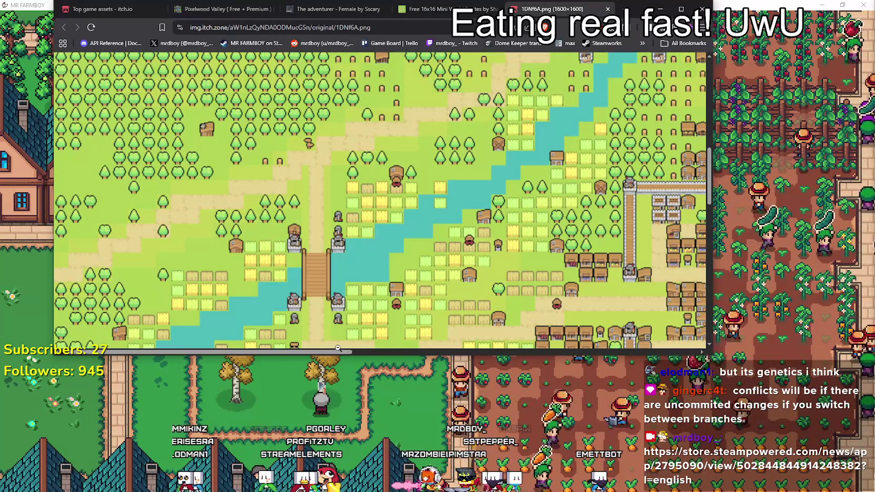
{"action": "left_click_drag", "start_coordinate": [337, 356], "coordinate": [449, 356]}
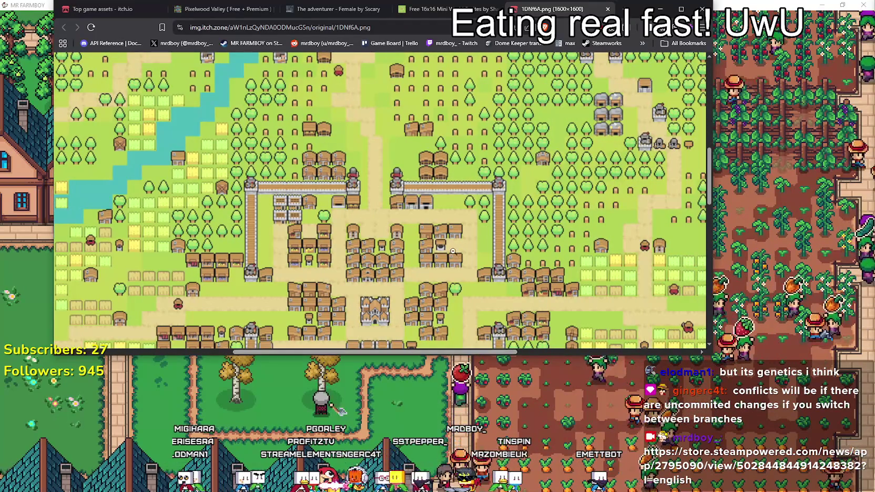
{"action": "scroll", "scroll_direction": "down", "scroll_amount": 3}
{"action": "scroll", "scroll_direction": "down", "scroll_amount": 3}
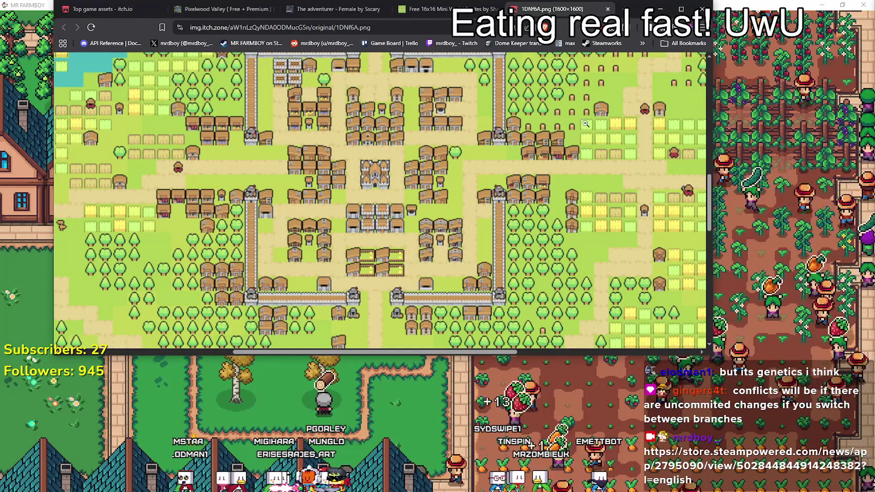
{"action": "scroll", "scroll_direction": "up", "scroll_amount": 3}
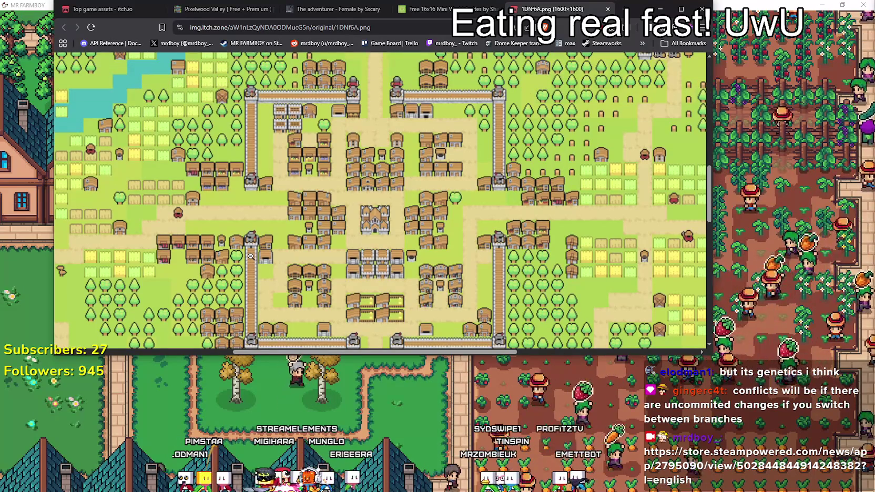
{"action": "scroll", "scroll_direction": "up", "scroll_amount": 3}
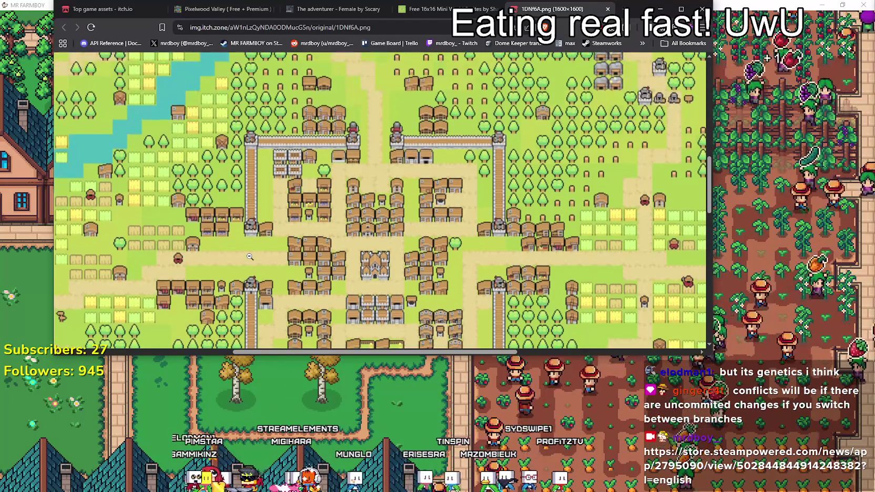
{"action": "scroll", "scroll_direction": "up", "scroll_amount": 3}
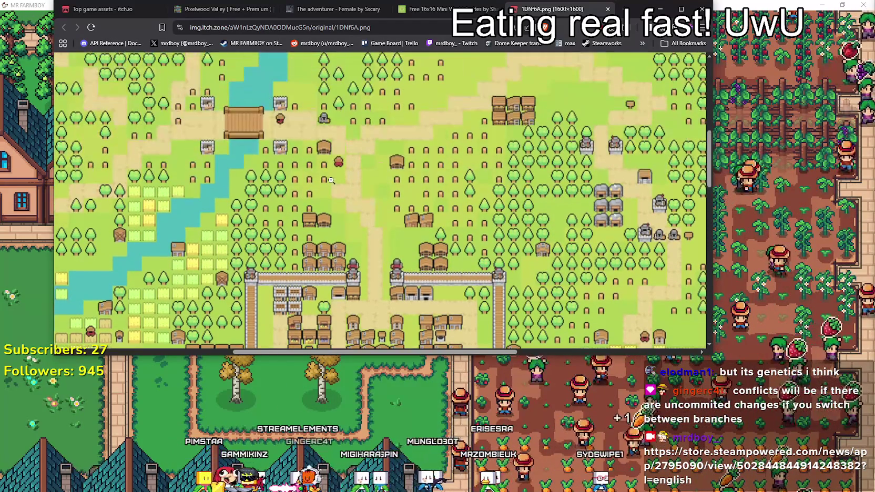
{"action": "scroll", "scroll_direction": "down", "scroll_amount": 3}
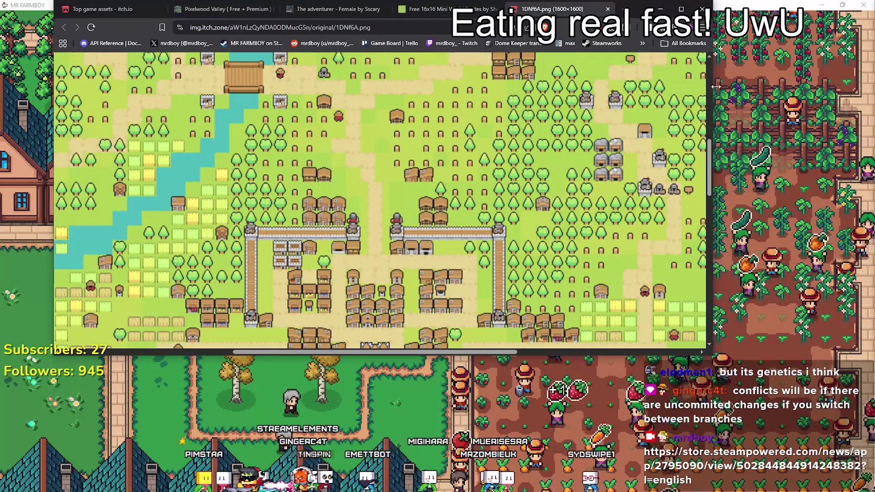
{"action": "scroll", "scroll_direction": "down", "scroll_amount": 3}
- Shrink the map image to fit the window and scroll over it
{"action": "left_click", "coordinate": [452, 188]}
{"action": "scroll", "scroll_direction": "down", "scroll_amount": 3}
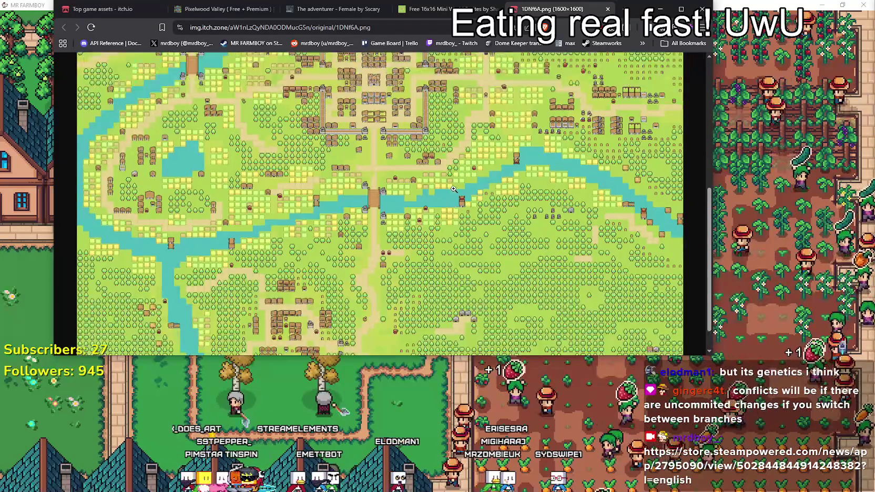
{"action": "scroll", "scroll_direction": "up", "scroll_amount": 3}
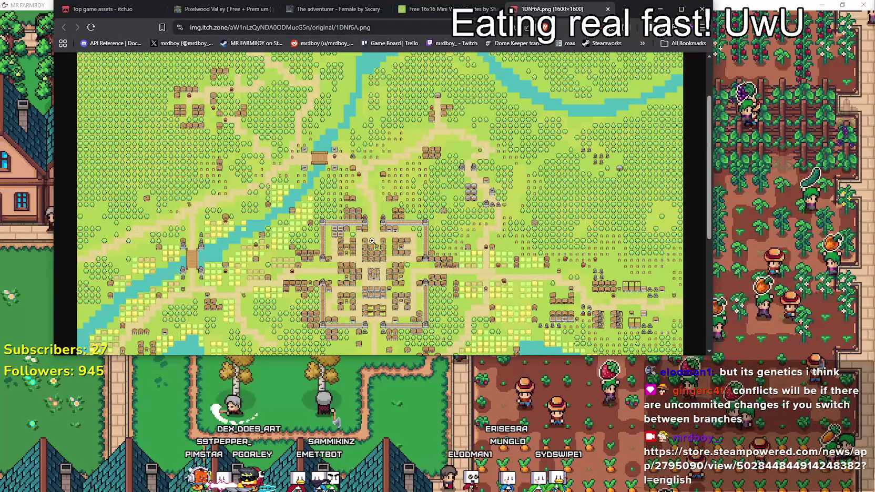
{"action": "scroll", "scroll_direction": "up", "scroll_amount": 3}
{"action": "scroll", "scroll_direction": "up", "scroll_amount": 3}
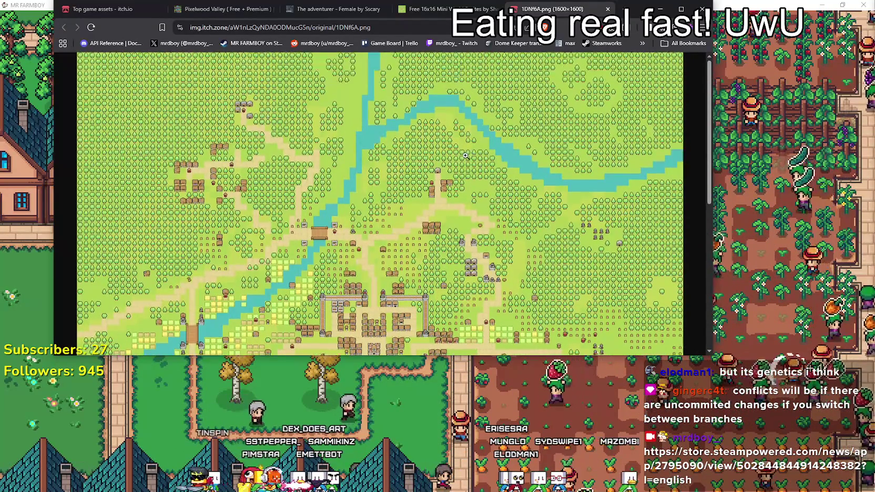
{"action": "scroll", "scroll_direction": "down", "scroll_amount": 3}
{"action": "scroll", "scroll_direction": "down", "scroll_amount": 3}
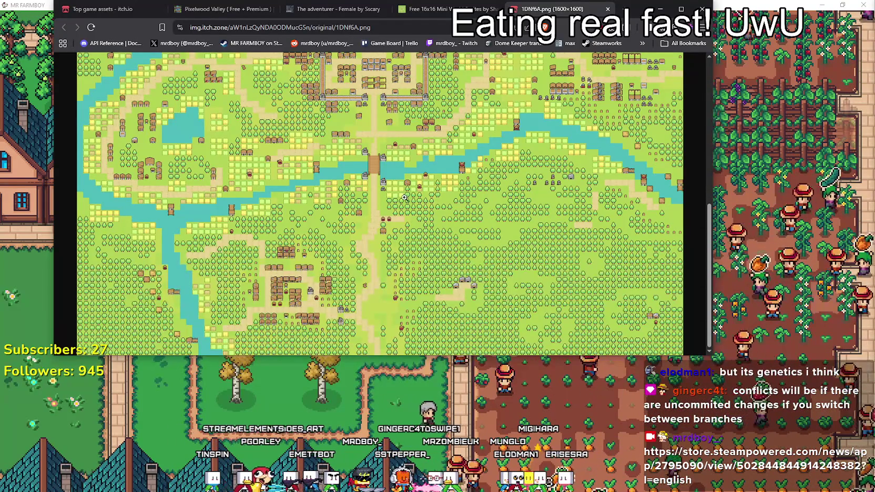
{"action": "scroll", "scroll_direction": "up", "scroll_amount": 3}
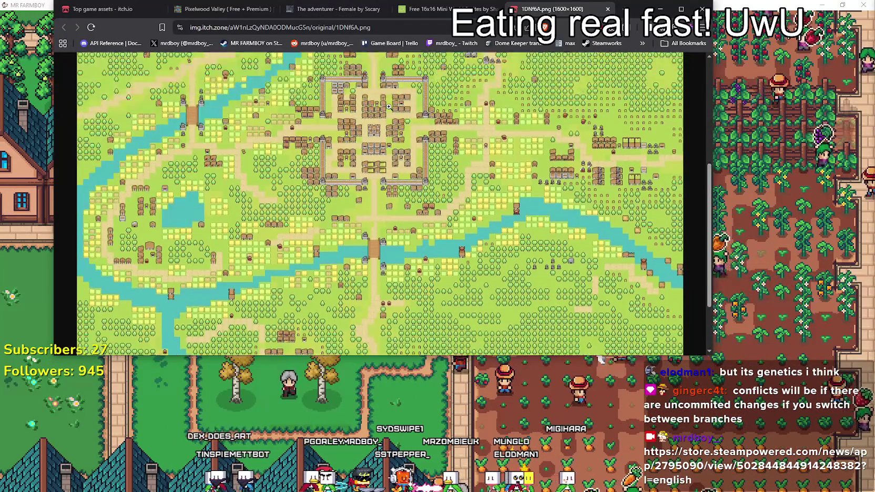
{"action": "scroll", "scroll_direction": "down", "scroll_amount": 3}
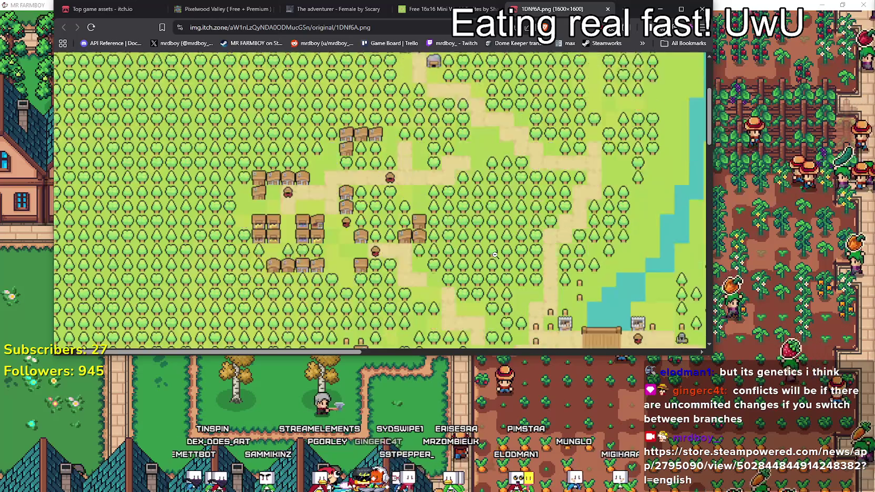
{"action": "scroll", "scroll_direction": "up", "scroll_amount": 3}
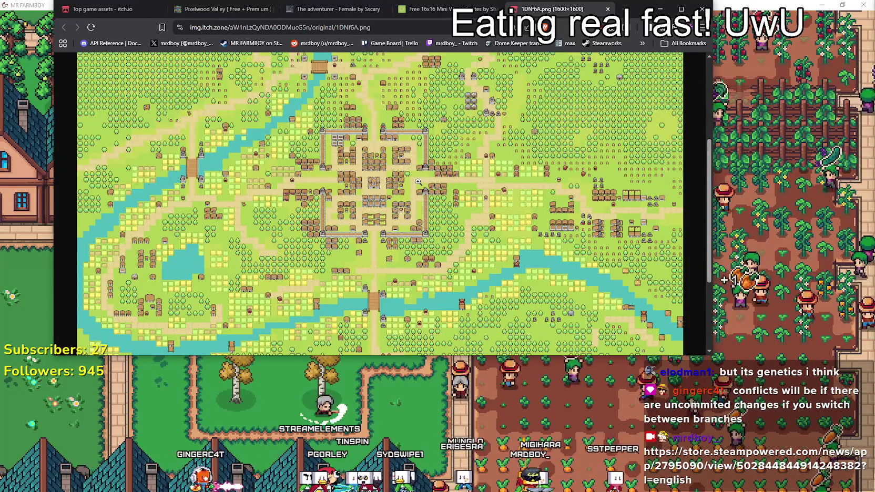
{"action": "scroll", "scroll_direction": "up", "scroll_amount": 3}
- Zoom into a close-up of the map, zoom back out, and return to the Mini World Sprites page
{"action": "left_click", "coordinate": [475, 235]}
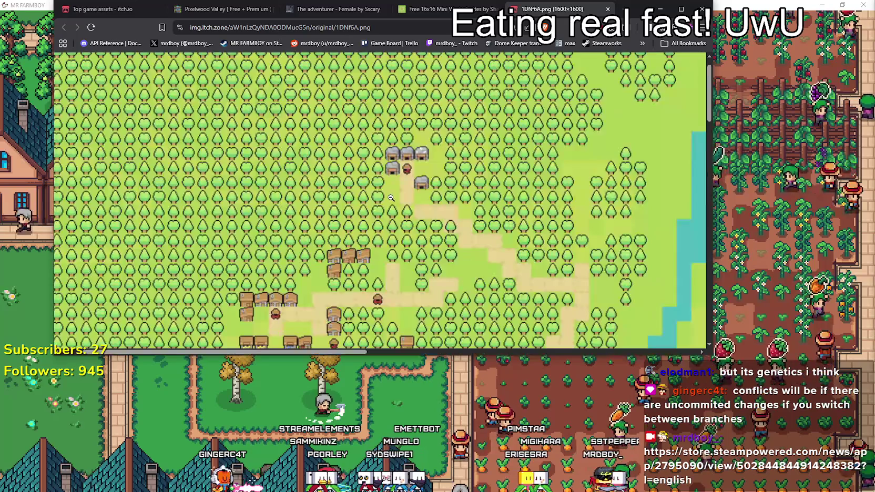
{"action": "left_click", "coordinate": [439, 178]}
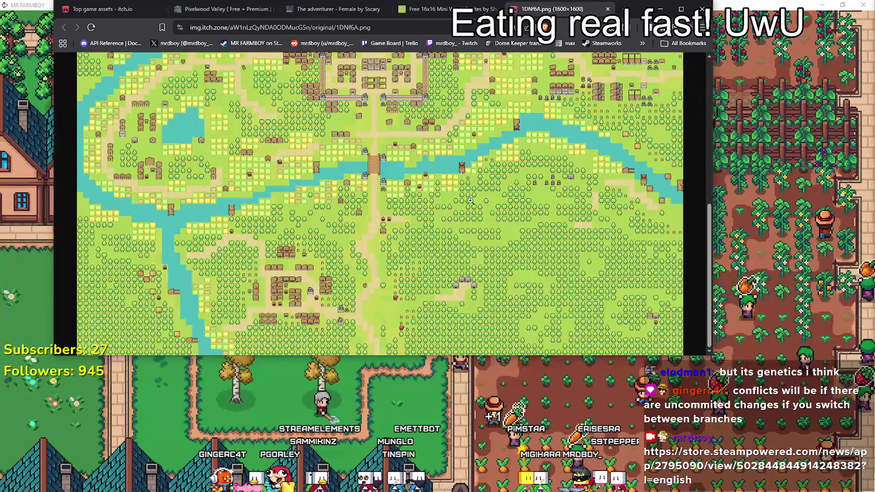
{"action": "scroll", "scroll_direction": "up", "scroll_amount": 3}
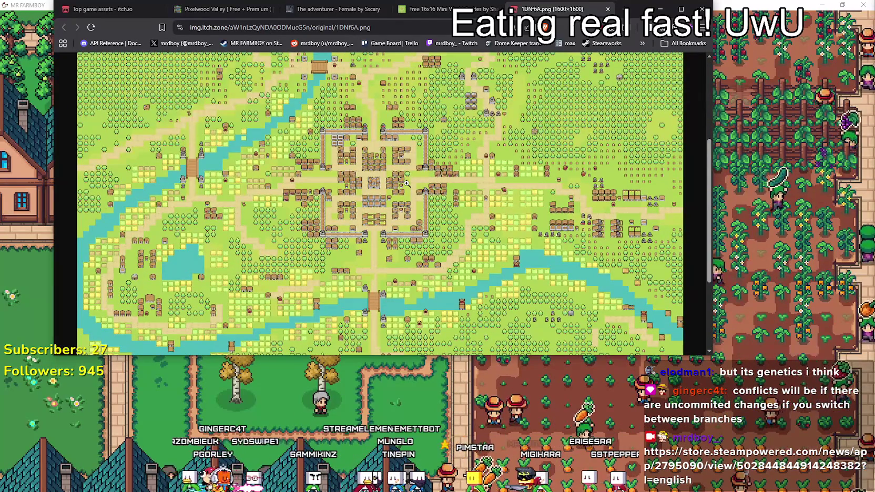
{"action": "scroll", "scroll_direction": "up", "scroll_amount": 3}
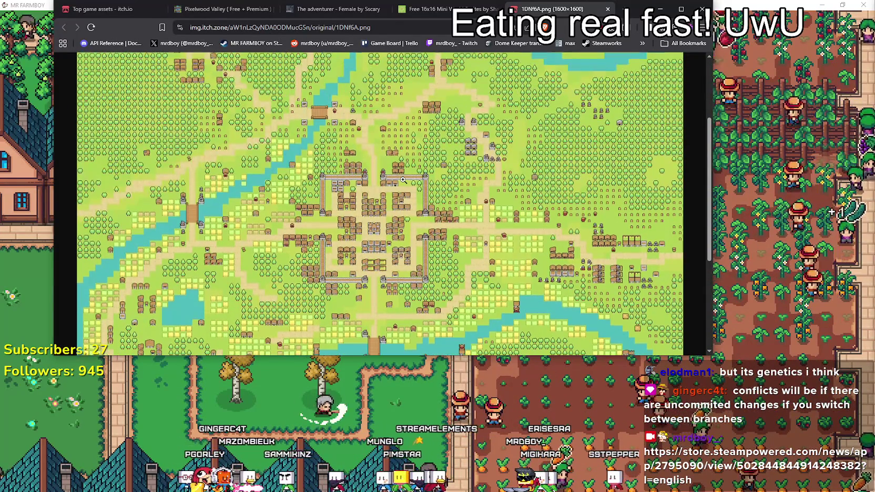
{"action": "scroll", "scroll_direction": "up", "scroll_amount": 3}
{"action": "scroll", "scroll_direction": "up", "scroll_amount": 3}
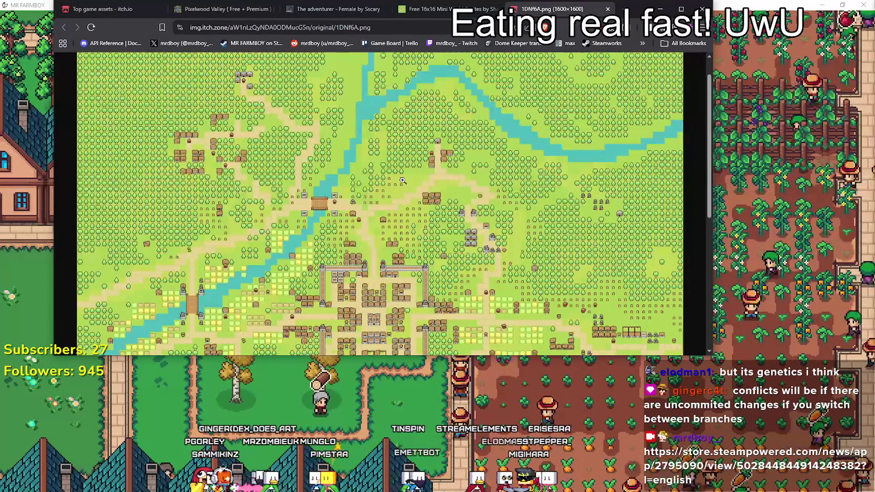
{"action": "scroll", "scroll_direction": "up", "scroll_amount": 3}
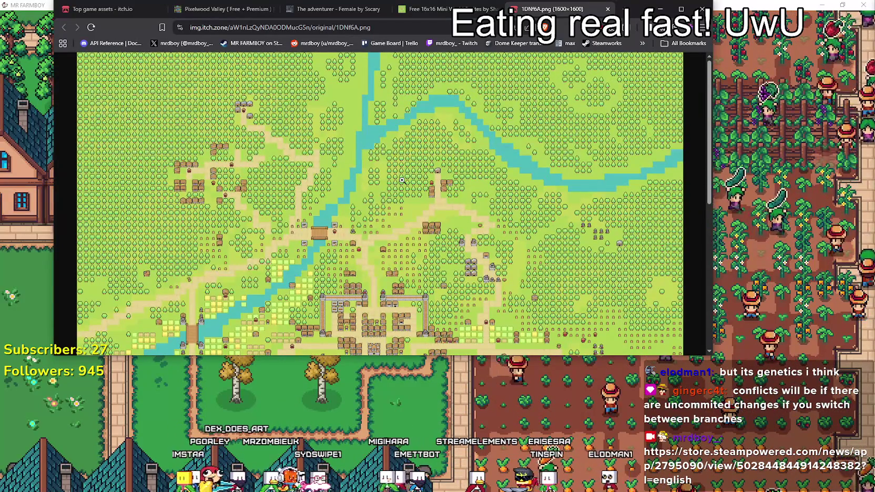
{"action": "scroll", "scroll_direction": "down", "scroll_amount": 3}
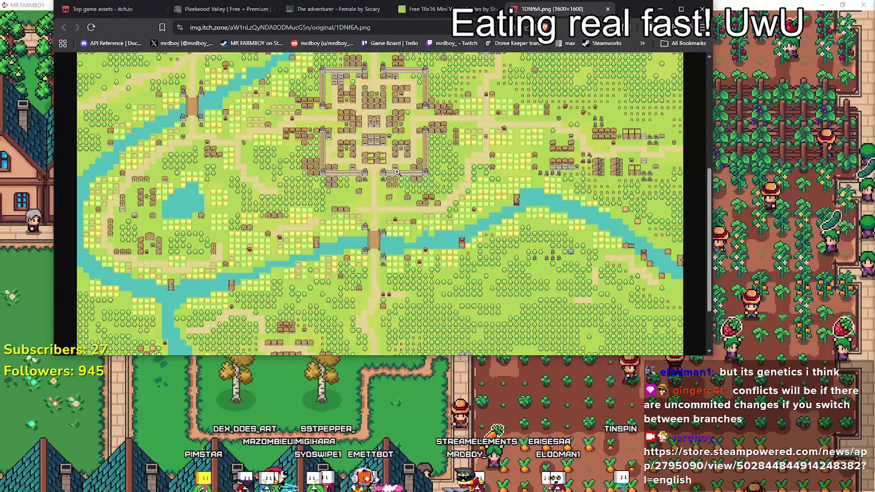
{"action": "scroll", "scroll_direction": "up", "scroll_amount": 3}
{"action": "left_click", "coordinate": [411, 11]}
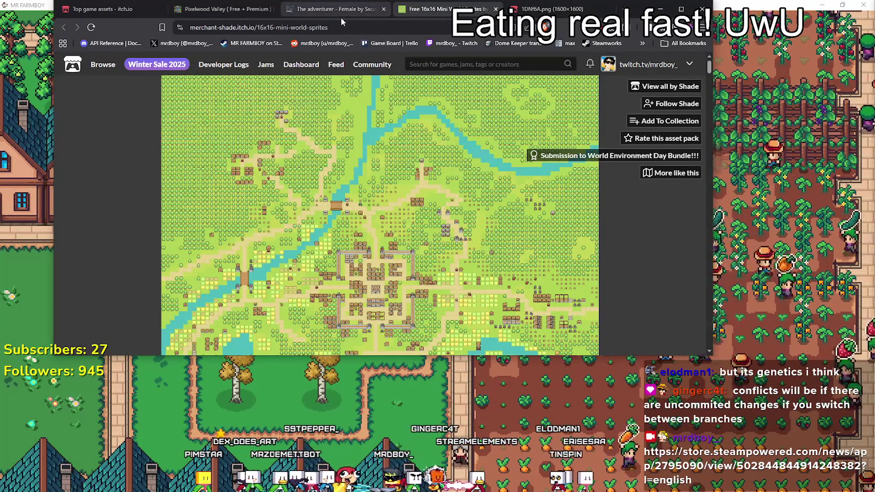
- Switch to The adventurer – Female page and scroll through its contents, license and More Packs
{"action": "key", "text": "Down"}
{"action": "key", "text": "Down"}
{"action": "key", "text": "Down"}
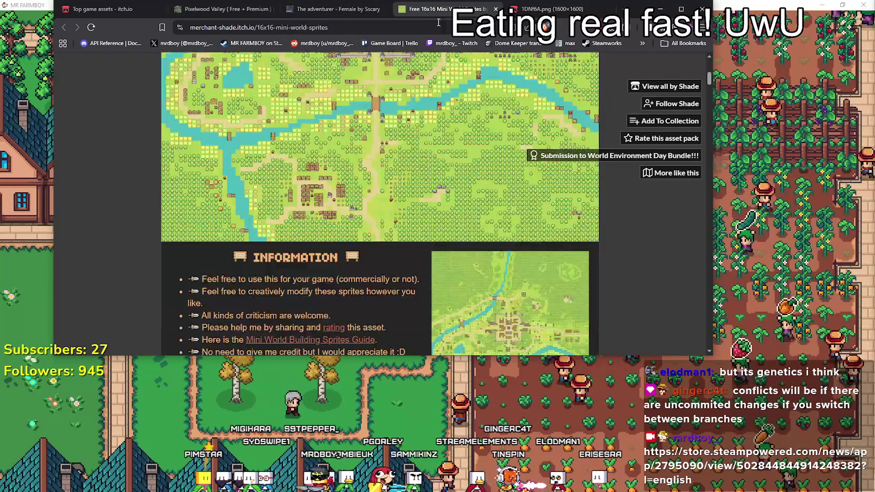
{"action": "left_click", "coordinate": [351, 11]}
{"action": "scroll", "scroll_direction": "down", "scroll_amount": 3}
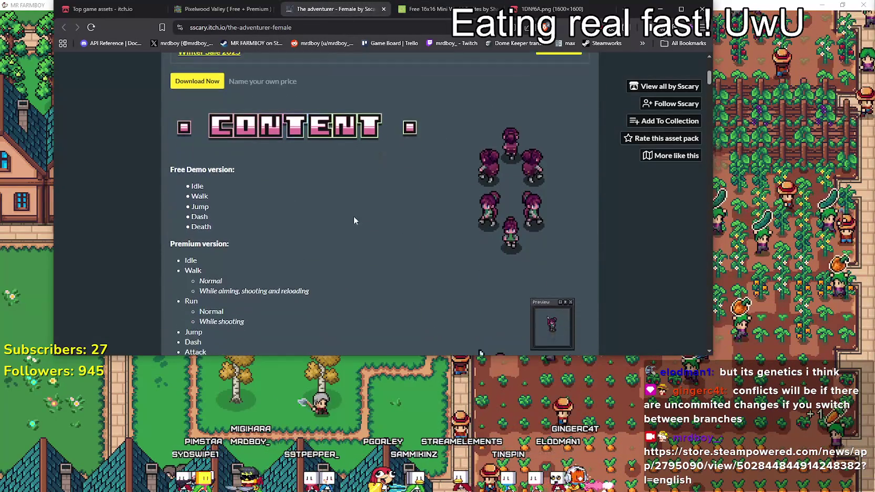
{"action": "scroll", "scroll_direction": "down", "scroll_amount": 3}
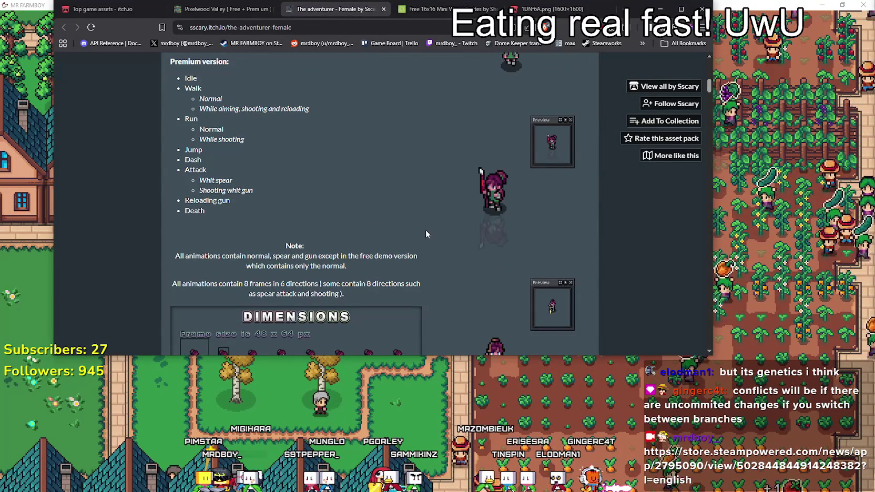
{"action": "scroll", "scroll_direction": "up", "scroll_amount": 3}
{"action": "scroll", "scroll_direction": "down", "scroll_amount": 3}
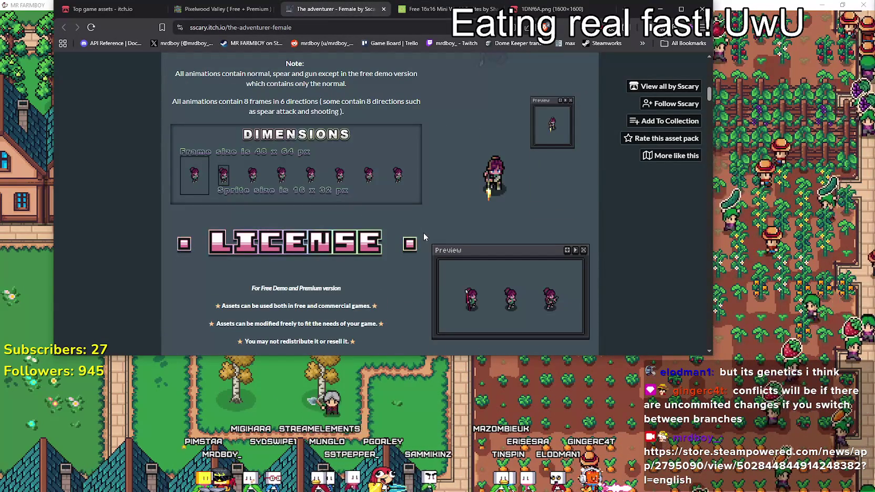
{"action": "scroll", "scroll_direction": "down", "scroll_amount": 3}
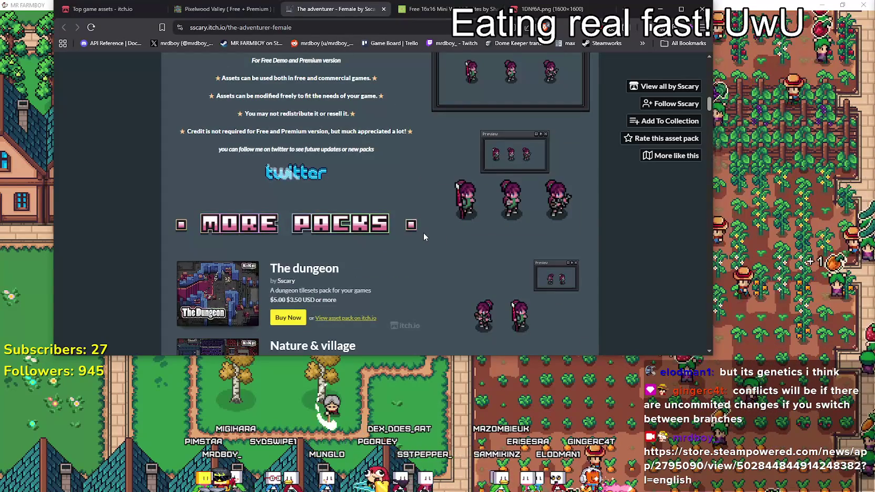
{"action": "scroll", "scroll_direction": "up", "scroll_amount": 3}
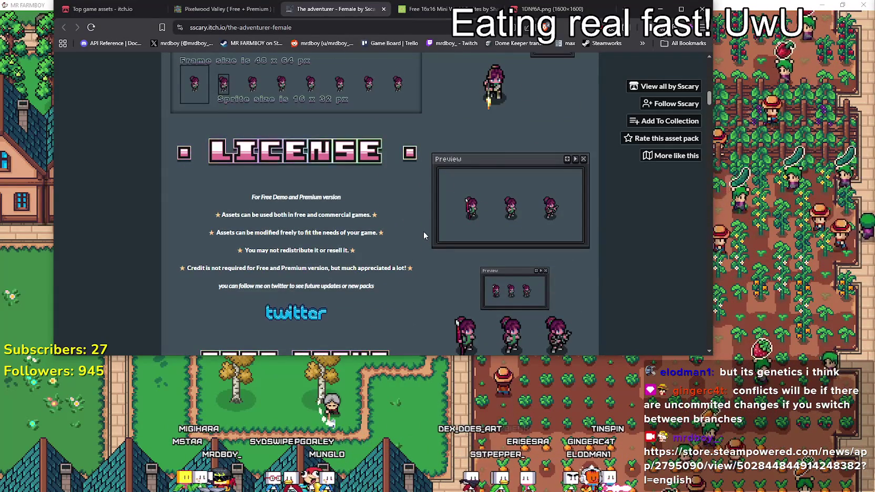
{"action": "scroll", "scroll_direction": "down", "scroll_amount": 3}
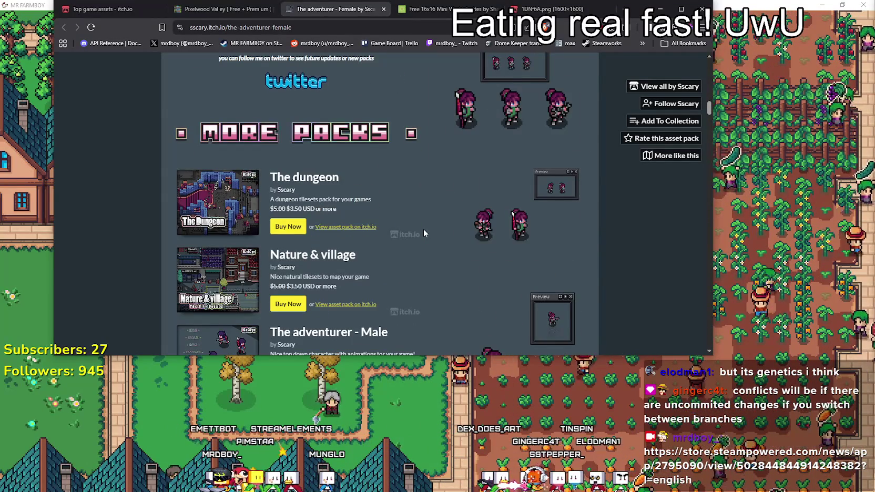
{"action": "scroll", "scroll_direction": "down", "scroll_amount": 3}
{"action": "left_click", "coordinate": [669, 87]}
{"action": "scroll", "scroll_direction": "down", "scroll_amount": 3}
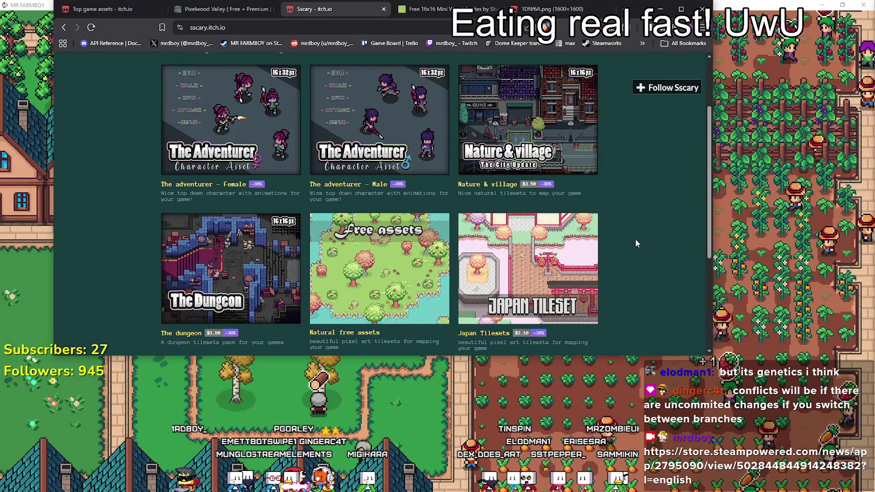
{"action": "scroll", "scroll_direction": "down", "scroll_amount": 3}
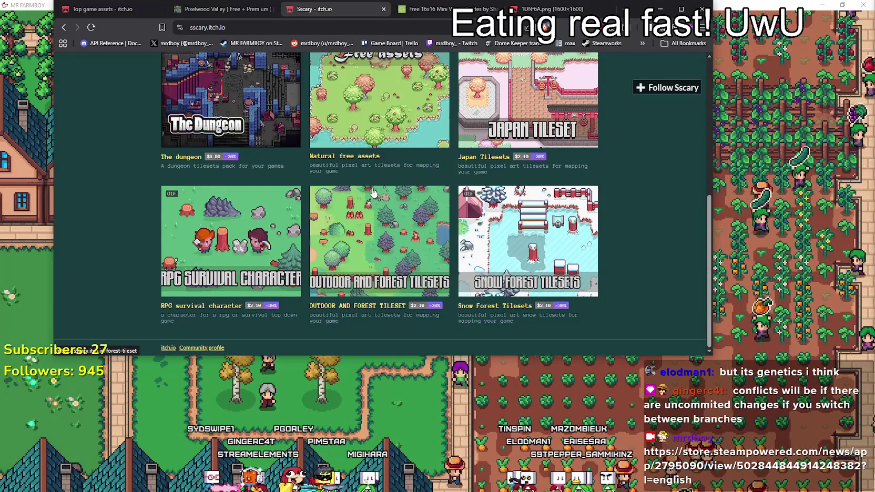
{"action": "scroll", "scroll_direction": "up", "scroll_amount": 3}
{"action": "scroll", "scroll_direction": "down", "scroll_amount": 3}
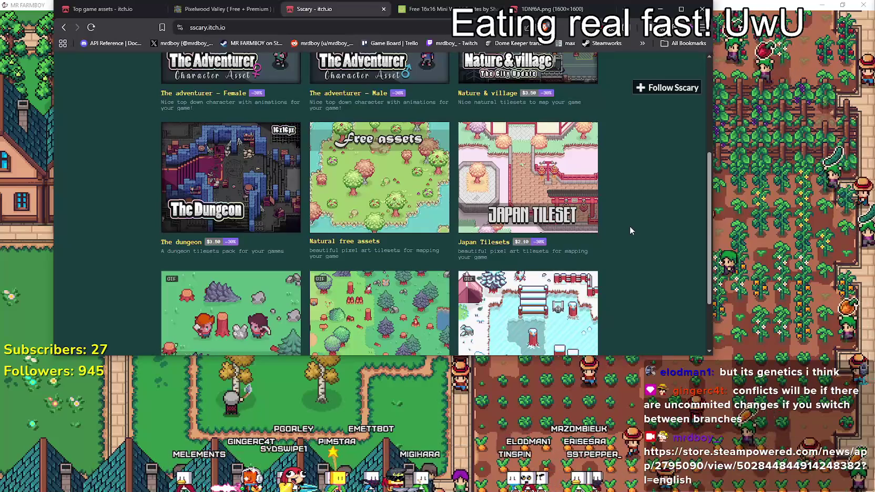
{"action": "scroll", "scroll_direction": "up", "scroll_amount": 3}
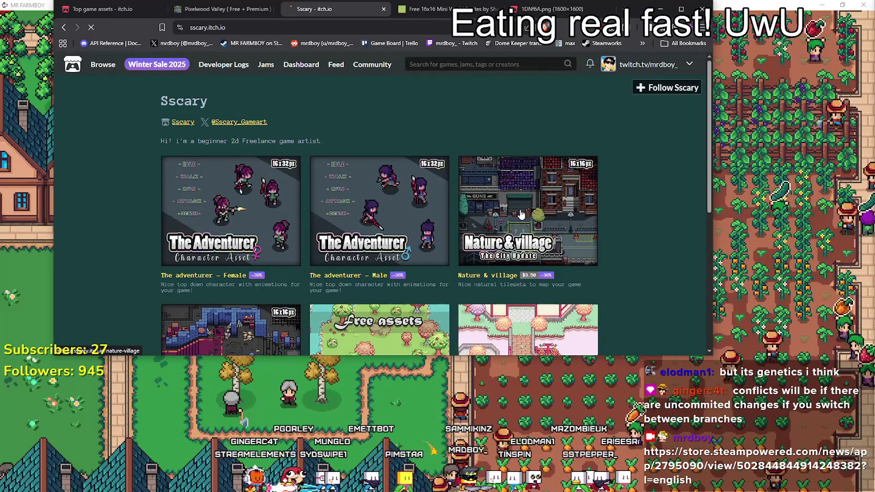
{"action": "scroll", "scroll_direction": "down", "scroll_amount": 3}
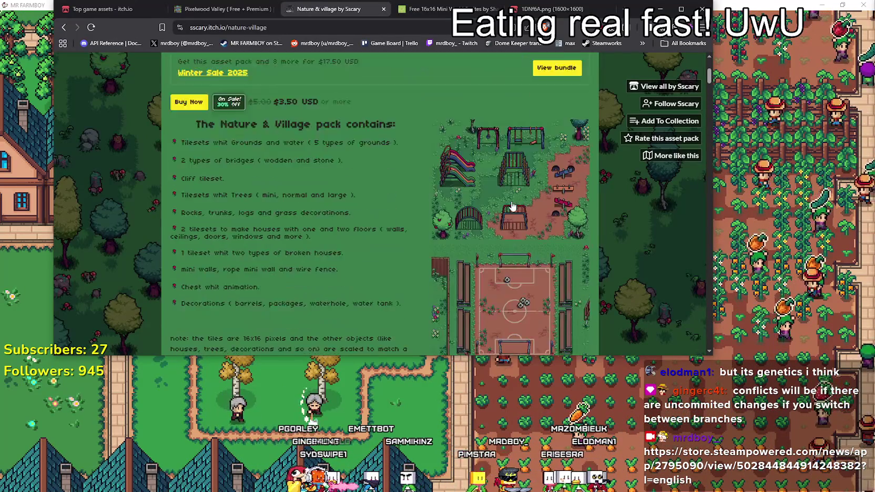
{"action": "left_click", "coordinate": [508, 173]}
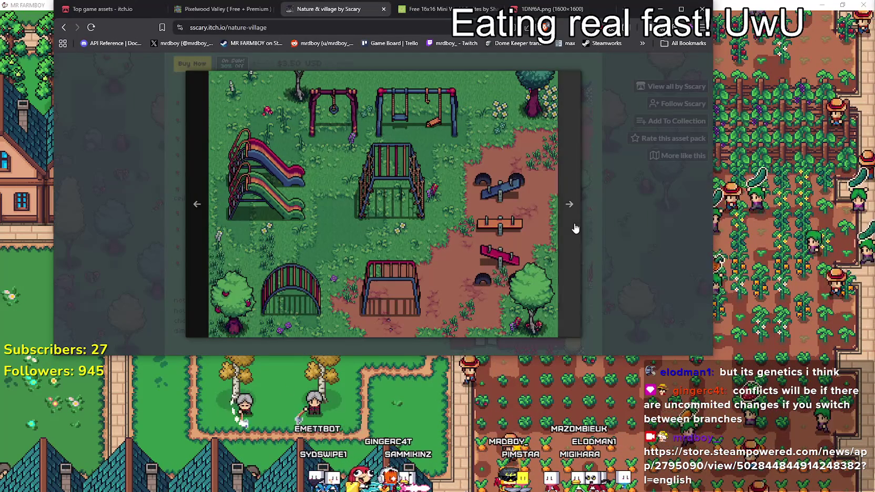
{"action": "left_click", "coordinate": [574, 222]}
{"action": "left_click", "coordinate": [561, 223]}
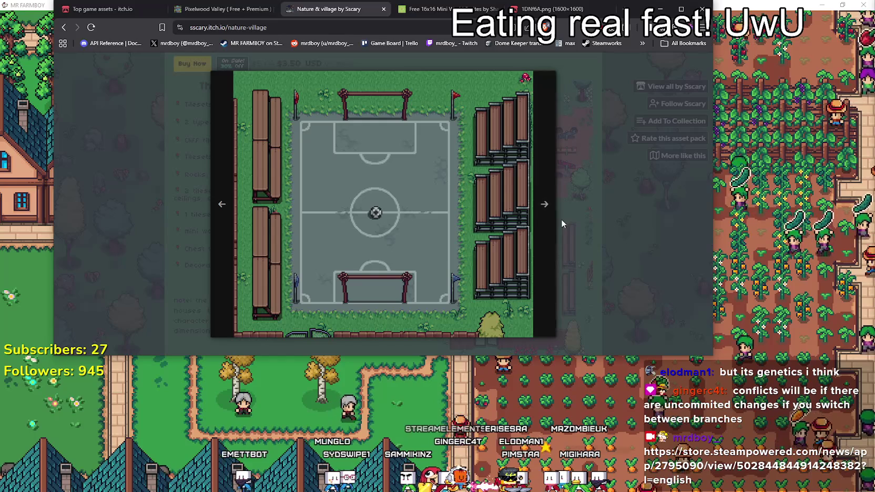
{"action": "left_click", "coordinate": [544, 225]}
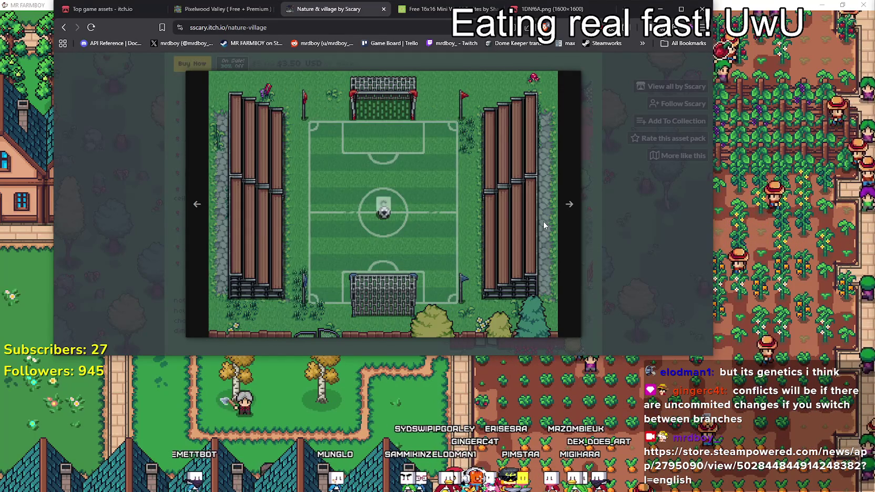
{"action": "left_click", "coordinate": [543, 221]}
{"action": "left_click", "coordinate": [542, 225]}
{"action": "left_click", "coordinate": [610, 222]}
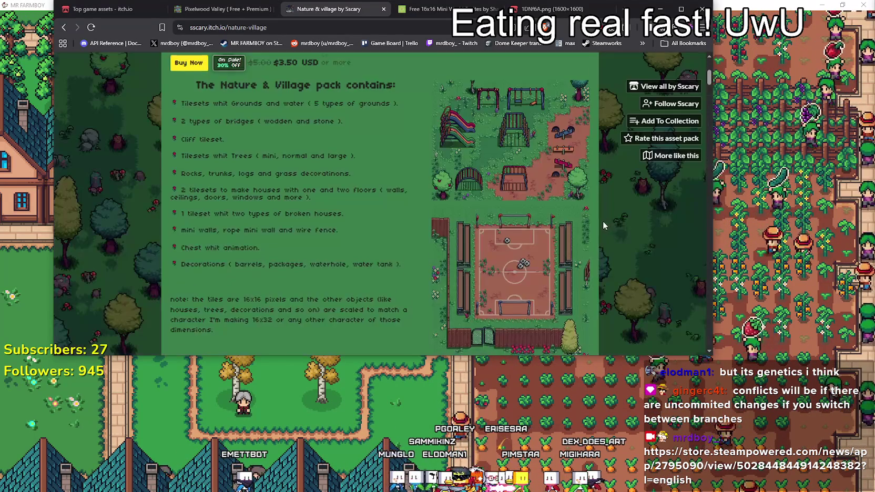
{"action": "scroll", "scroll_direction": "down", "scroll_amount": 3}
{"action": "scroll", "scroll_direction": "down", "scroll_amount": 3}
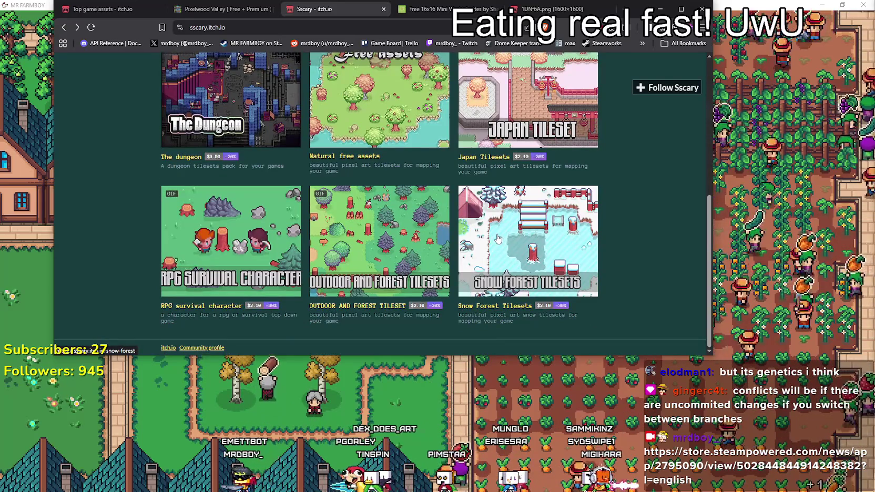
{"action": "left_click", "coordinate": [223, 9]}
- Flip through the Pixelwood Valley screenshots (tent, waterfall, red barn farm) in the gallery
{"action": "scroll", "scroll_direction": "down", "scroll_amount": 3}
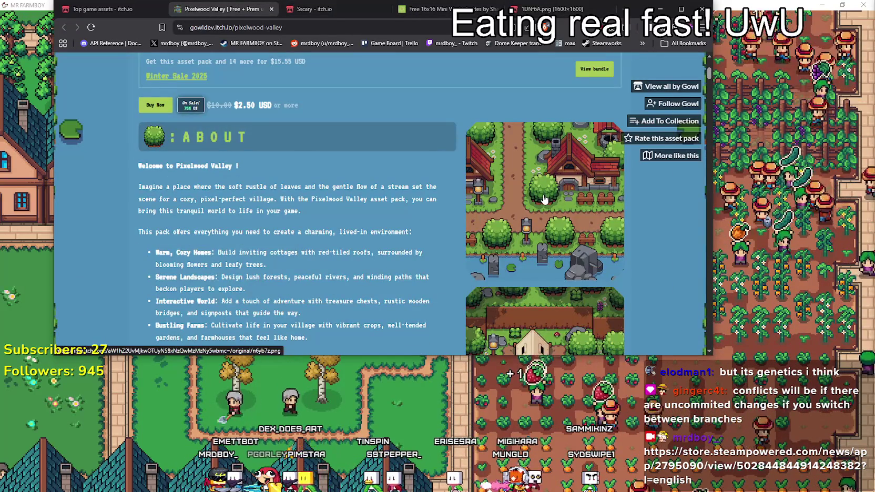
{"action": "left_click", "coordinate": [544, 199]}
{"action": "left_click", "coordinate": [521, 234]}
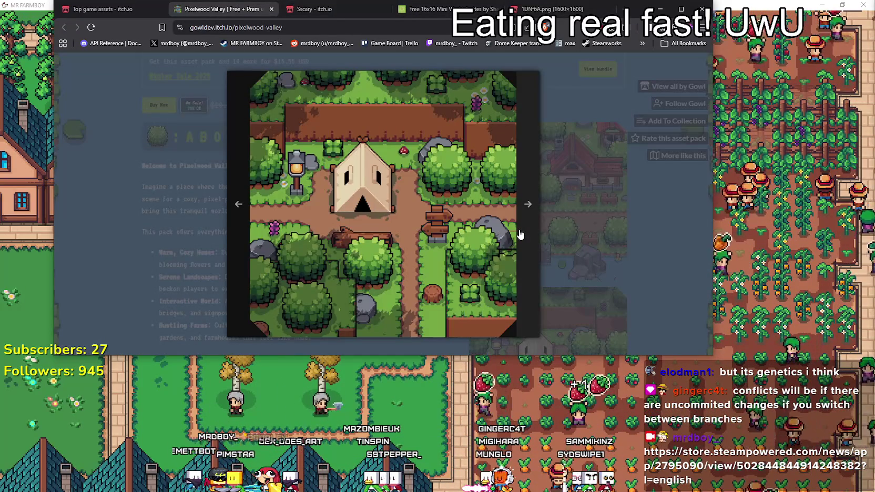
{"action": "left_click", "coordinate": [524, 235]}
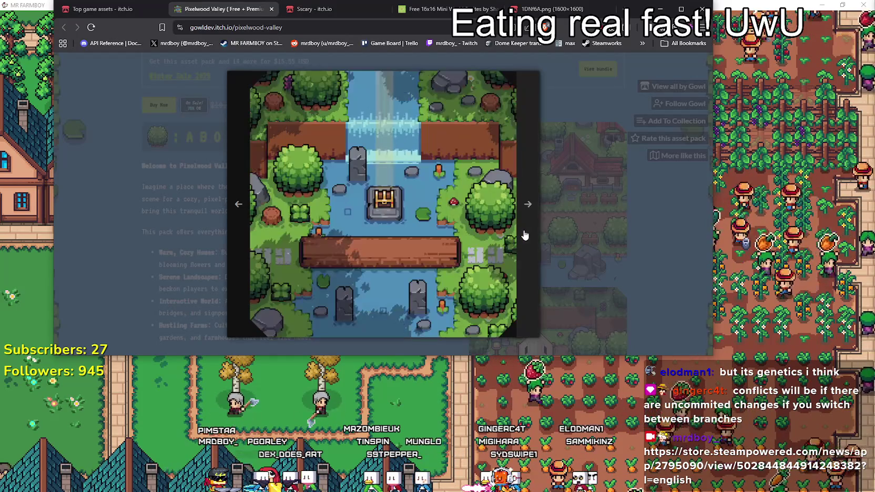
{"action": "left_click", "coordinate": [525, 235]}
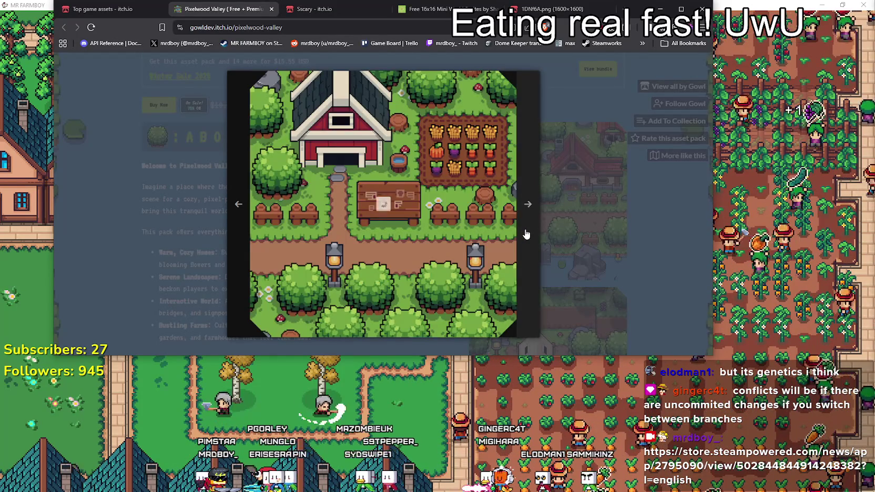
{"action": "left_click", "coordinate": [524, 234]}
{"action": "left_click", "coordinate": [523, 234]}
{"action": "left_click", "coordinate": [648, 279]}
- Open the Nature Pixels V2: Wildscape Expansion Pack page and scroll to its example maps and license
{"action": "scroll", "scroll_direction": "down", "scroll_amount": 3}
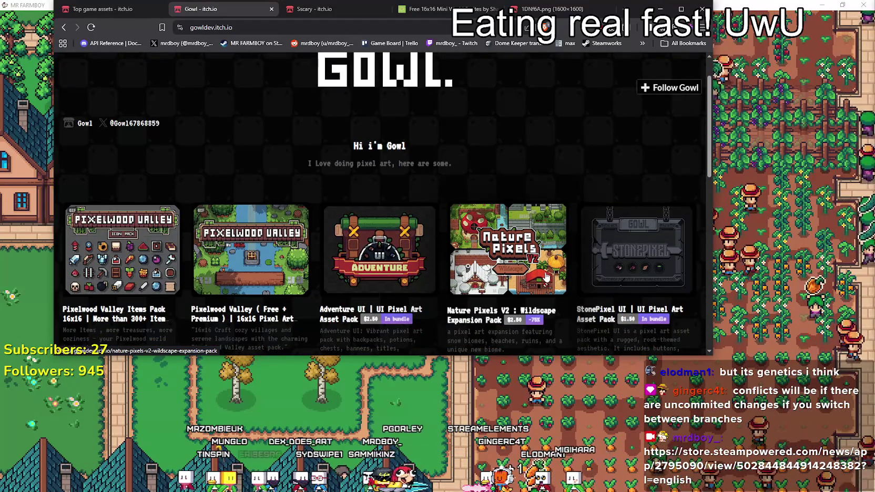
{"action": "scroll", "scroll_direction": "down", "scroll_amount": 3}
{"action": "scroll", "scroll_direction": "down", "scroll_amount": 3}
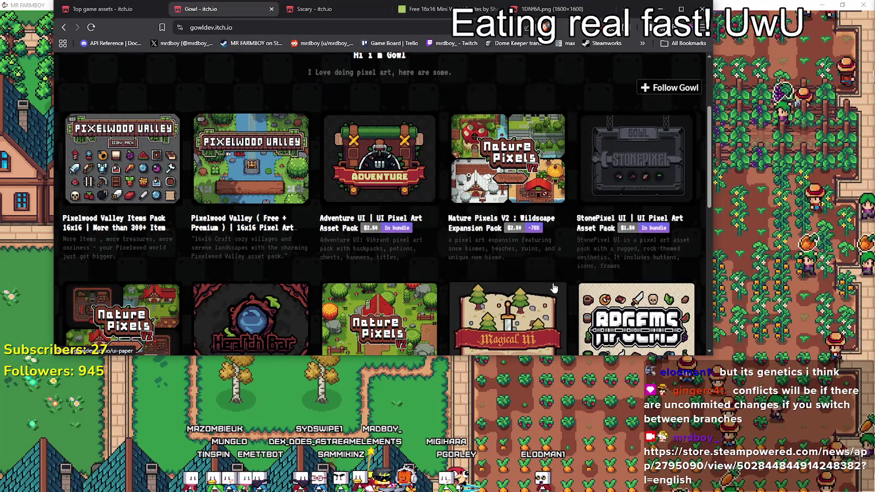
{"action": "scroll", "scroll_direction": "down", "scroll_amount": 3}
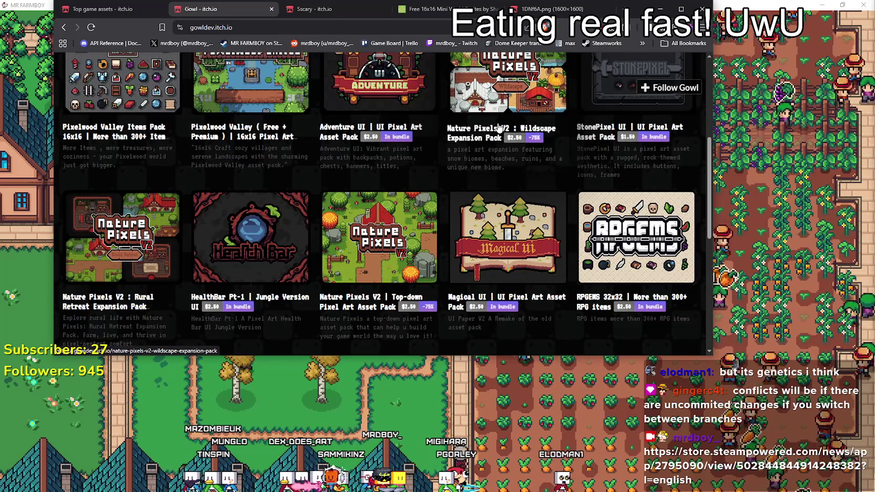
{"action": "left_click", "coordinate": [486, 131]}
{"action": "scroll", "scroll_direction": "down", "scroll_amount": 3}
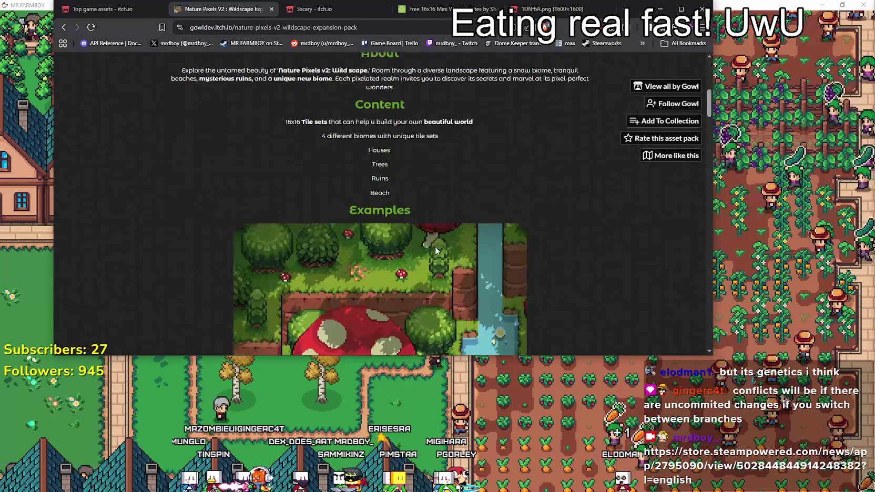
{"action": "scroll", "scroll_direction": "down", "scroll_amount": 3}
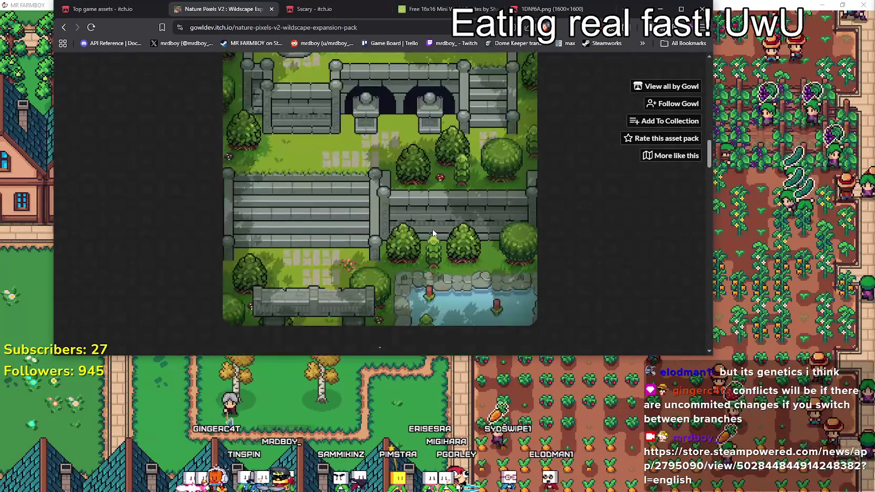
{"action": "scroll", "scroll_direction": "down", "scroll_amount": 3}
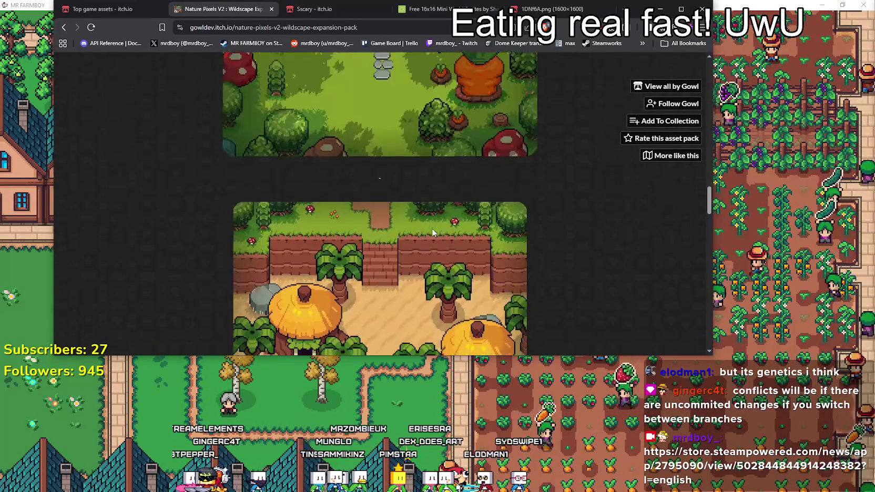
{"action": "scroll", "scroll_direction": "down", "scroll_amount": 3}
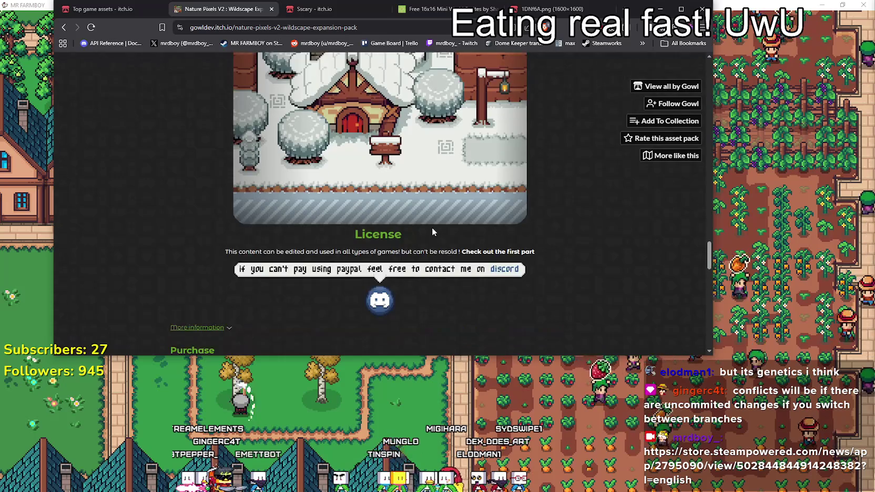
- Return to the Top game assets listing and scroll through its grid
{"action": "left_click", "coordinate": [103, 10]}
{"action": "scroll", "scroll_direction": "down", "scroll_amount": 3}
{"action": "scroll", "scroll_direction": "up", "scroll_amount": 3}
{"action": "scroll", "scroll_direction": "up", "scroll_amount": 3}
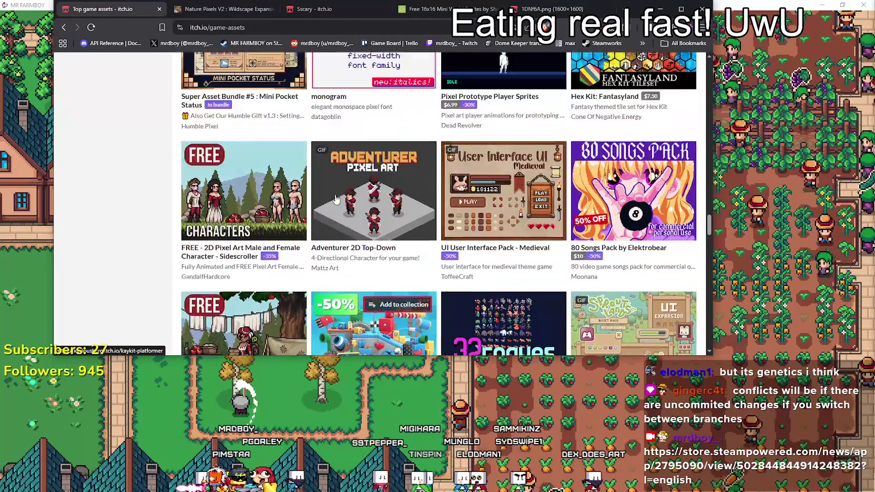
{"action": "scroll", "scroll_direction": "up", "scroll_amount": 3}
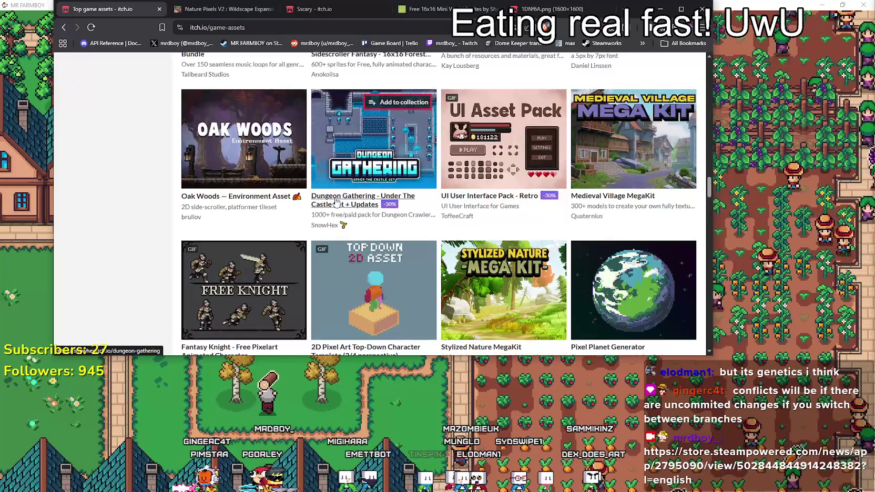
{"action": "scroll", "scroll_direction": "down", "scroll_amount": 3}
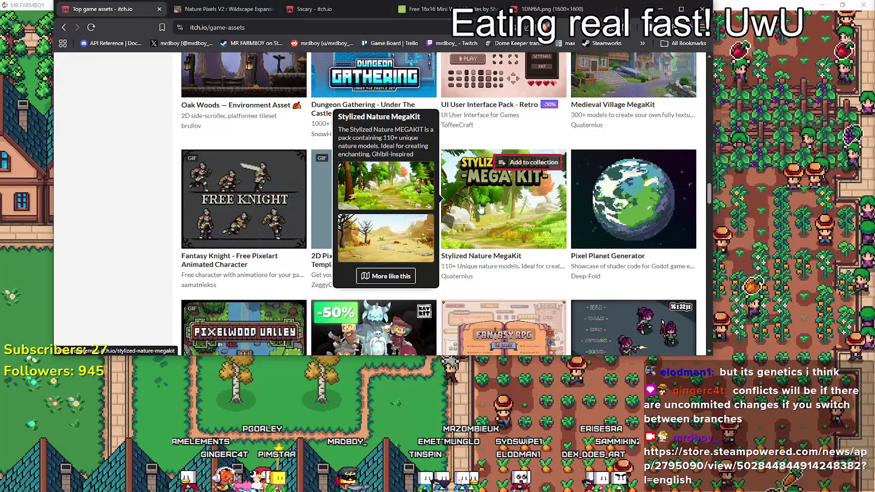
{"action": "scroll", "scroll_direction": "up", "scroll_amount": 3}
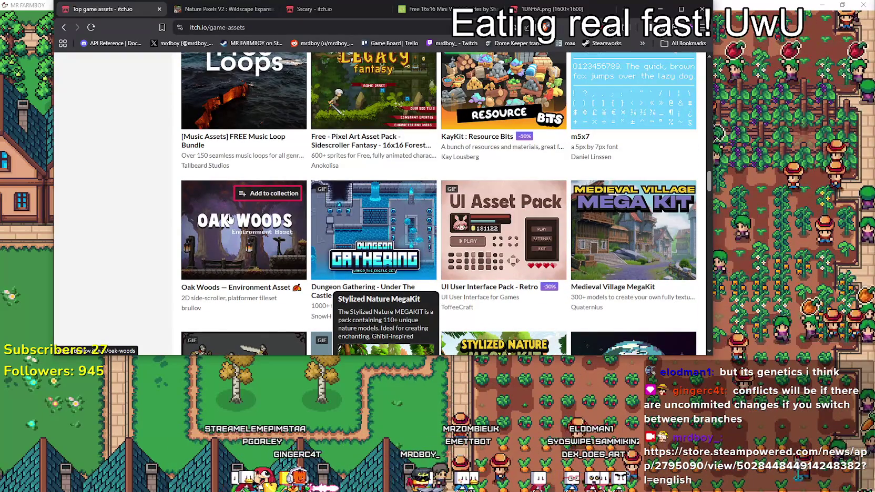
{"action": "scroll", "scroll_direction": "up", "scroll_amount": 3}
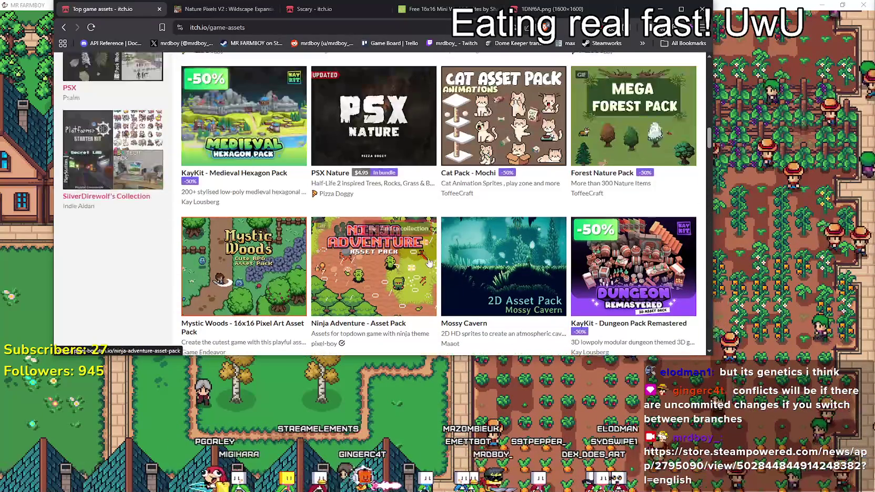
{"action": "scroll", "scroll_direction": "up", "scroll_amount": 3}
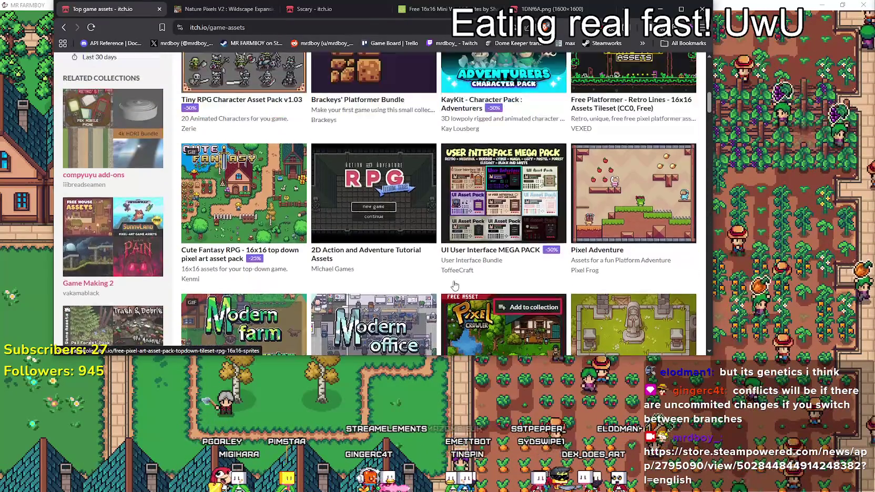
{"action": "scroll", "scroll_direction": "up", "scroll_amount": 3}
{"action": "scroll", "scroll_direction": "down", "scroll_amount": 3}
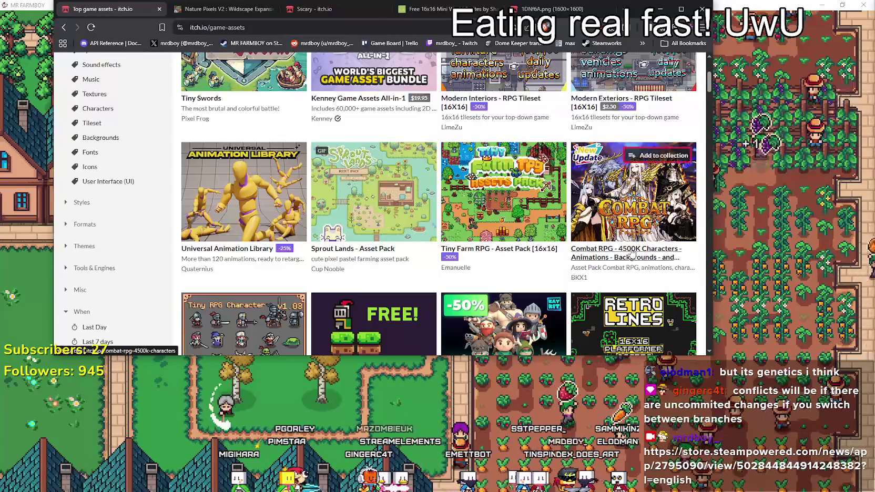
- Open the Combat RPG – 4500K Characters pack in a new tab and view it
{"action": "right_click", "coordinate": [629, 256]}
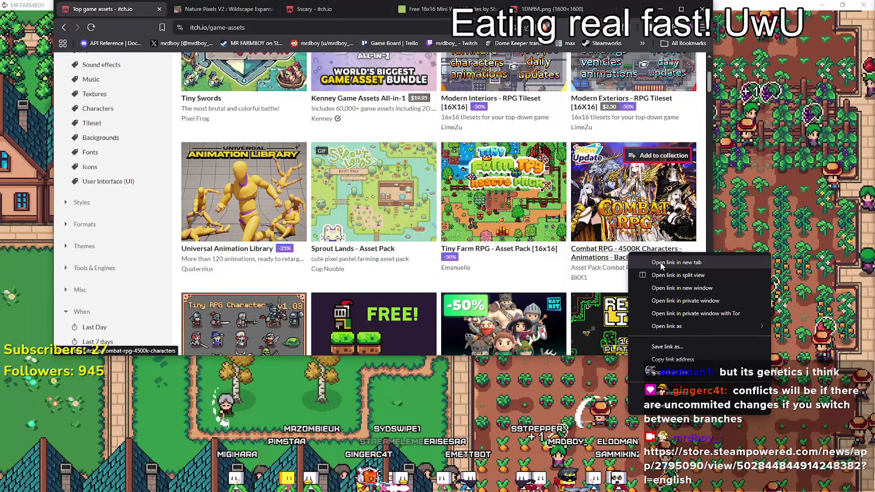
{"action": "left_click", "coordinate": [659, 262]}
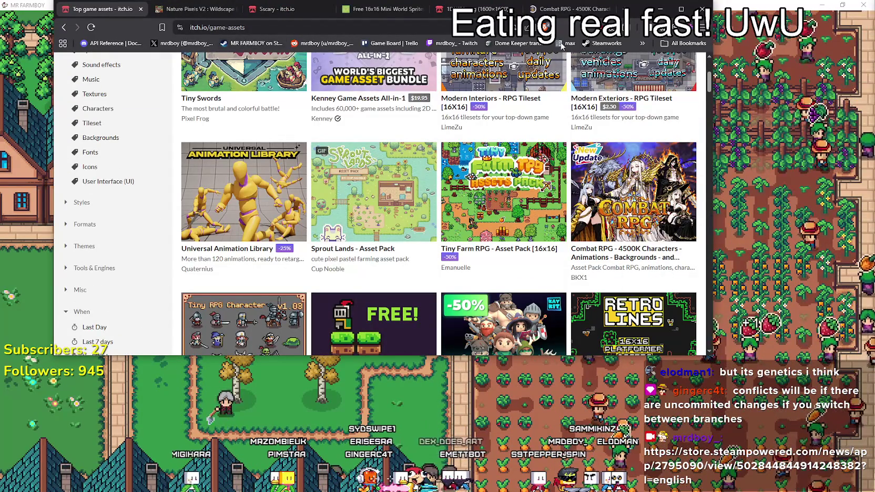
{"action": "left_click", "coordinate": [565, 9]}
- Scroll through the Combat RPG showcase images, then return to the Top game assets listing
{"action": "scroll", "scroll_direction": "down", "scroll_amount": 3}
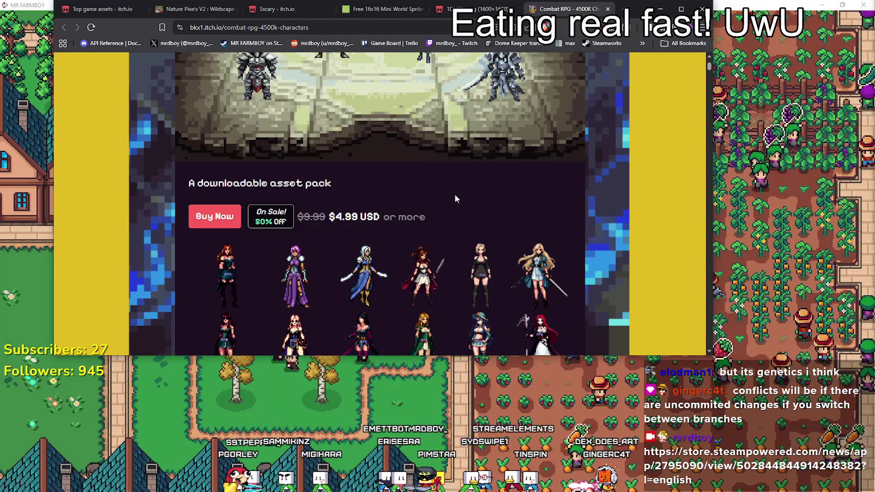
{"action": "scroll", "scroll_direction": "down", "scroll_amount": 3}
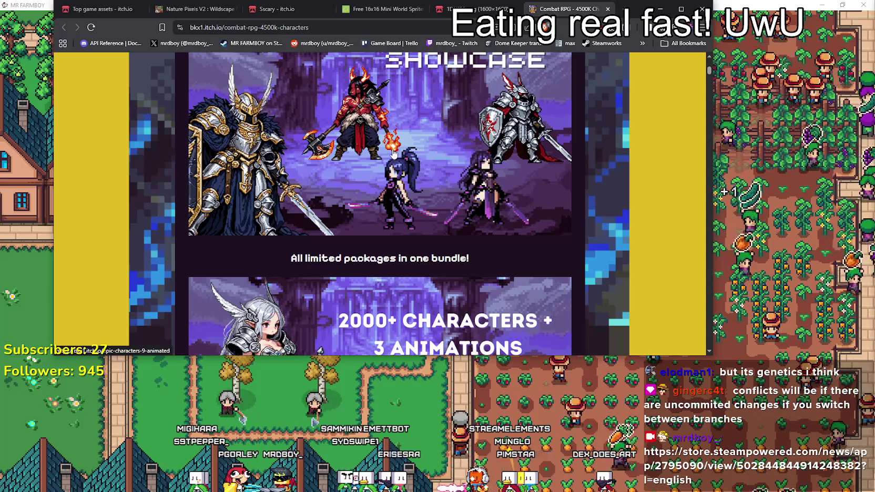
{"action": "scroll", "scroll_direction": "down", "scroll_amount": 3}
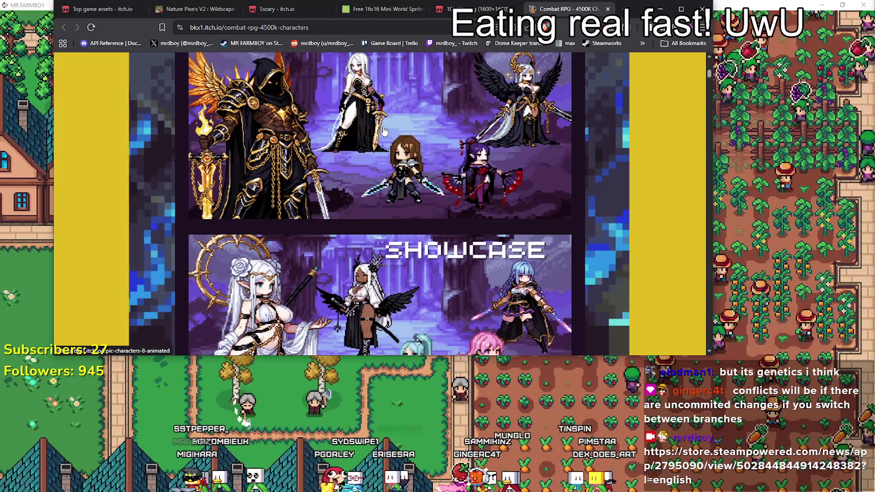
{"action": "scroll", "scroll_direction": "down", "scroll_amount": 3}
{"action": "scroll", "scroll_direction": "down", "scroll_amount": 3}
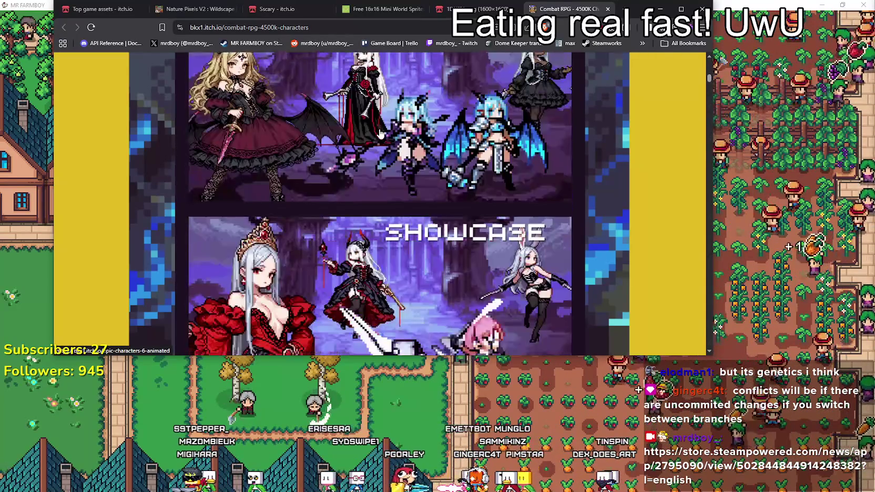
{"action": "scroll", "scroll_direction": "down", "scroll_amount": 3}
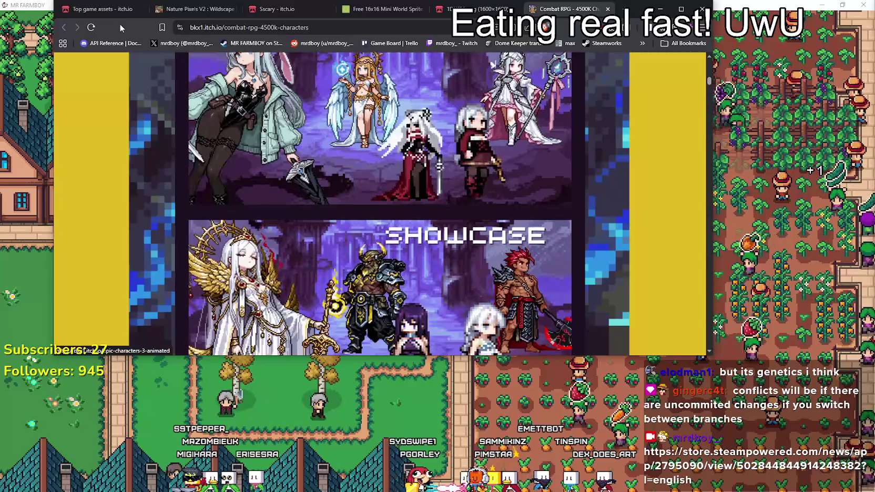
{"action": "left_click", "coordinate": [118, 14]}
{"action": "scroll", "scroll_direction": "up", "scroll_amount": 3}
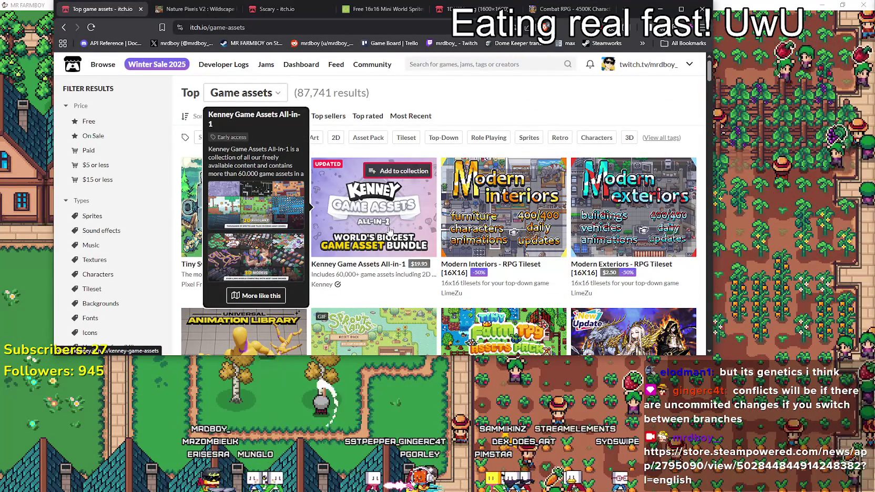
- Open Kenney Game Assets All-in-1 in a new tab and look over its page
{"action": "right_click", "coordinate": [361, 209]}
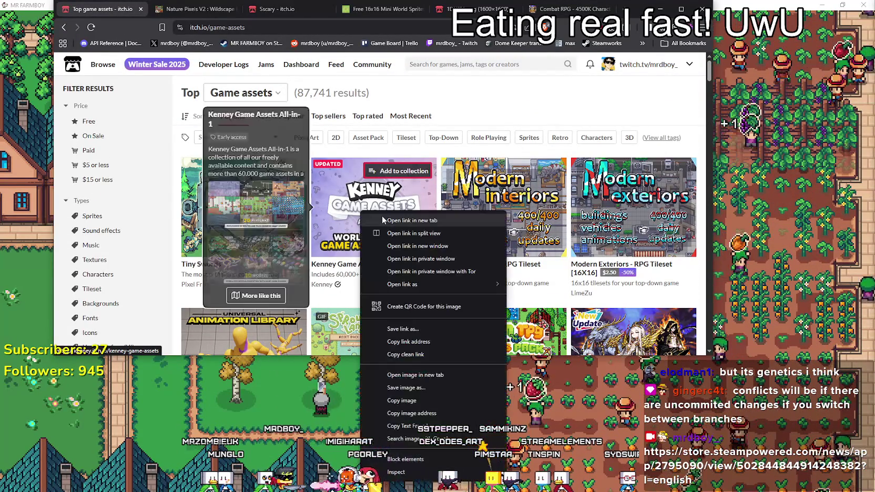
{"action": "left_click", "coordinate": [382, 216]}
{"action": "left_click", "coordinate": [584, 8]}
{"action": "scroll", "scroll_direction": "down", "scroll_amount": 3}
{"action": "scroll", "scroll_direction": "down", "scroll_amount": 3}
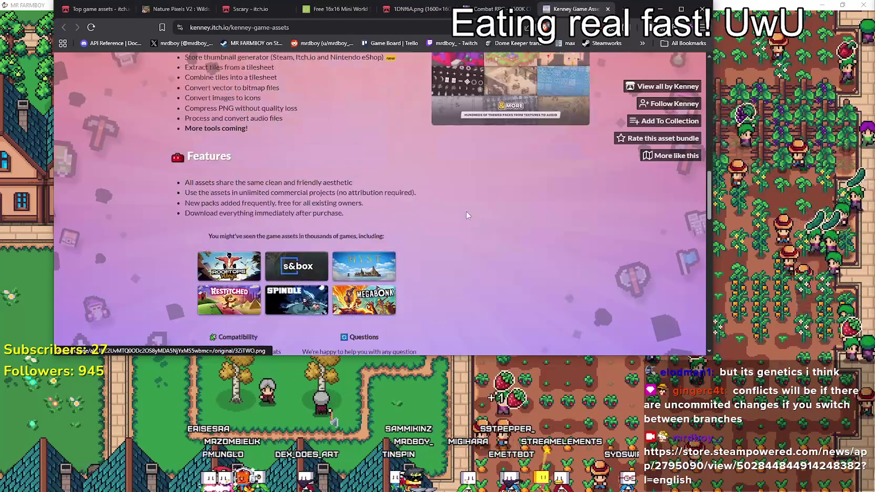
{"action": "scroll", "scroll_direction": "up", "scroll_amount": 3}
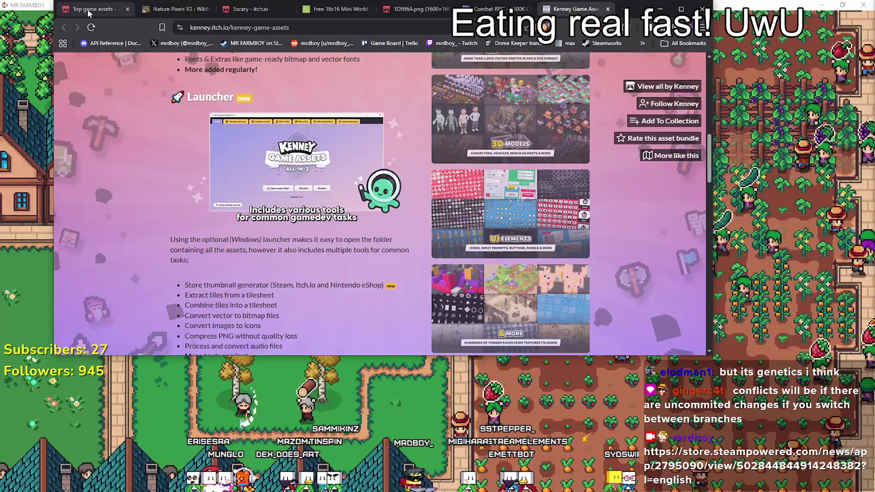
- Back on the listing, open Tiny Swords in its own new tab and switch to it
{"action": "left_click", "coordinate": [95, 9]}
{"action": "mouse_move", "coordinate": [260, 231]}
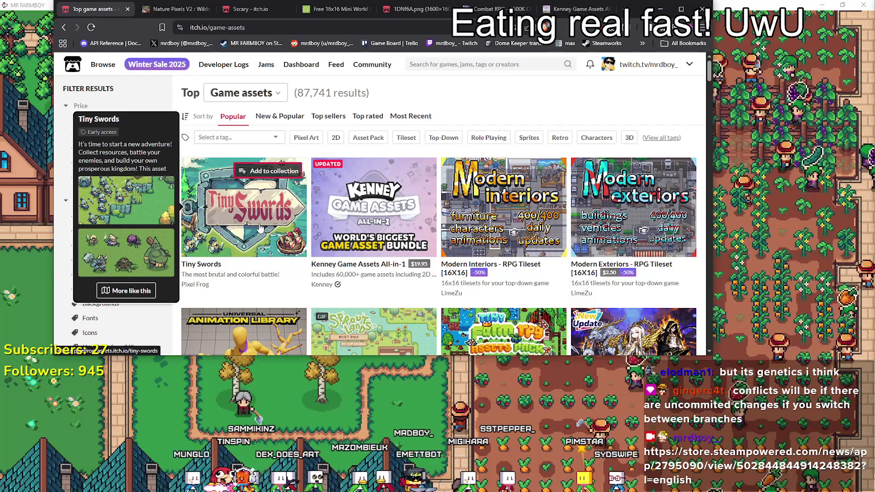
{"action": "right_click", "coordinate": [260, 227]}
{"action": "left_click", "coordinate": [294, 231]}
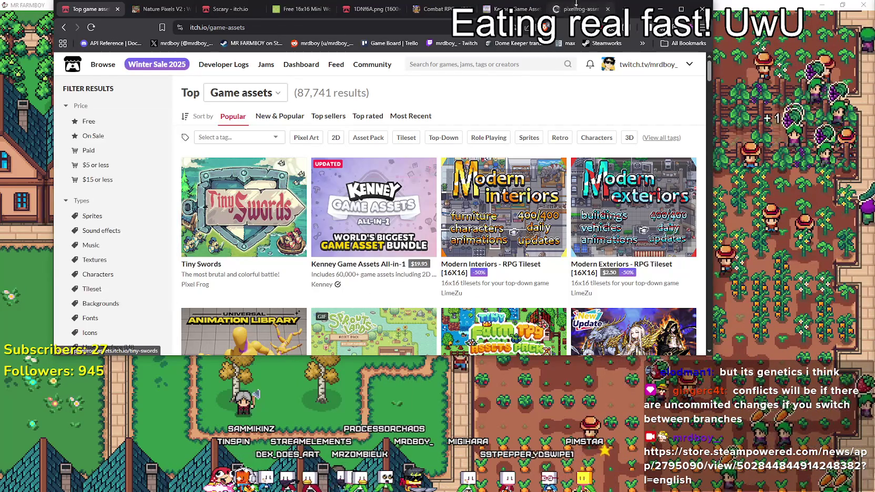
{"action": "left_click", "coordinate": [571, 8]}
- Scroll down the Tiny Swords page through its sprite sheets to the PNG/Aseprite formats and license terms
{"action": "scroll", "scroll_direction": "down", "scroll_amount": 3}
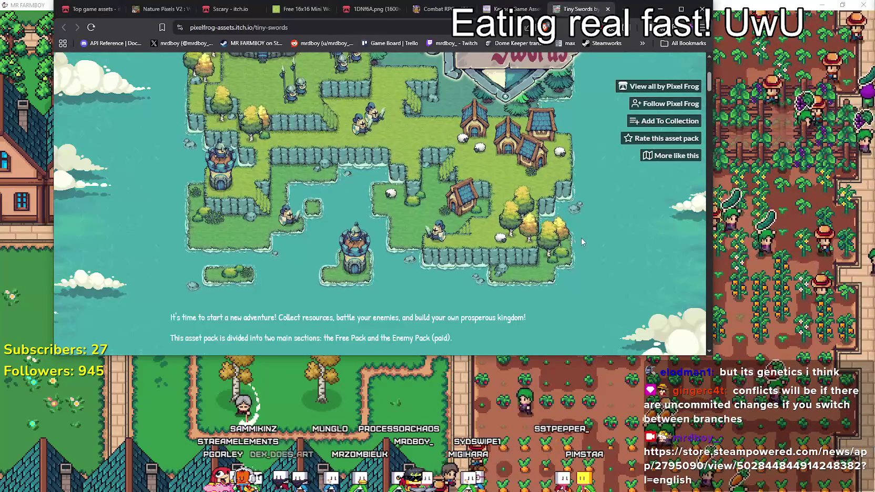
{"action": "scroll", "scroll_direction": "up", "scroll_amount": 3}
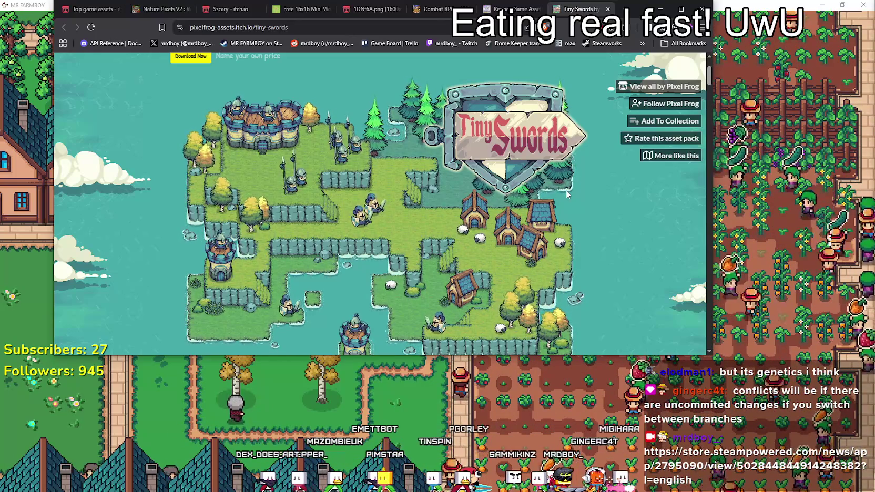
{"action": "scroll", "scroll_direction": "down", "scroll_amount": 3}
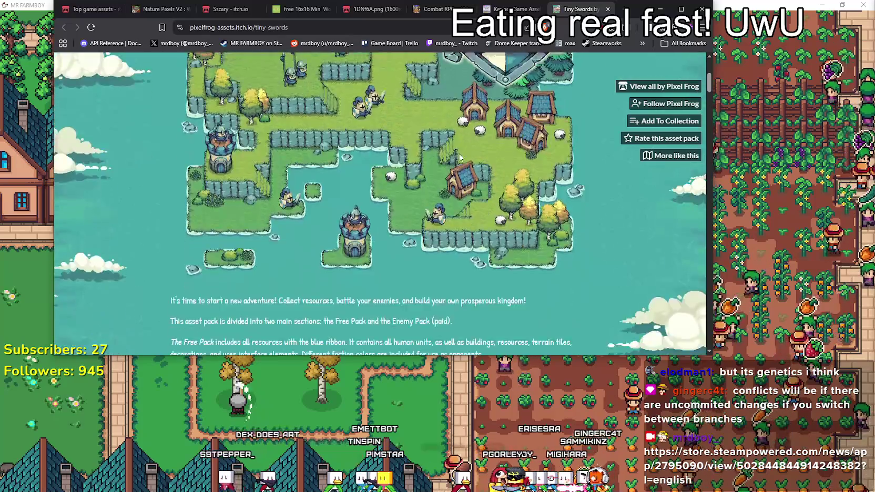
{"action": "scroll", "scroll_direction": "down", "scroll_amount": 3}
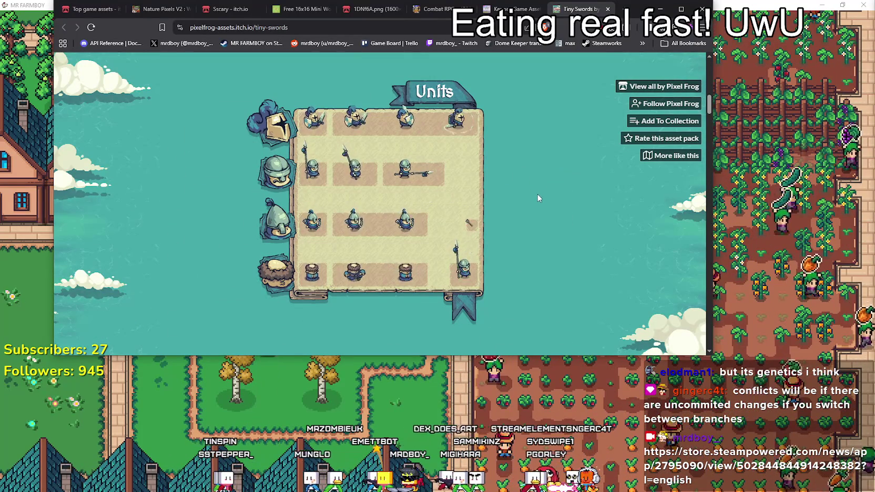
{"action": "scroll", "scroll_direction": "up", "scroll_amount": 3}
{"action": "scroll", "scroll_direction": "up", "scroll_amount": 3}
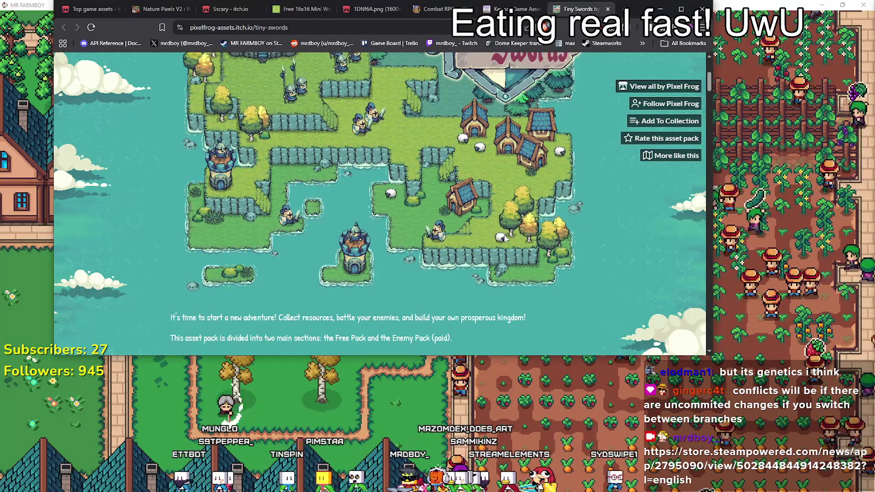
{"action": "scroll", "scroll_direction": "down", "scroll_amount": 3}
{"action": "scroll", "scroll_direction": "down", "scroll_amount": 3}
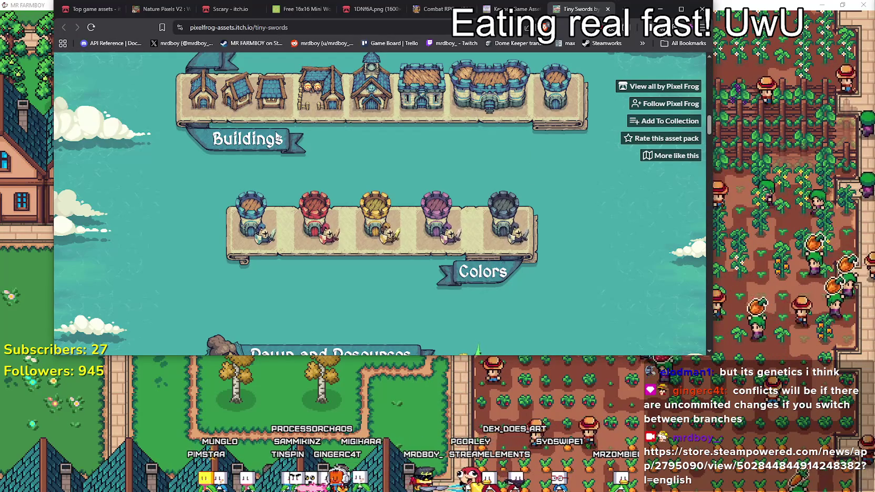
{"action": "scroll", "scroll_direction": "down", "scroll_amount": 3}
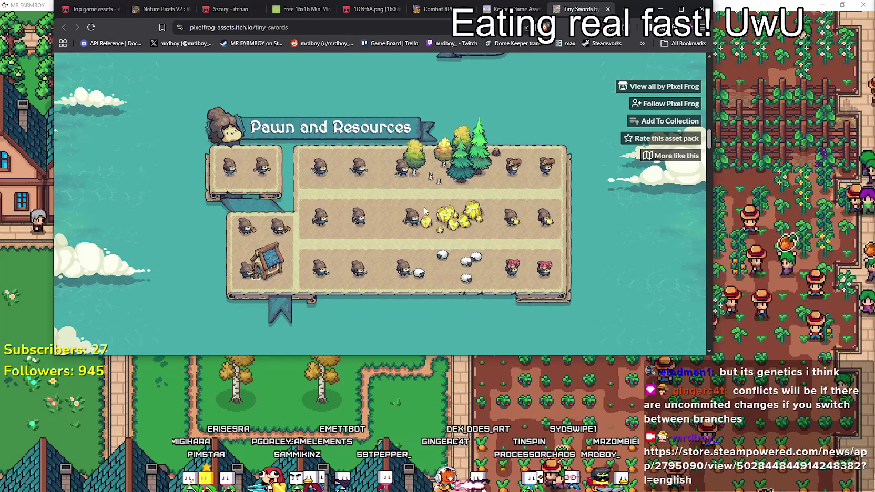
{"action": "scroll", "scroll_direction": "down", "scroll_amount": 3}
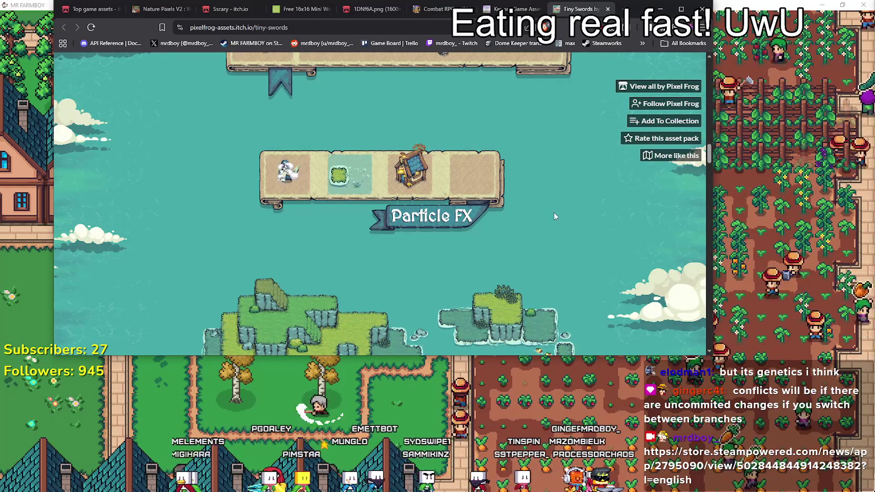
{"action": "scroll", "scroll_direction": "down", "scroll_amount": 3}
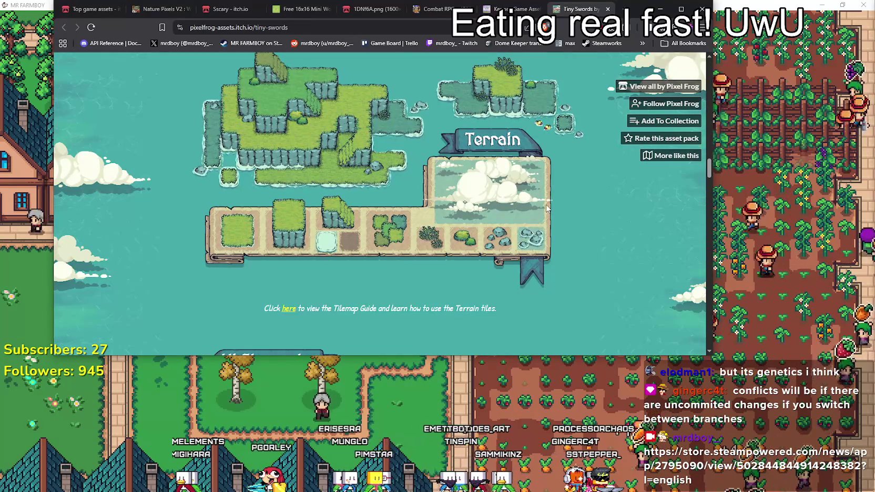
{"action": "scroll", "scroll_direction": "down", "scroll_amount": 3}
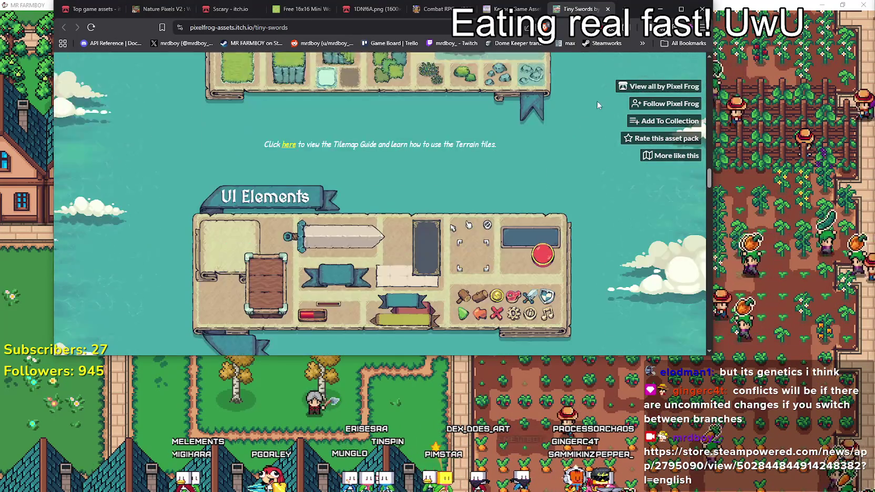
{"action": "scroll", "scroll_direction": "down", "scroll_amount": 3}
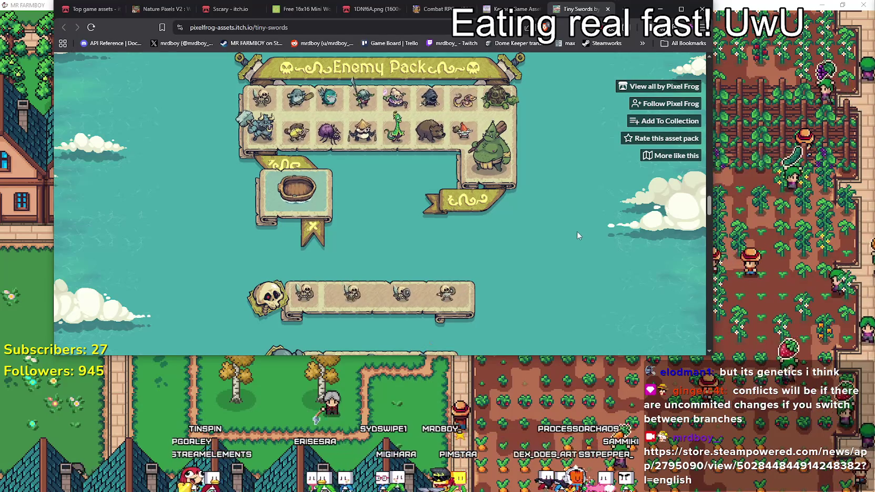
{"action": "scroll", "scroll_direction": "down", "scroll_amount": 3}
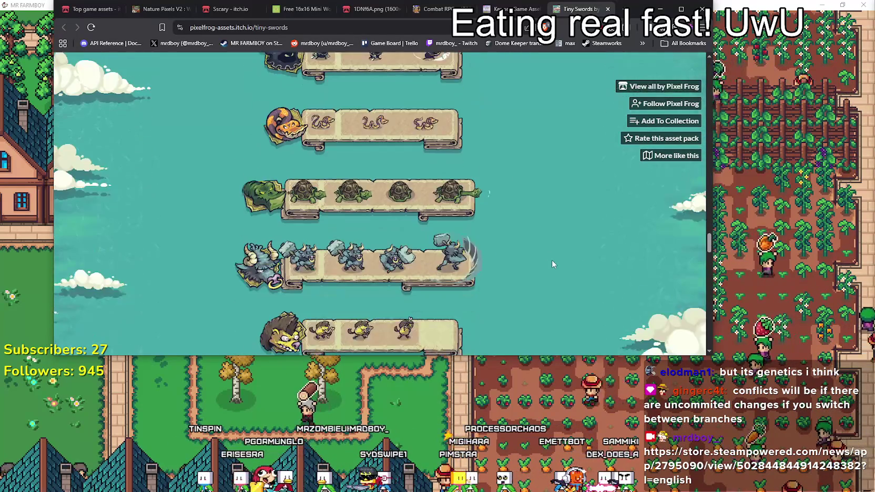
{"action": "scroll", "scroll_direction": "down", "scroll_amount": 3}
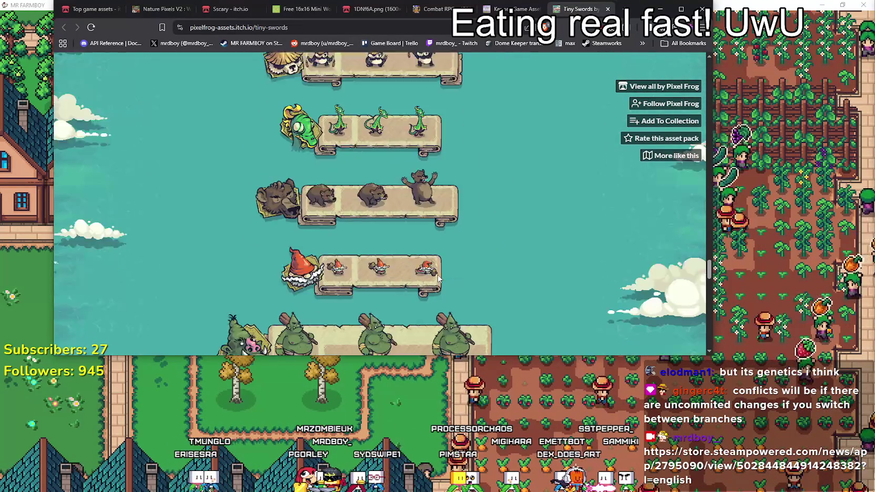
{"action": "scroll", "scroll_direction": "down", "scroll_amount": 3}
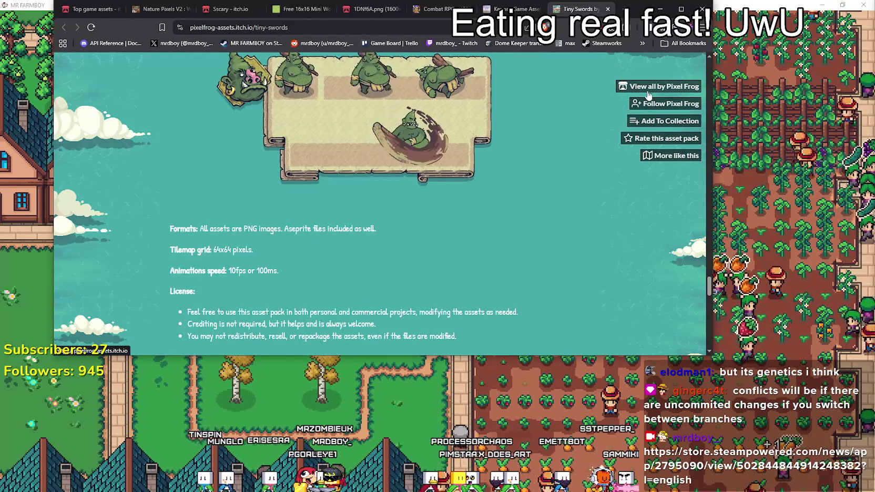
{"action": "scroll", "scroll_direction": "down", "scroll_amount": 3}
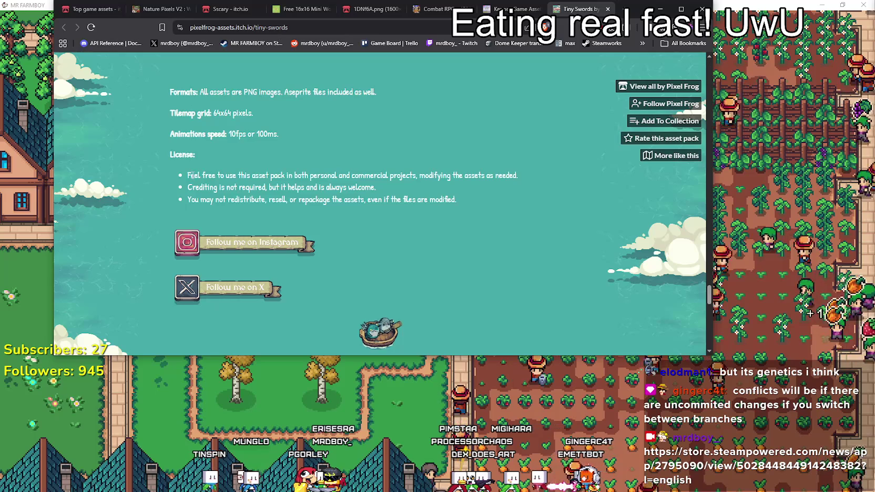
{"action": "left_click_drag", "start_coordinate": [472, 175], "coordinate": [490, 197]}
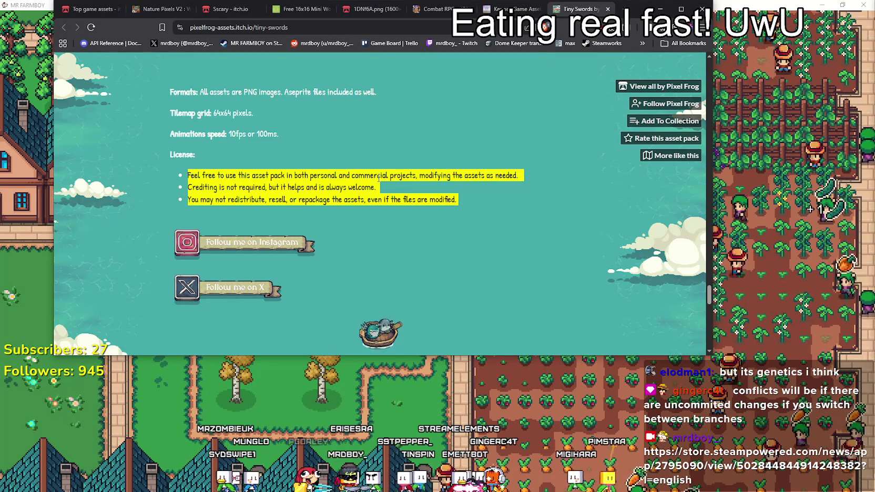
{"action": "scroll", "scroll_direction": "down", "scroll_amount": 3}
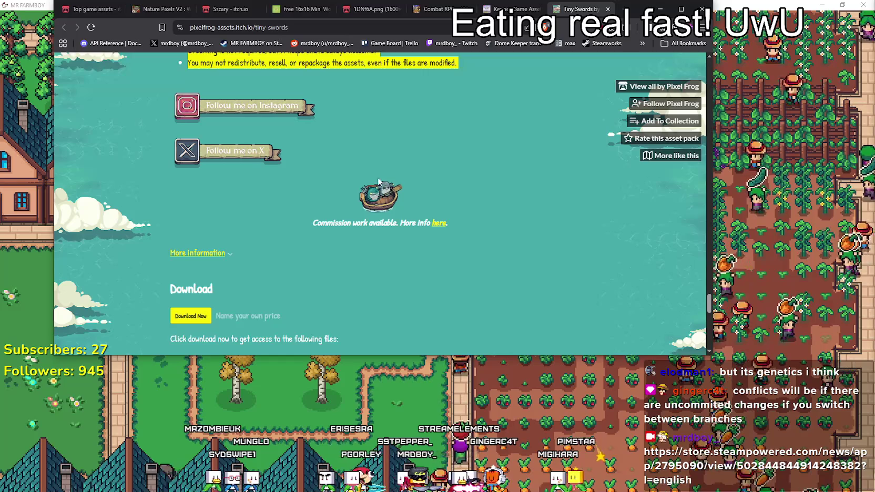
{"action": "scroll", "scroll_direction": "up", "scroll_amount": 3}
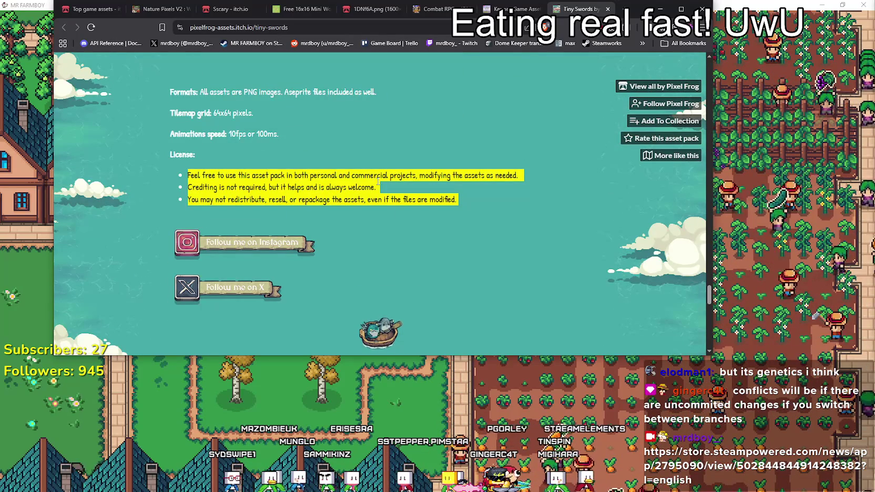
{"action": "scroll", "scroll_direction": "down", "scroll_amount": 3}
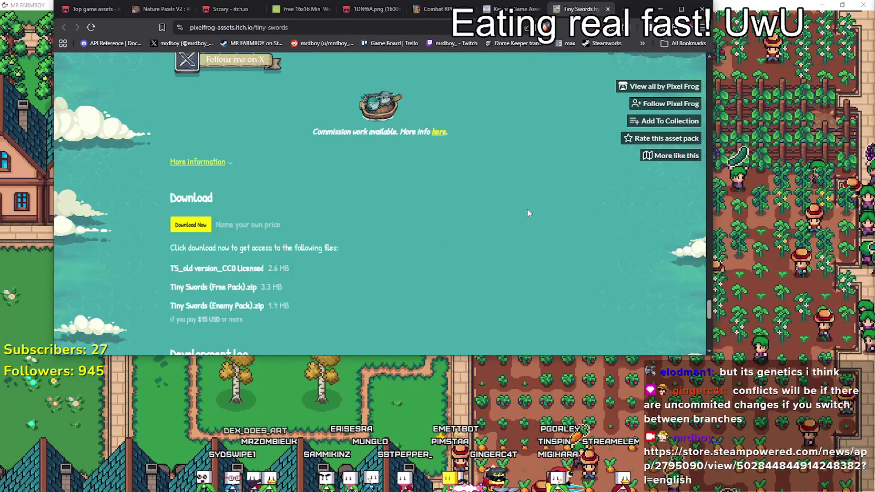
{"action": "scroll", "scroll_direction": "down", "scroll_amount": 3}
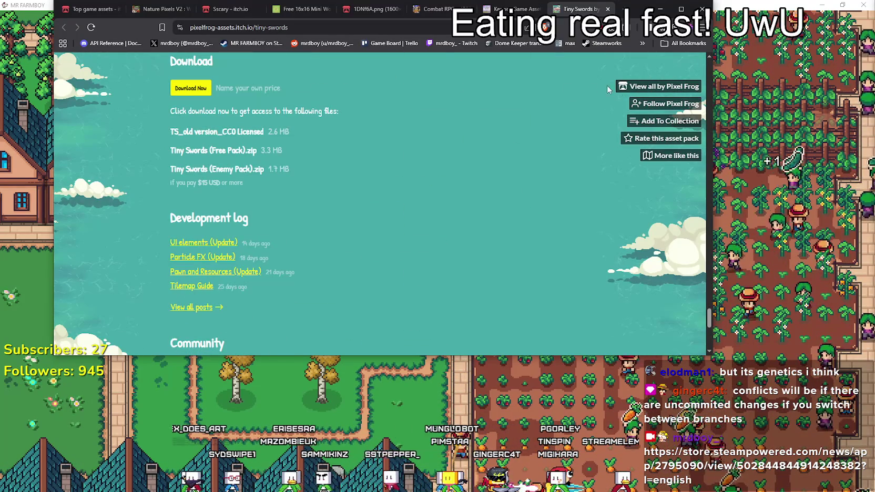
- Open Pixel Frog's creator page and browse the Pixel Adventure asset pack
{"action": "left_click", "coordinate": [658, 86]}
{"action": "scroll", "scroll_direction": "down", "scroll_amount": 3}
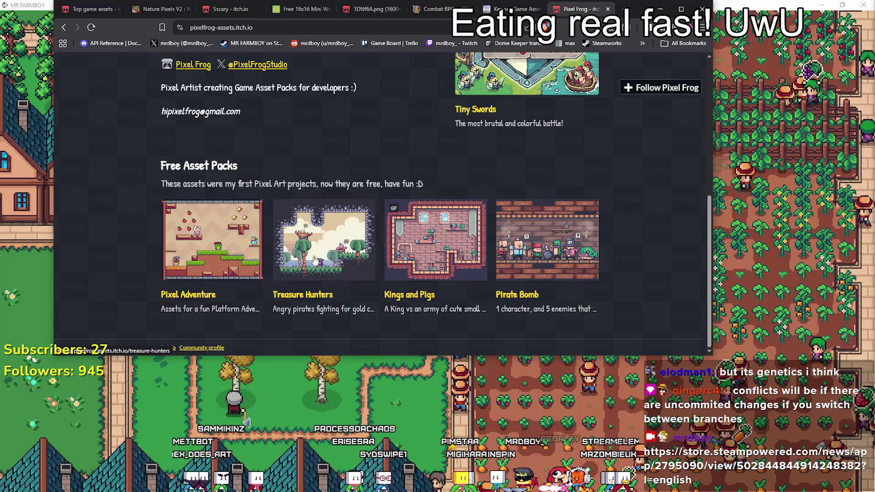
{"action": "left_click", "coordinate": [206, 241]}
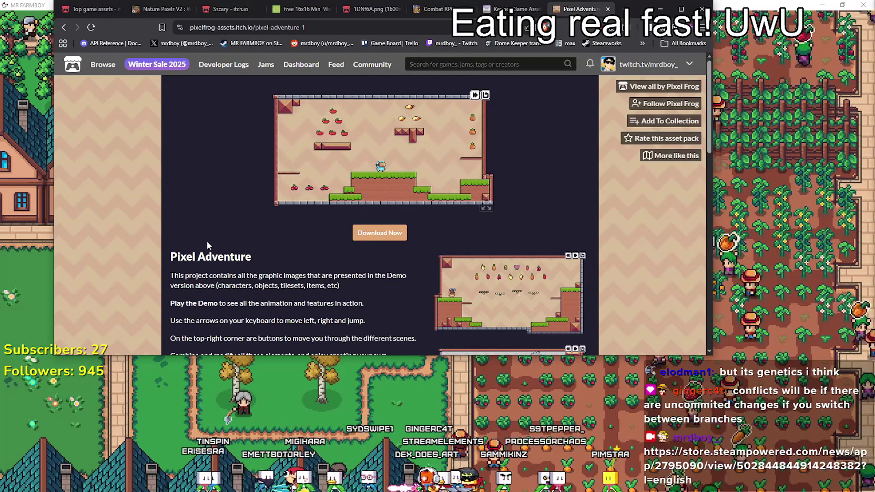
{"action": "scroll", "scroll_direction": "down", "scroll_amount": 3}
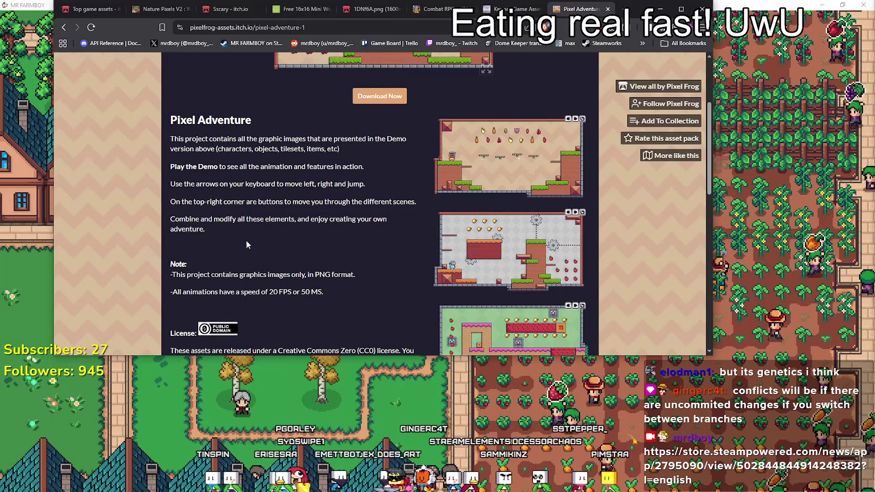
{"action": "scroll", "scroll_direction": "down", "scroll_amount": 3}
{"action": "scroll", "scroll_direction": "down", "scroll_amount": 3}
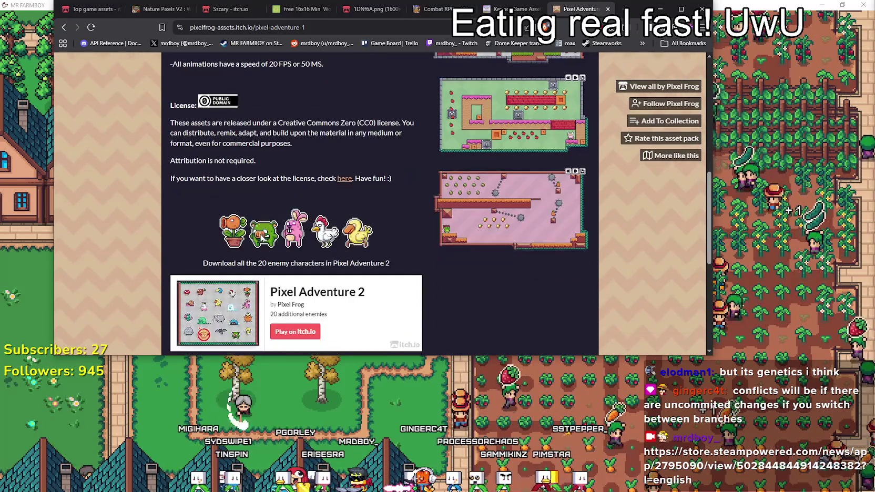
{"action": "scroll", "scroll_direction": "down", "scroll_amount": 3}
- Go back through the Pixel Frog creator page to the Tiny Swords page
{"action": "left_click", "coordinate": [65, 27]}
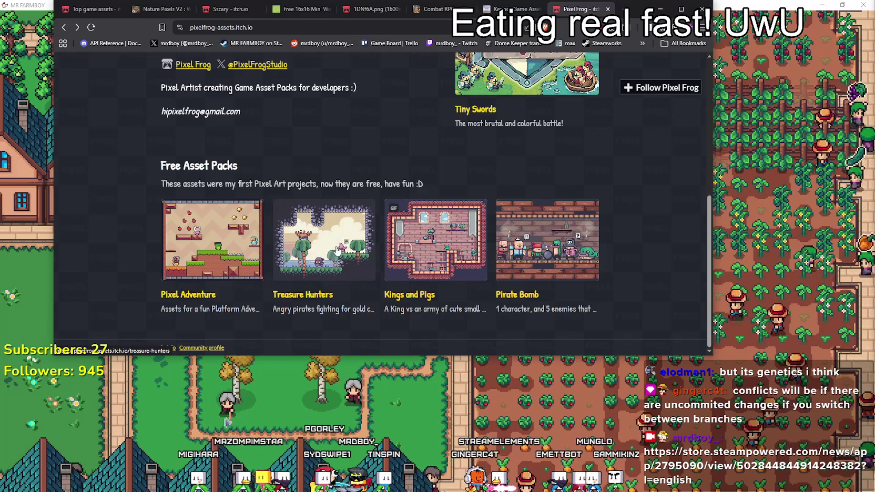
{"action": "scroll", "scroll_direction": "up", "scroll_amount": 3}
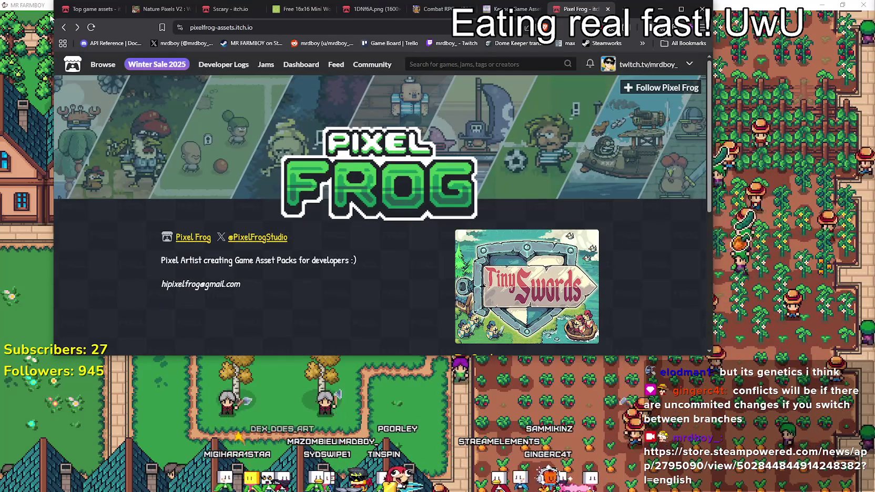
{"action": "left_click", "coordinate": [64, 27]}
- Start the Tiny Swords download, skip paying, then return to the asset page
{"action": "scroll", "scroll_direction": "up", "scroll_amount": 3}
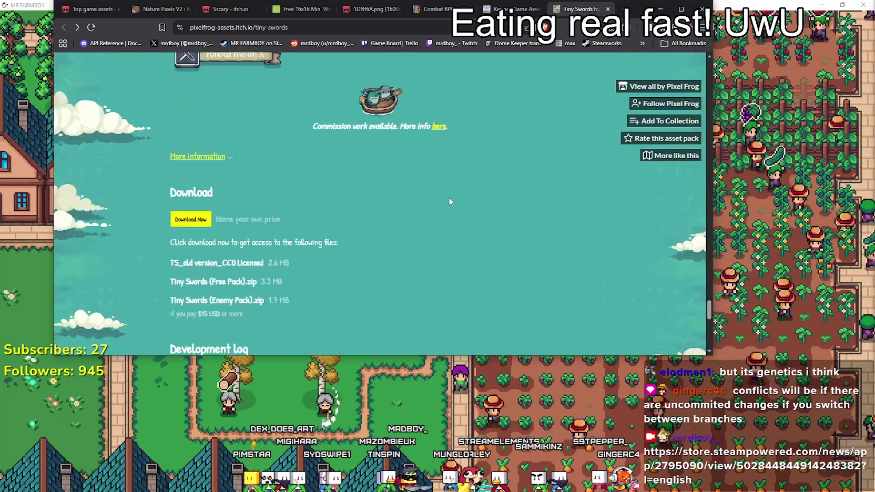
{"action": "scroll", "scroll_direction": "up", "scroll_amount": 3}
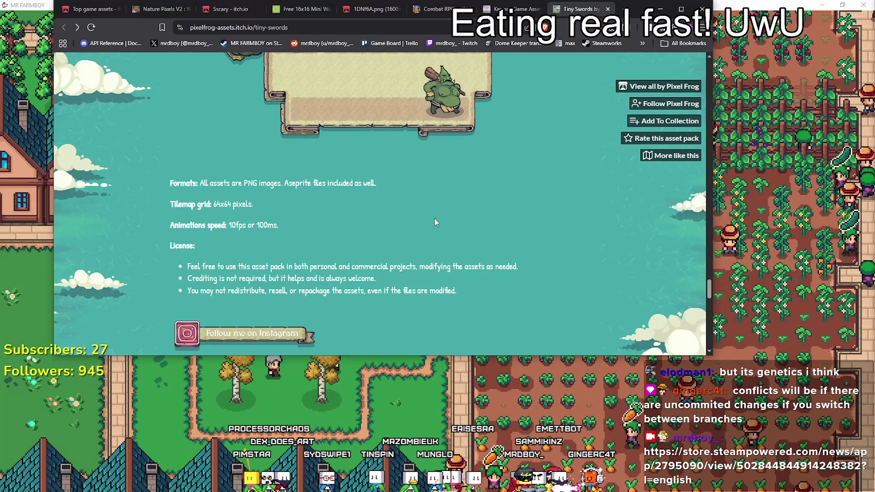
{"action": "scroll", "scroll_direction": "up", "scroll_amount": 3}
{"action": "scroll", "scroll_direction": "up", "scroll_amount": 3}
{"action": "scroll", "scroll_direction": "down", "scroll_amount": 3}
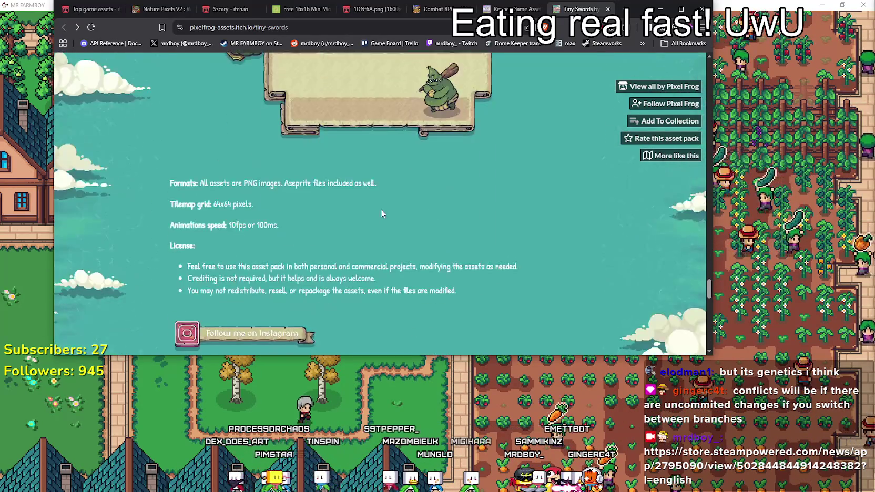
{"action": "scroll", "scroll_direction": "down", "scroll_amount": 3}
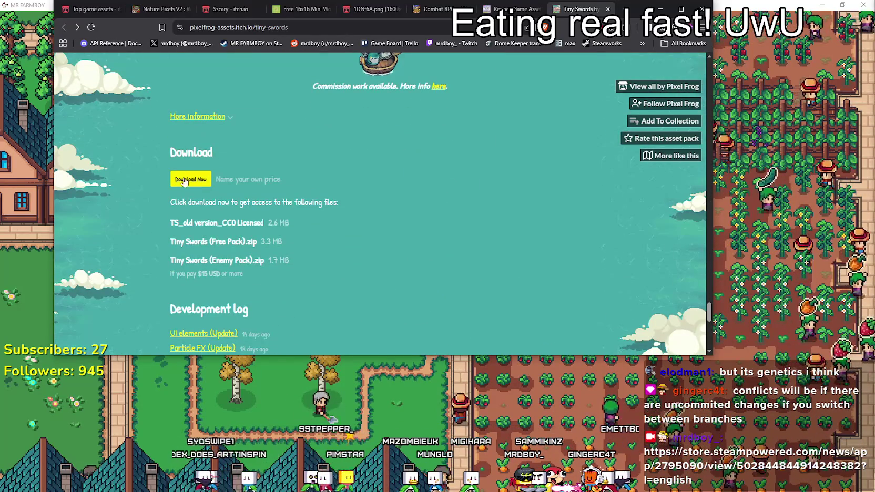
{"action": "left_click", "coordinate": [194, 178]}
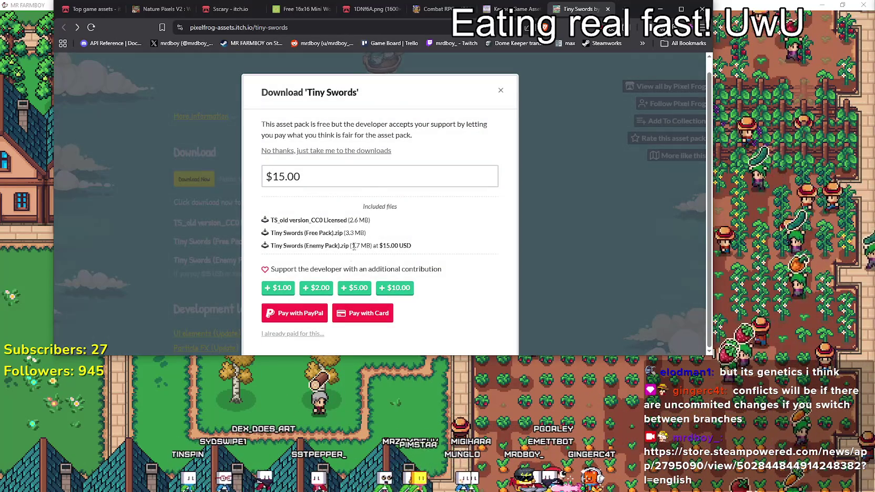
{"action": "left_click", "coordinate": [342, 151]}
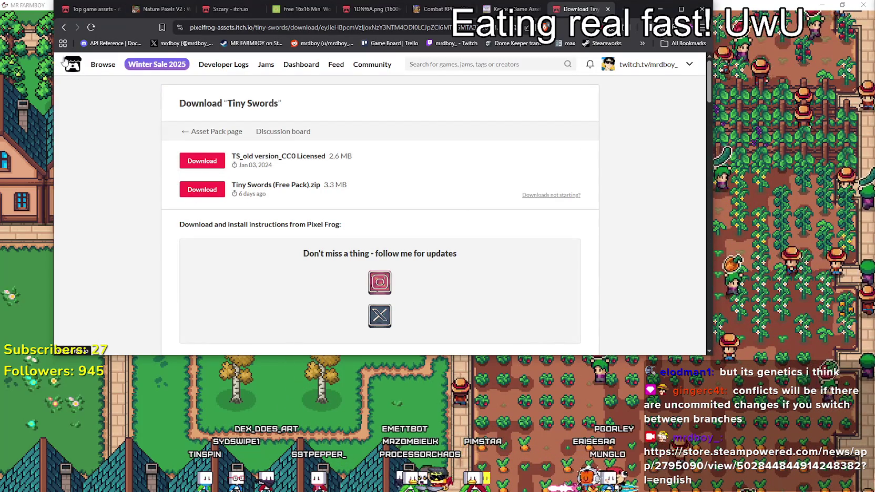
{"action": "left_click", "coordinate": [64, 28]}
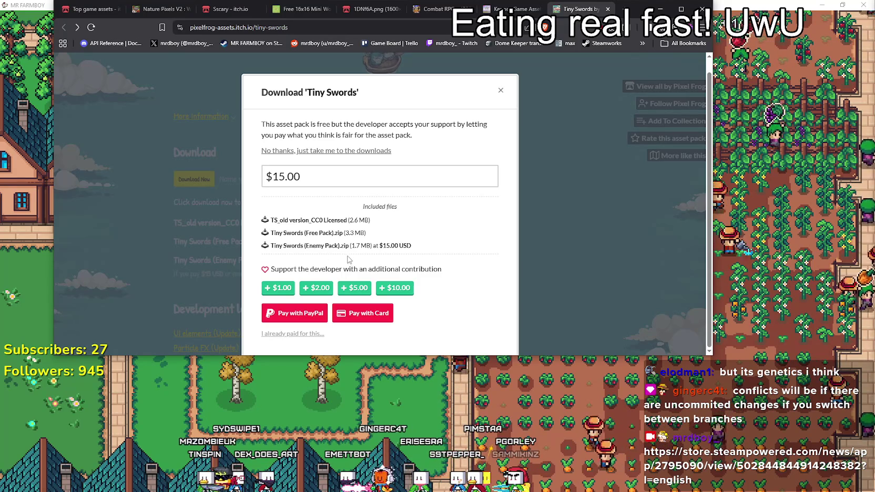
- Download Tiny Swords (Free Pack).zip for free, saving it to the MR FARMBOY folder
{"action": "left_click_drag", "start_coordinate": [306, 246], "coordinate": [335, 245]}
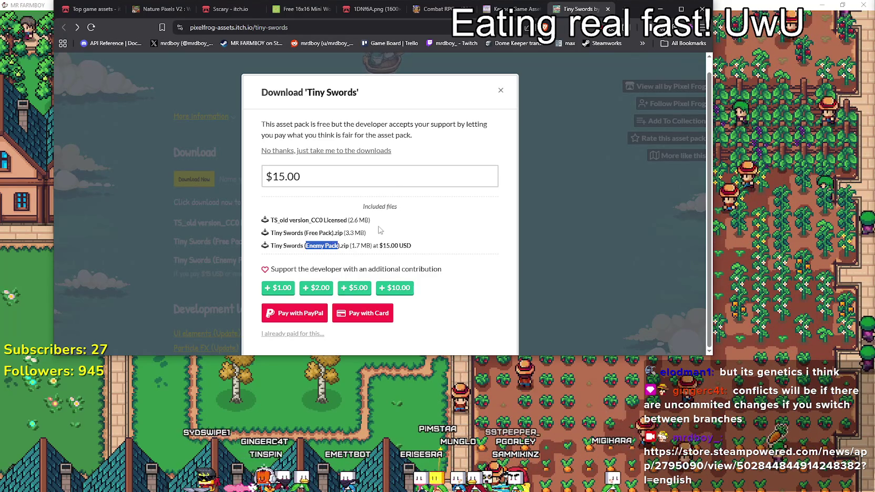
{"action": "left_click", "coordinate": [347, 150]}
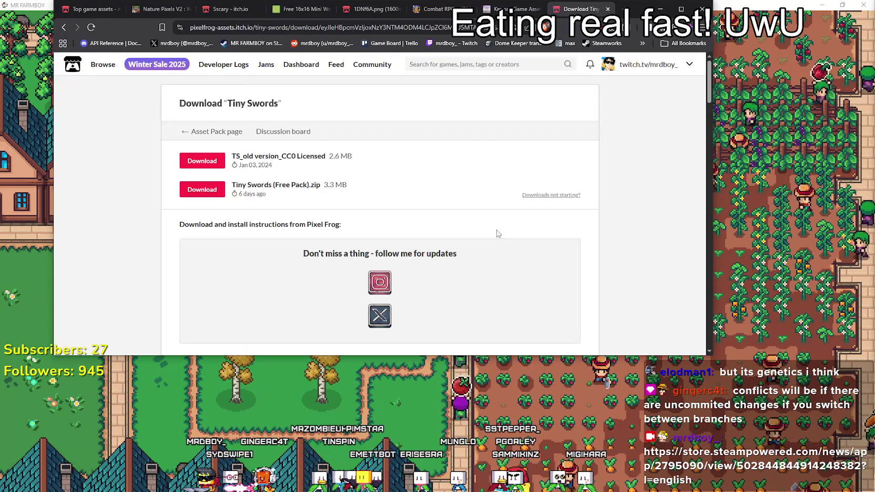
{"action": "scroll", "scroll_direction": "down", "scroll_amount": 3}
{"action": "scroll", "scroll_direction": "up", "scroll_amount": 3}
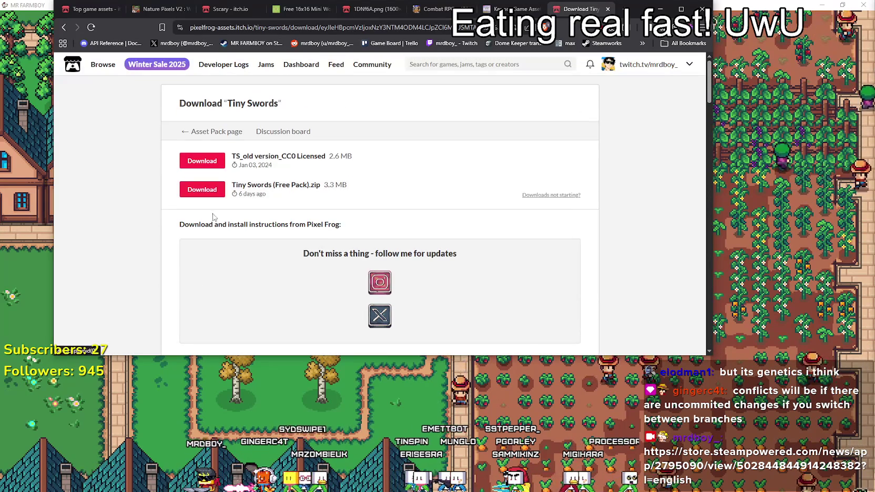
{"action": "left_click", "coordinate": [200, 190]}
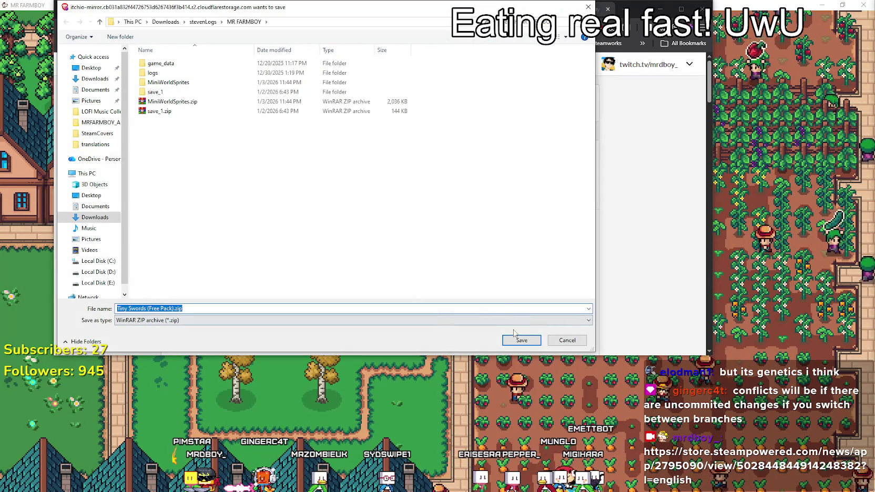
{"action": "left_click", "coordinate": [518, 340]}
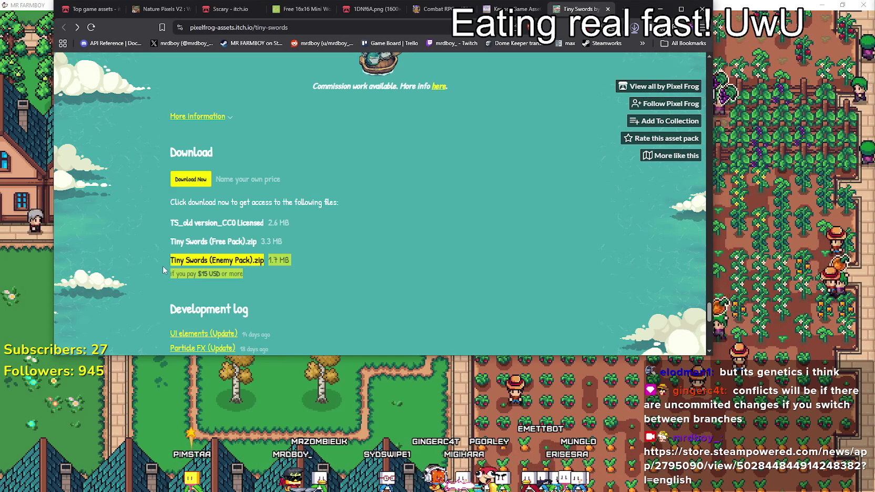
- Return to the Tiny Swords page and show the downloaded zip in its folder
{"action": "scroll", "scroll_direction": "down", "scroll_amount": 3}
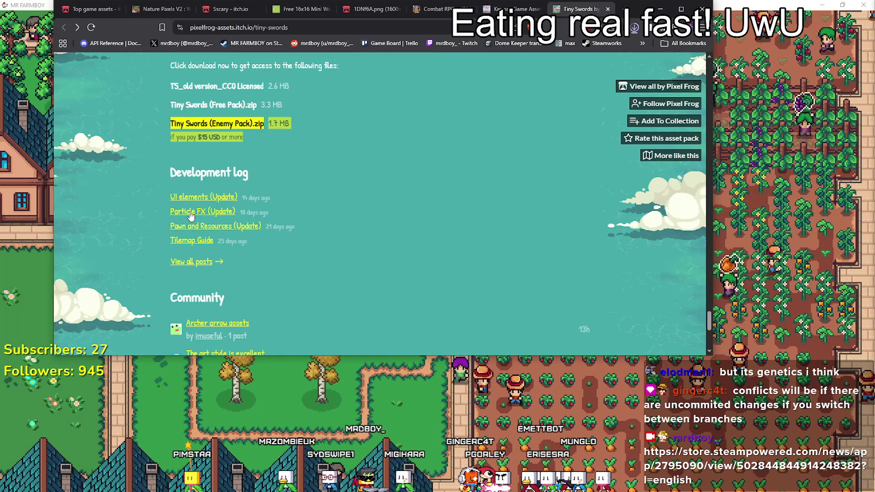
{"action": "scroll", "scroll_direction": "down", "scroll_amount": 3}
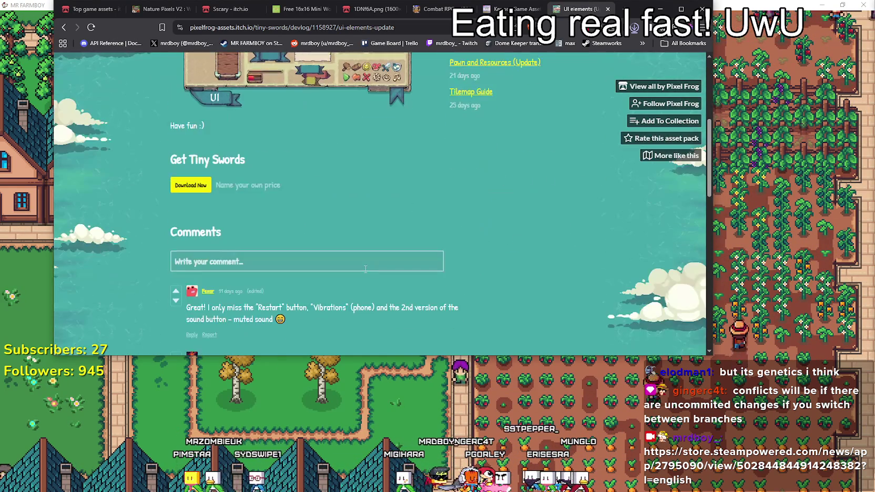
{"action": "scroll", "scroll_direction": "up", "scroll_amount": 3}
{"action": "scroll", "scroll_direction": "down", "scroll_amount": 3}
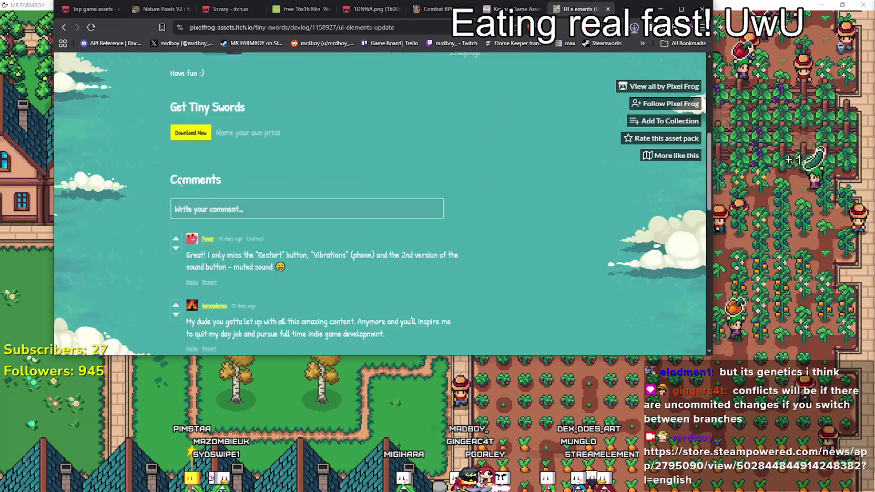
{"action": "key", "text": "alt+Left"}
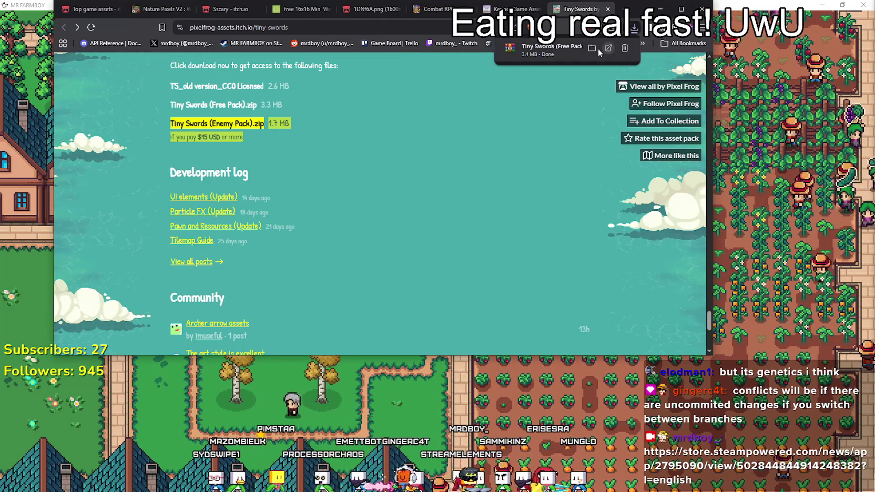
{"action": "left_click", "coordinate": [592, 49]}
- Extract the Tiny Swords zip to its own folder and open the extracted Tiny Swords (Free Pack) folder
{"action": "right_click", "coordinate": [478, 233]}
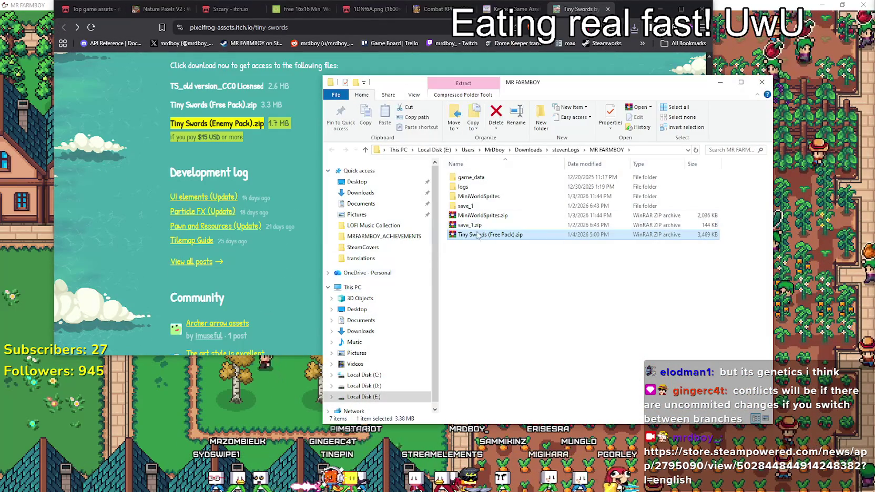
{"action": "left_click", "coordinate": [515, 279]}
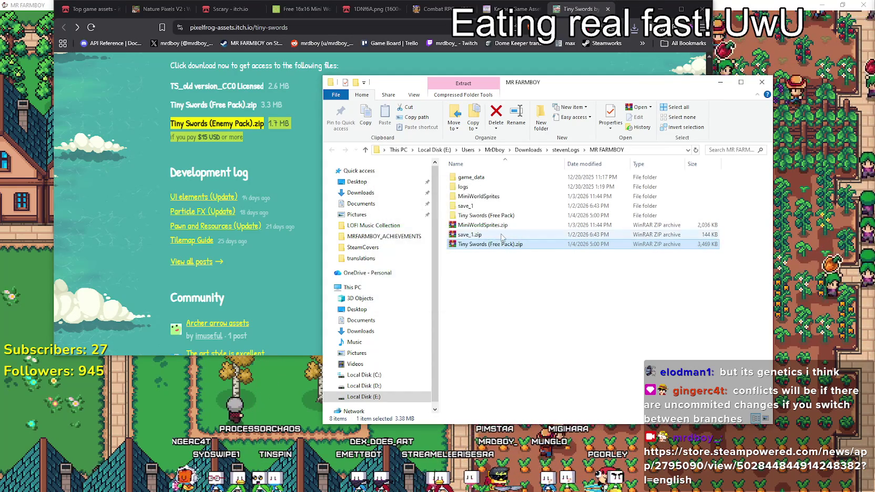
{"action": "left_click", "coordinate": [498, 216]}
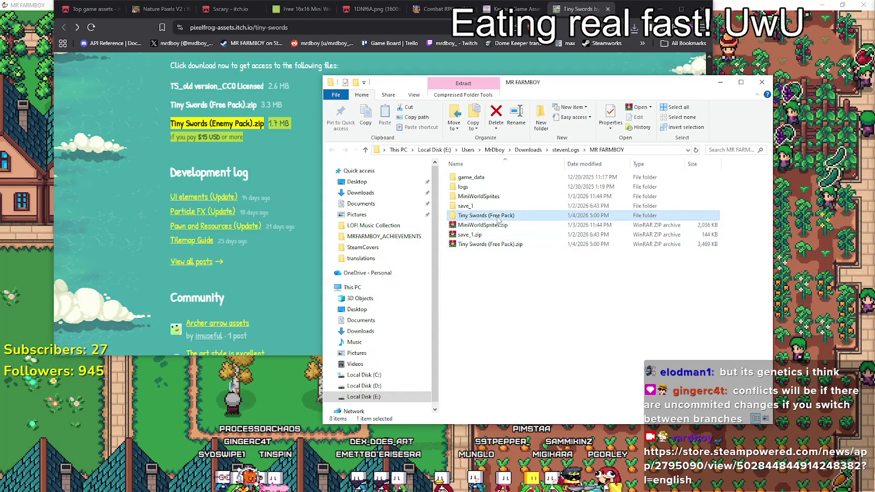
{"action": "double_click", "coordinate": [498, 212]}
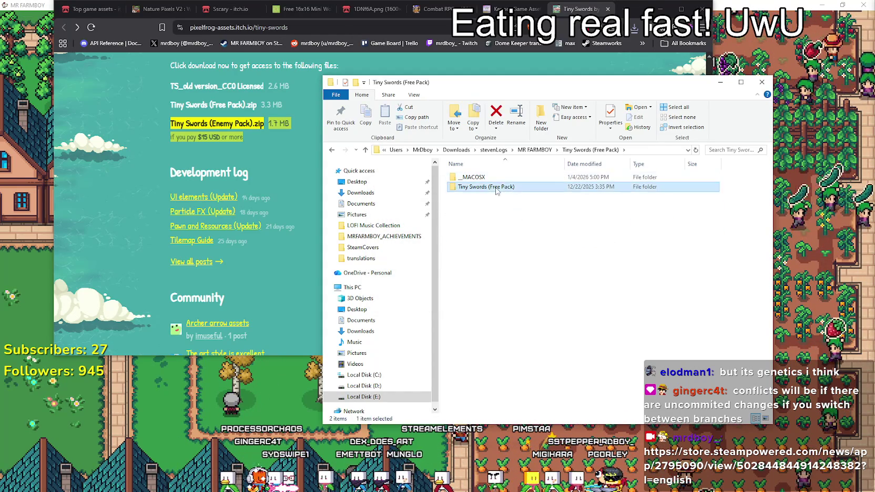
- Browse into Buildings, glance at Purple Buildings, then open the Blue Buildings folder
{"action": "double_click", "coordinate": [476, 186]}
{"action": "double_click", "coordinate": [469, 177]}
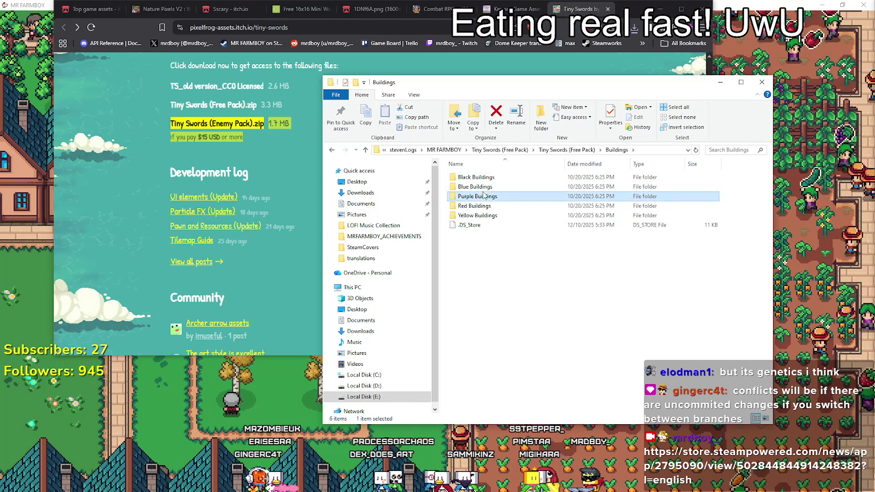
{"action": "double_click", "coordinate": [489, 196]}
{"action": "left_click", "coordinate": [580, 150]}
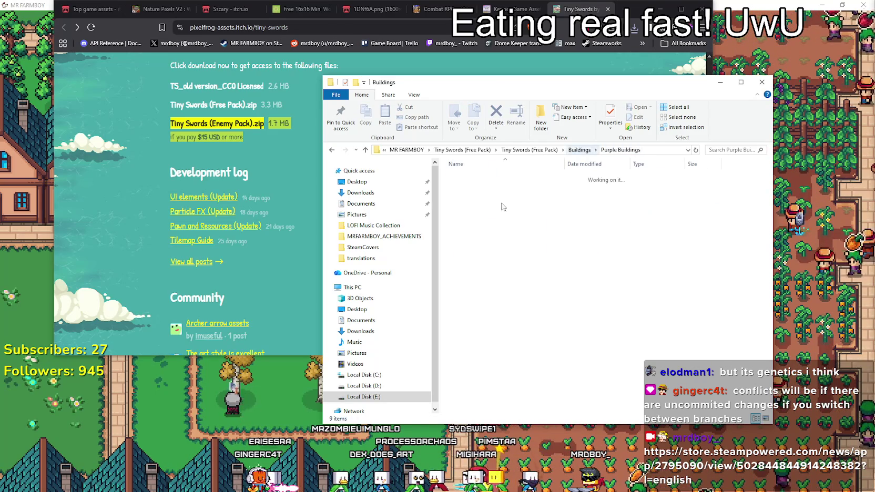
{"action": "double_click", "coordinate": [487, 205]}
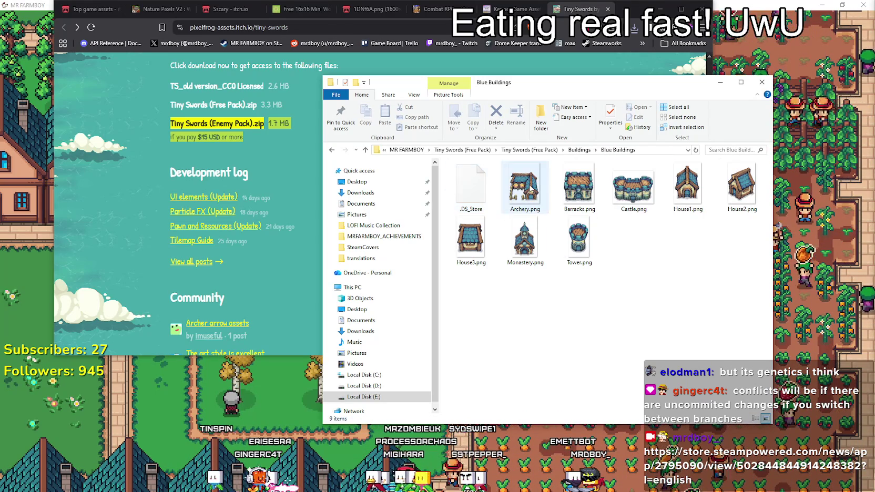
- Open Barracks.png, zoom in and out to inspect it, then close it
{"action": "left_click", "coordinate": [571, 197]}
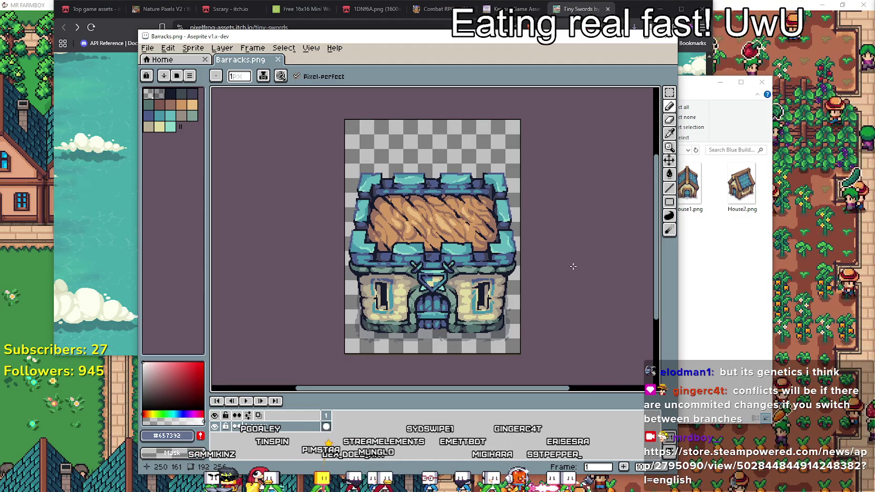
{"action": "scroll", "scroll_direction": "up", "scroll_amount": 3}
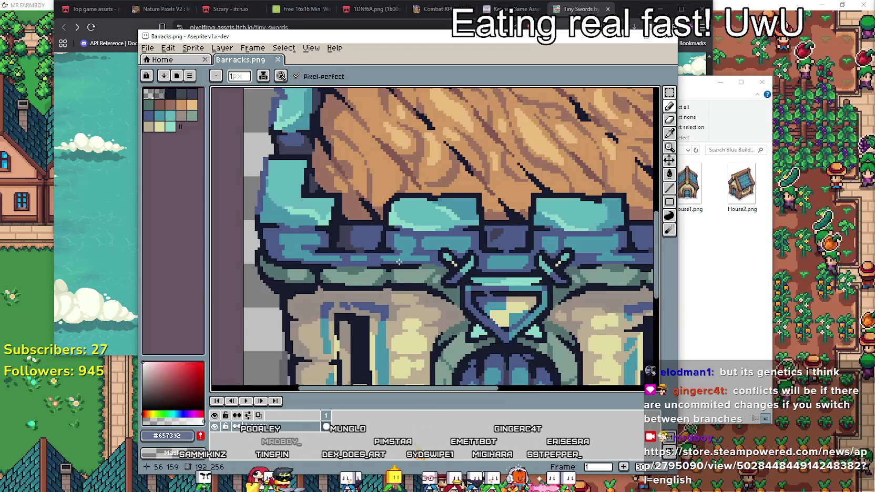
{"action": "scroll", "scroll_direction": "down", "scroll_amount": 3}
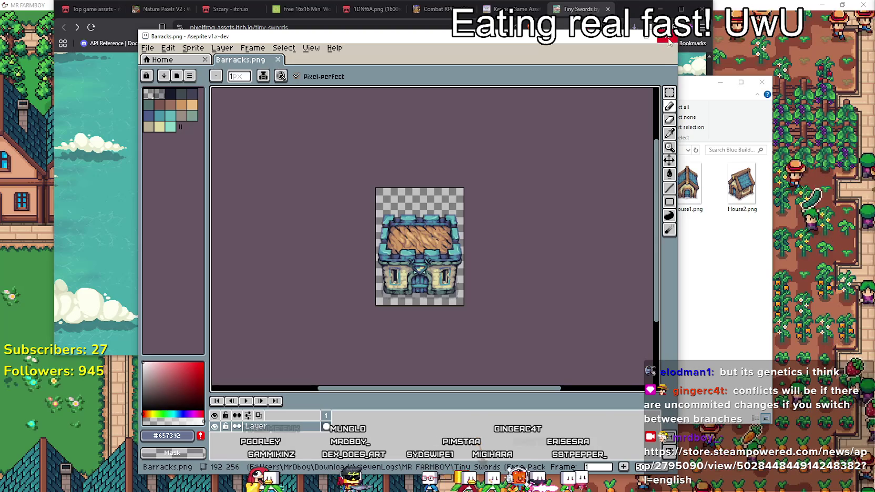
{"action": "left_click", "coordinate": [668, 41]}
- Inspect Castle.png up close, close Aseprite, and return to the Buildings folder
{"action": "double_click", "coordinate": [630, 174]}
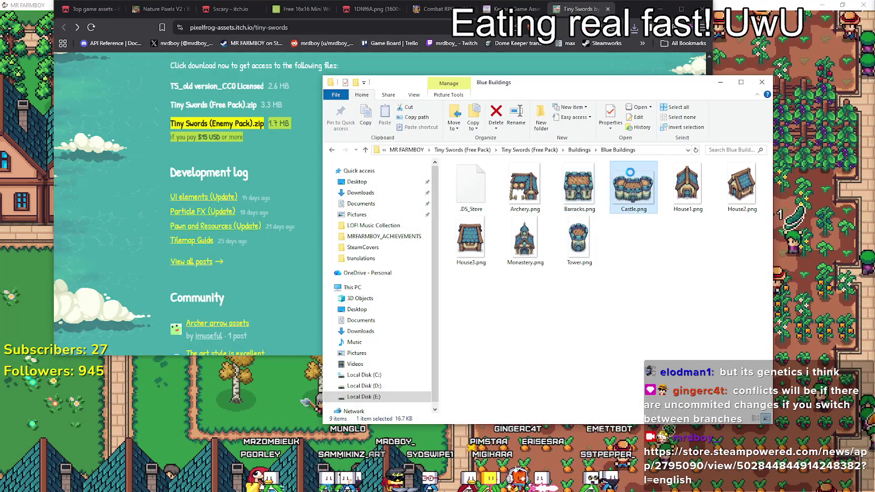
{"action": "scroll", "scroll_direction": "up", "scroll_amount": 3}
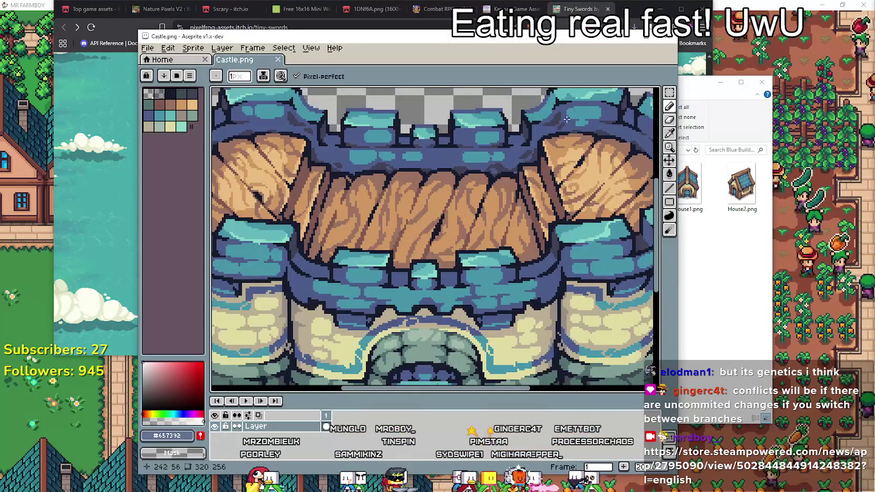
{"action": "scroll", "scroll_direction": "down", "scroll_amount": 3}
{"action": "key", "text": "ctrl+q"}
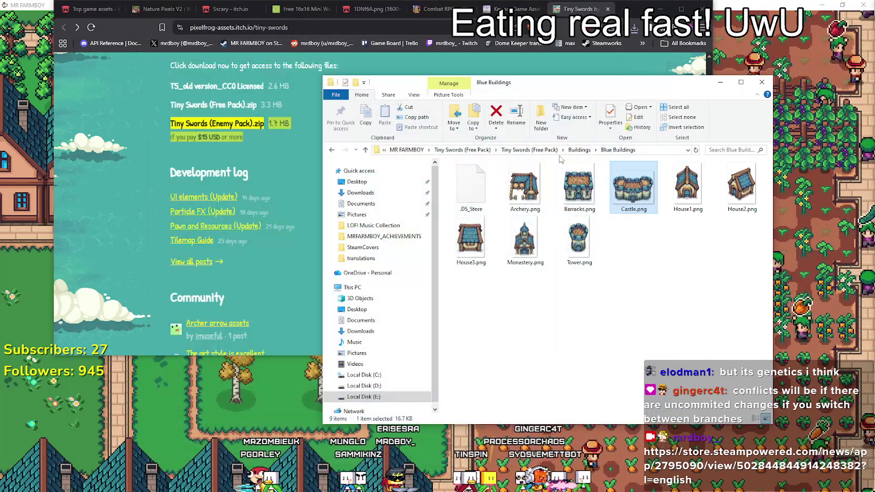
{"action": "left_click", "coordinate": [574, 151]}
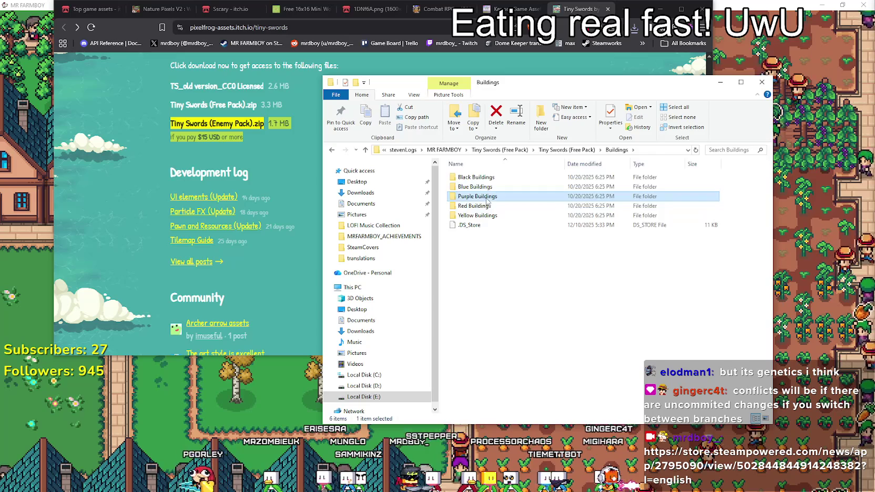
- Browse Purple Buildings and the Units > Blue Units > Pawn sprites, then return to the pack folder
{"action": "double_click", "coordinate": [471, 197]}
{"action": "left_click", "coordinate": [576, 150]}
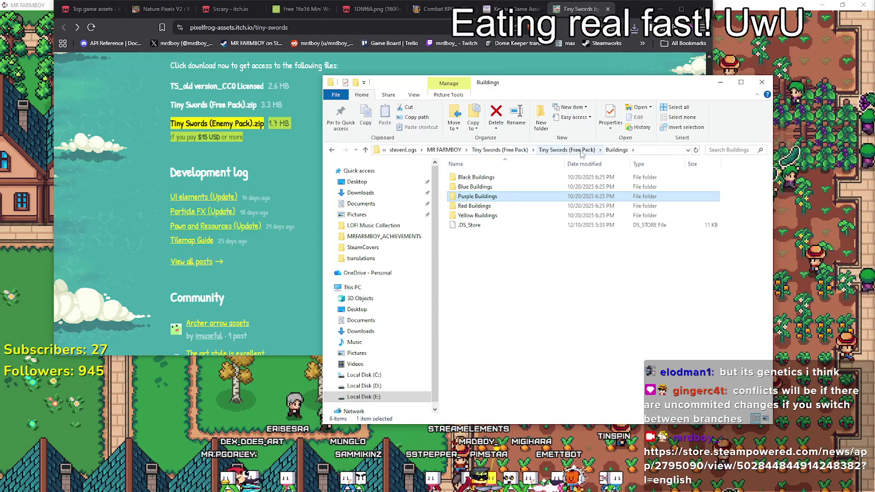
{"action": "left_click", "coordinate": [576, 151]}
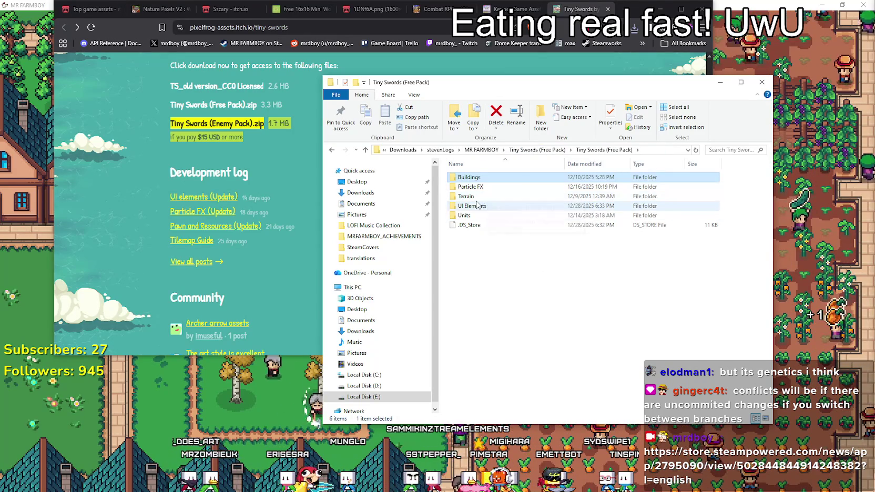
{"action": "double_click", "coordinate": [466, 215]}
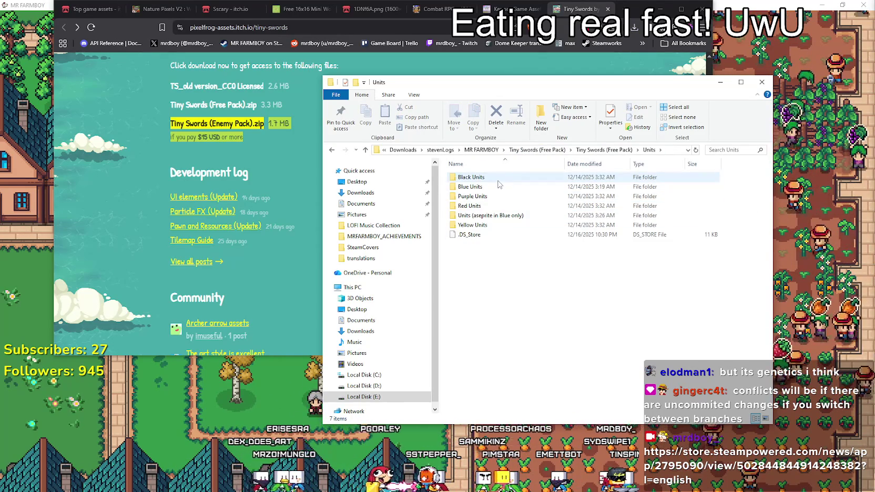
{"action": "double_click", "coordinate": [498, 187]}
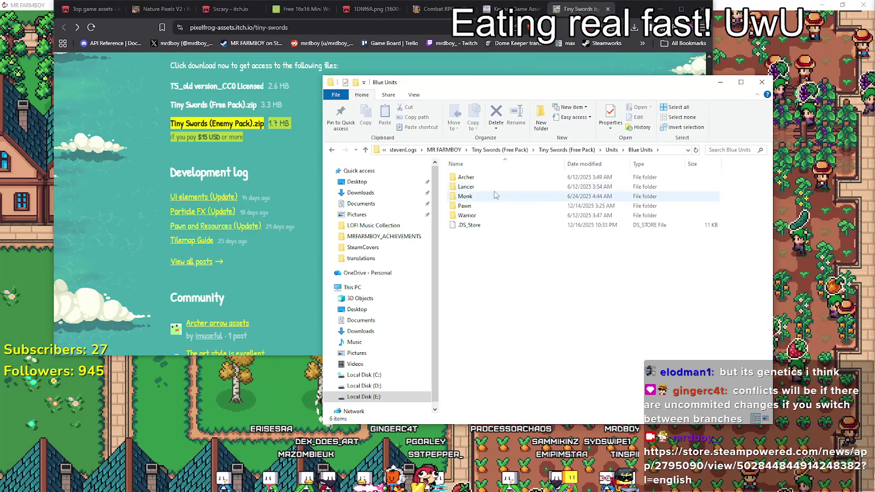
{"action": "double_click", "coordinate": [473, 205]}
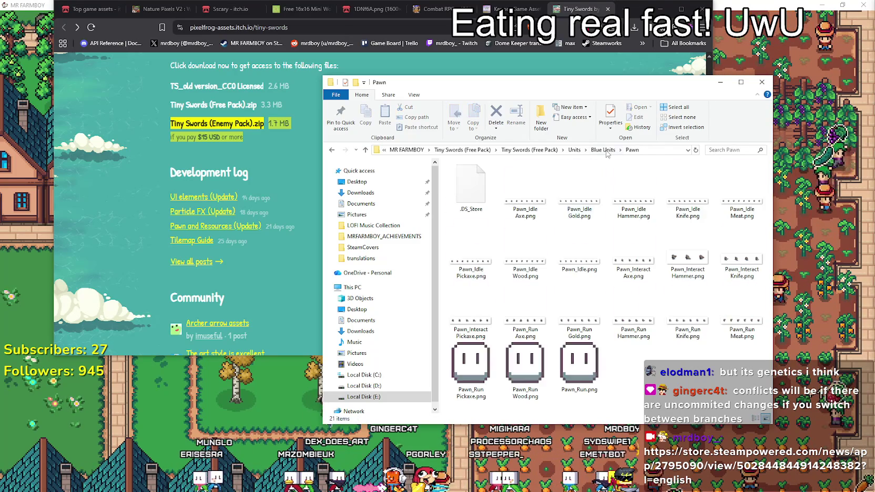
{"action": "left_click", "coordinate": [548, 150]}
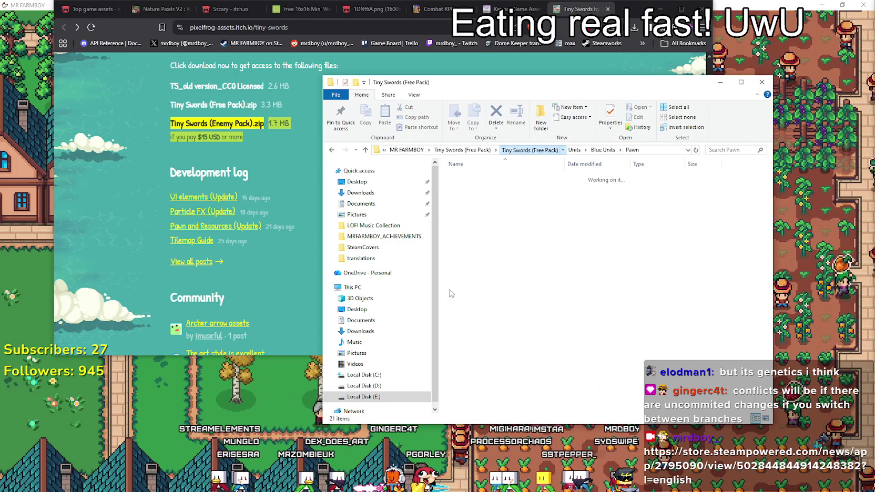
{"action": "left_click", "coordinate": [559, 151]}
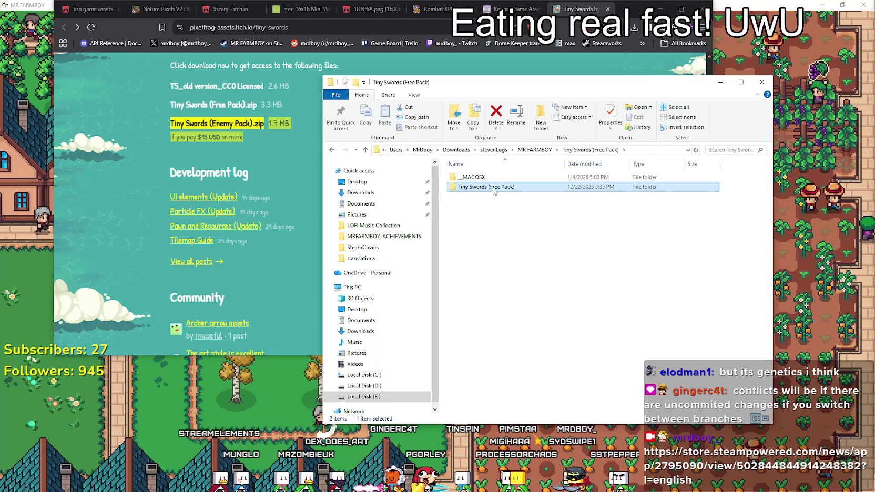
{"action": "key", "text": "Return"}
- View the UI Elements subfolders as extra large icons, then return to Tiny Swords (Free Pack)
{"action": "double_click", "coordinate": [499, 205]}
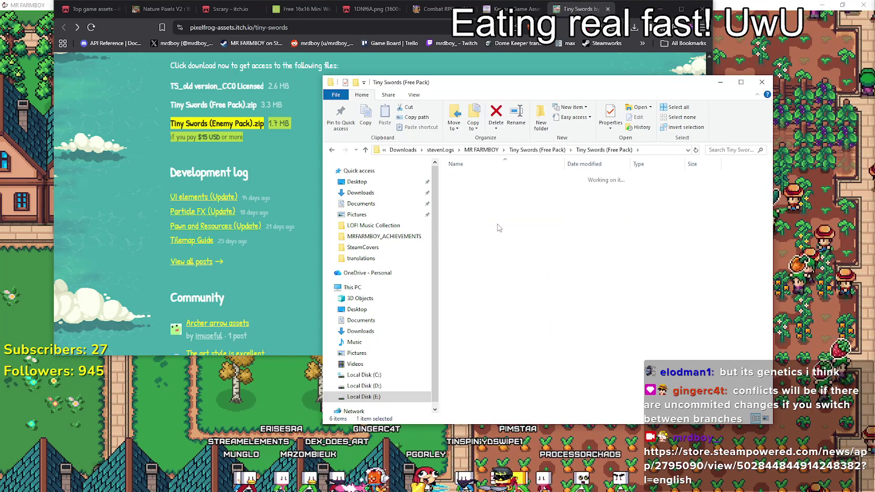
{"action": "double_click", "coordinate": [472, 187]}
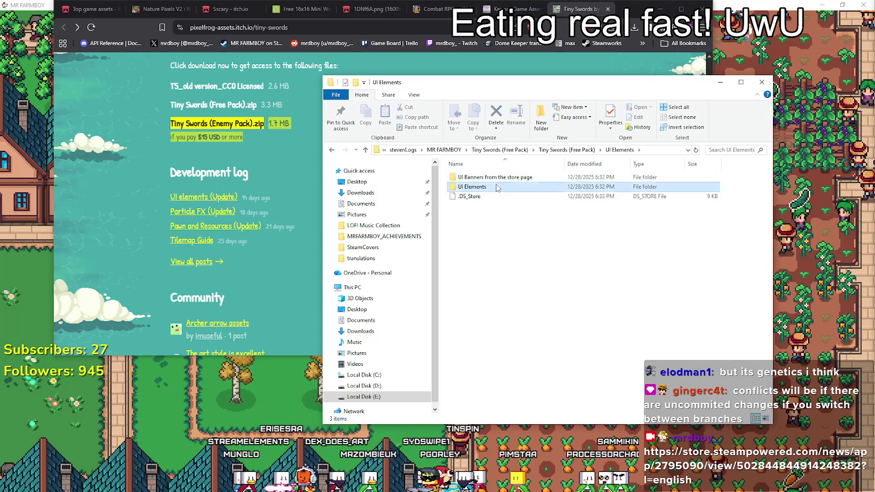
{"action": "right_click", "coordinate": [522, 306]}
{"action": "mouse_move", "coordinate": [579, 312]}
{"action": "left_click", "coordinate": [661, 312]}
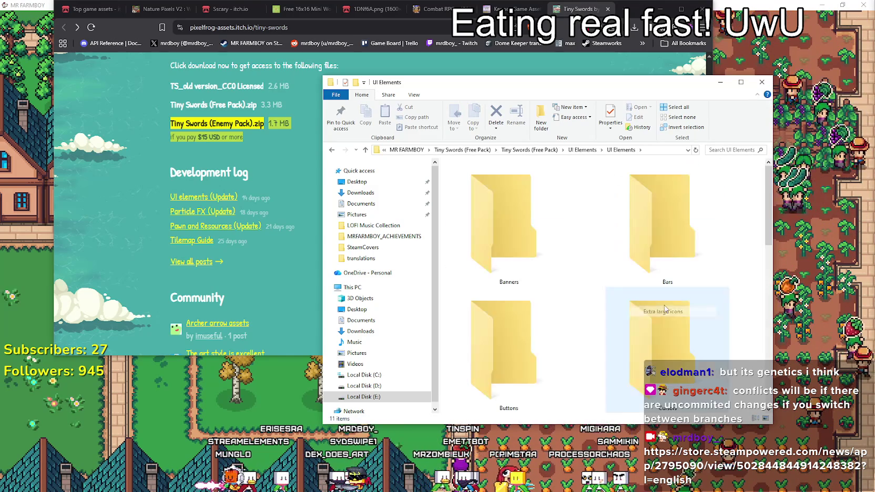
{"action": "scroll", "scroll_direction": "down", "scroll_amount": 3}
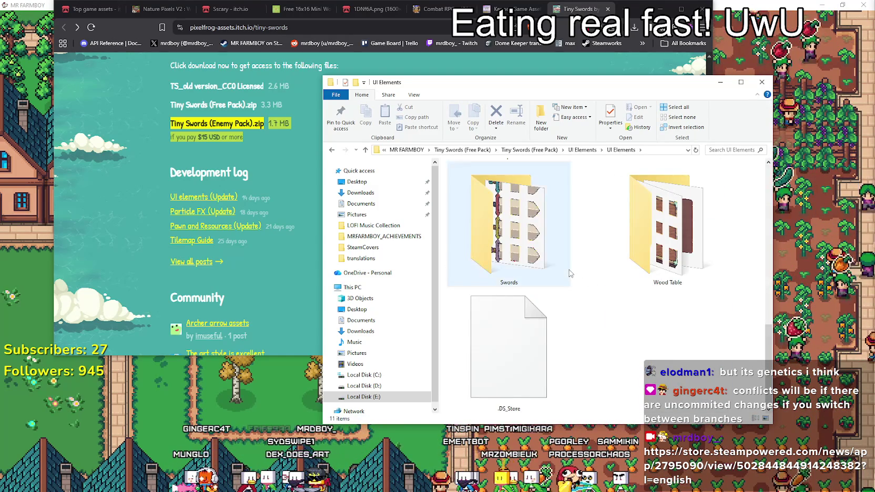
{"action": "scroll", "scroll_direction": "up", "scroll_amount": 3}
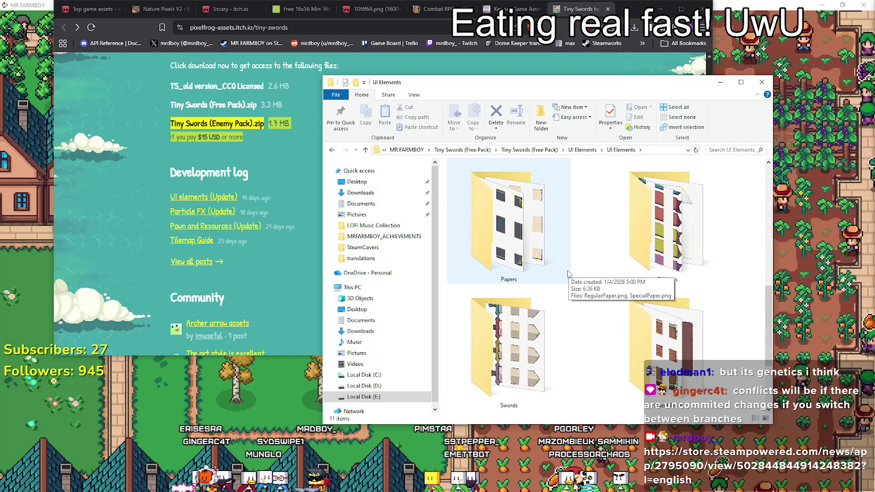
{"action": "scroll", "scroll_direction": "up", "scroll_amount": 3}
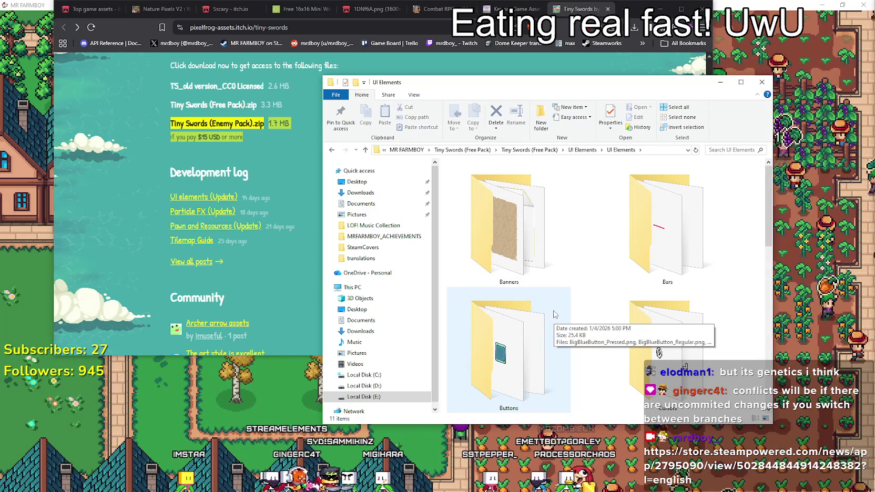
{"action": "scroll", "scroll_direction": "down", "scroll_amount": 3}
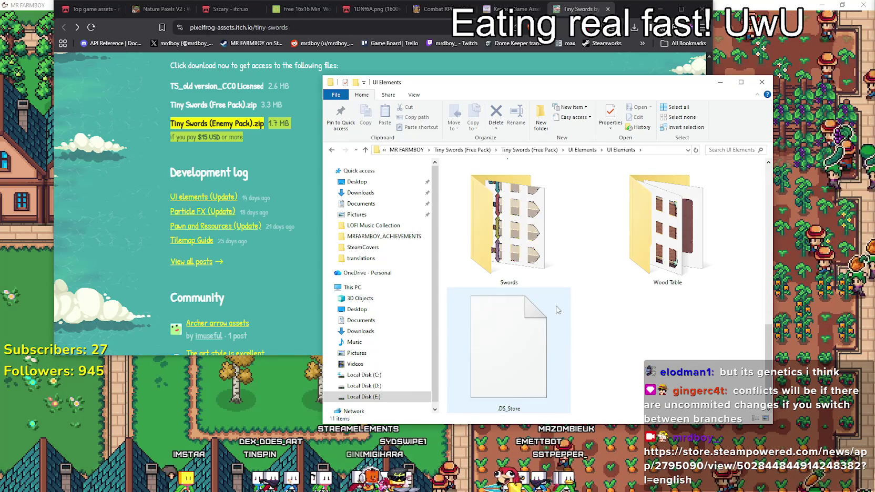
{"action": "scroll", "scroll_direction": "up", "scroll_amount": 3}
{"action": "left_click", "coordinate": [582, 150]}
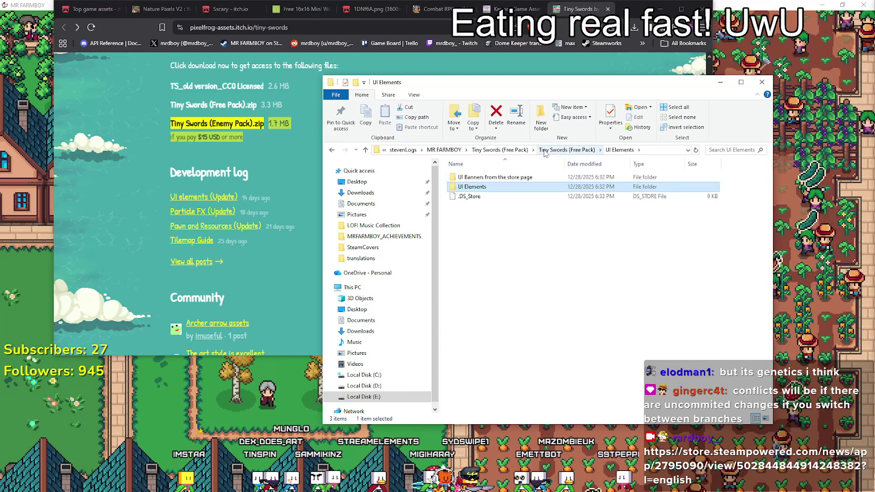
{"action": "left_click", "coordinate": [545, 151]}
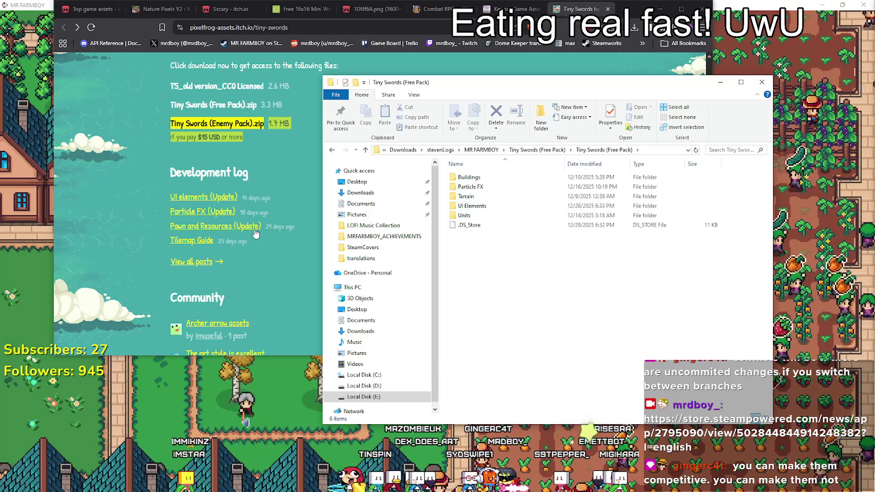
- Bring the itch.io Tiny Swords page forward and scroll up to its Terrain tile sheet previews
{"action": "left_click", "coordinate": [279, 240]}
{"action": "scroll", "scroll_direction": "up", "scroll_amount": 3}
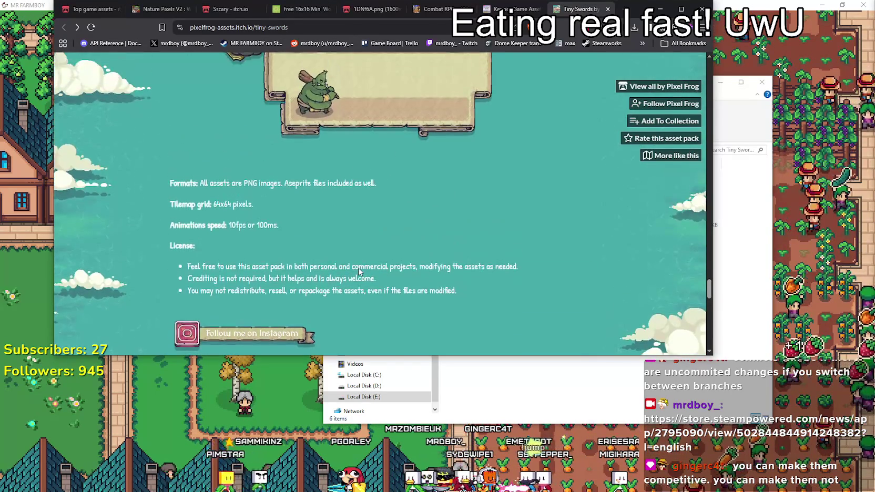
{"action": "scroll", "scroll_direction": "down", "scroll_amount": 3}
{"action": "scroll", "scroll_direction": "up", "scroll_amount": 3}
{"action": "scroll", "scroll_direction": "up", "scroll_amount": 3}
{"action": "scroll", "scroll_direction": "up", "scroll_amount": 3}
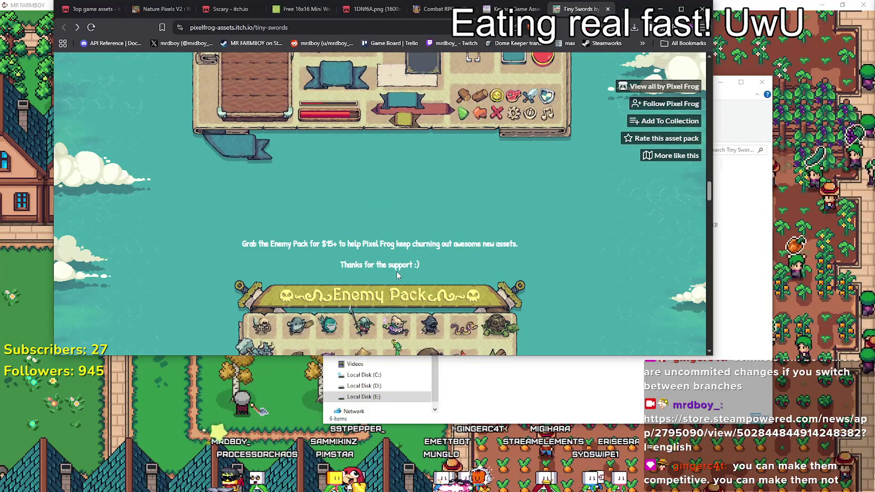
{"action": "scroll", "scroll_direction": "up", "scroll_amount": 3}
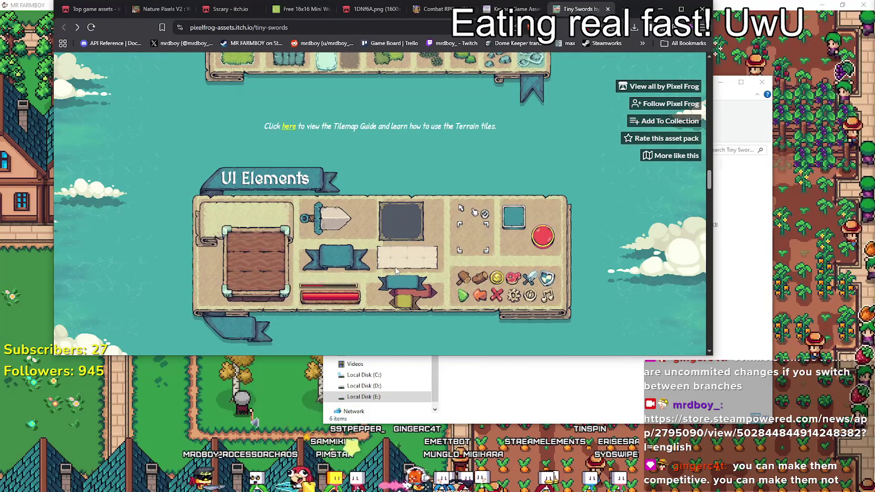
{"action": "scroll", "scroll_direction": "up", "scroll_amount": 3}
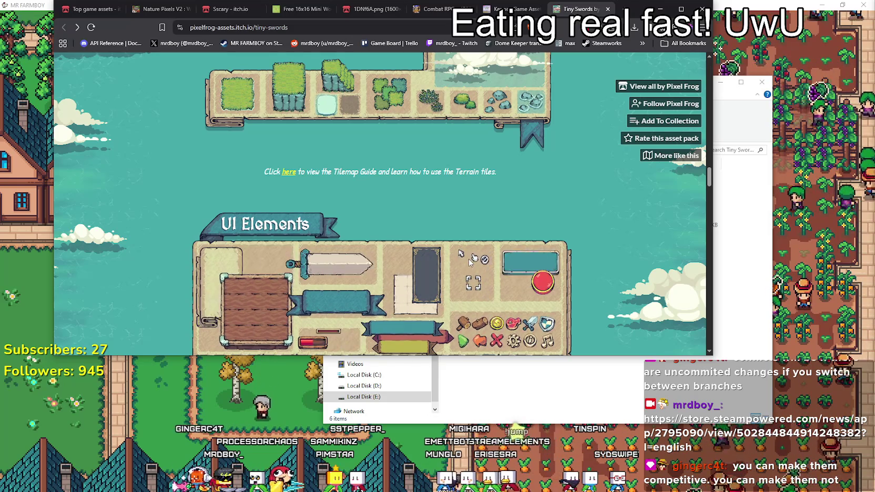
{"action": "scroll", "scroll_direction": "up", "scroll_amount": 3}
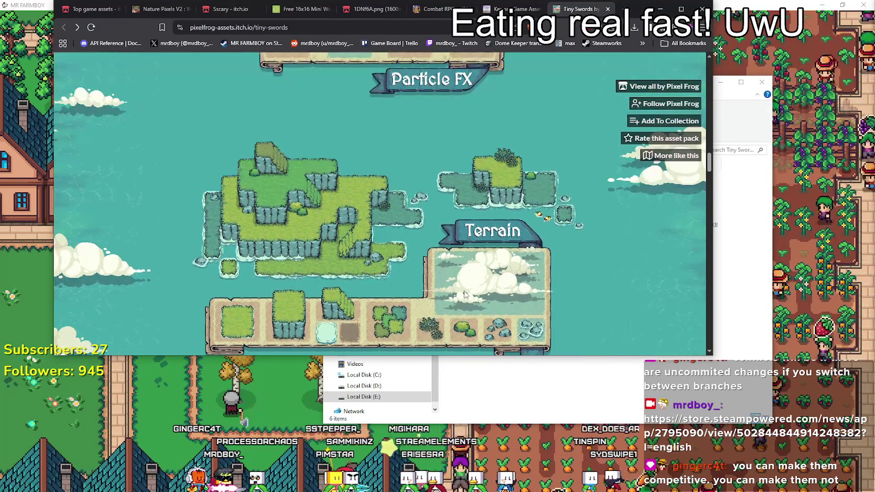
{"action": "scroll", "scroll_direction": "down", "scroll_amount": 3}
{"action": "scroll", "scroll_direction": "up", "scroll_amount": 3}
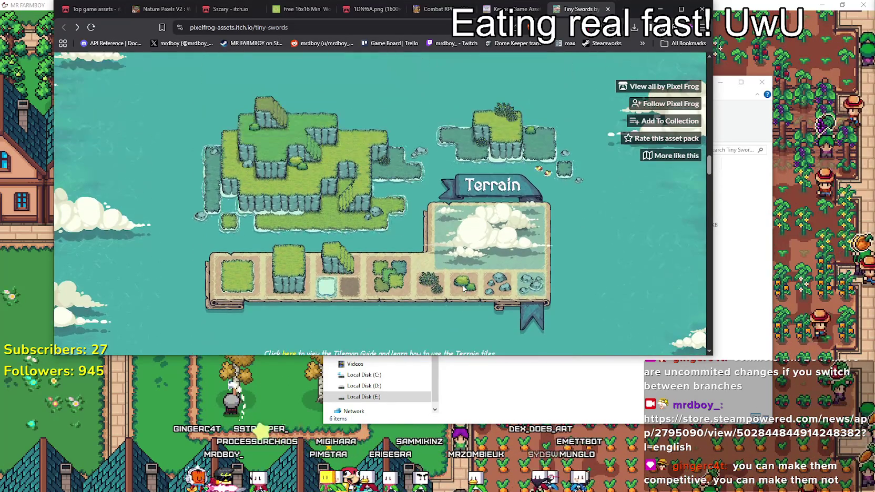